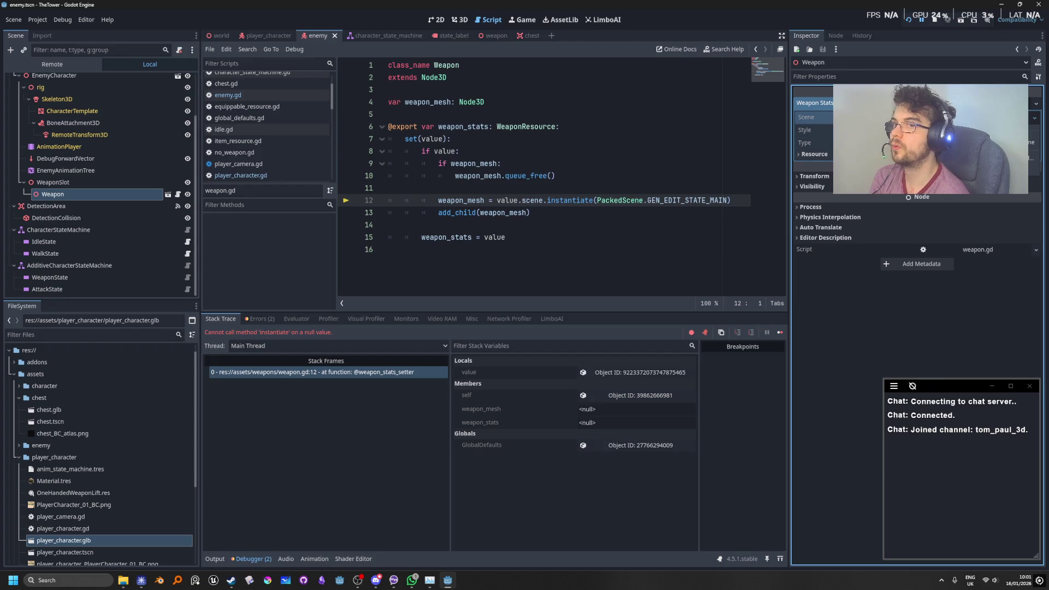
# Step: Assign one_handed_sword.glb as the Weapon Stats scene, stop the crashed debug session, and rerun the game
pyautogui.click(928, 117)
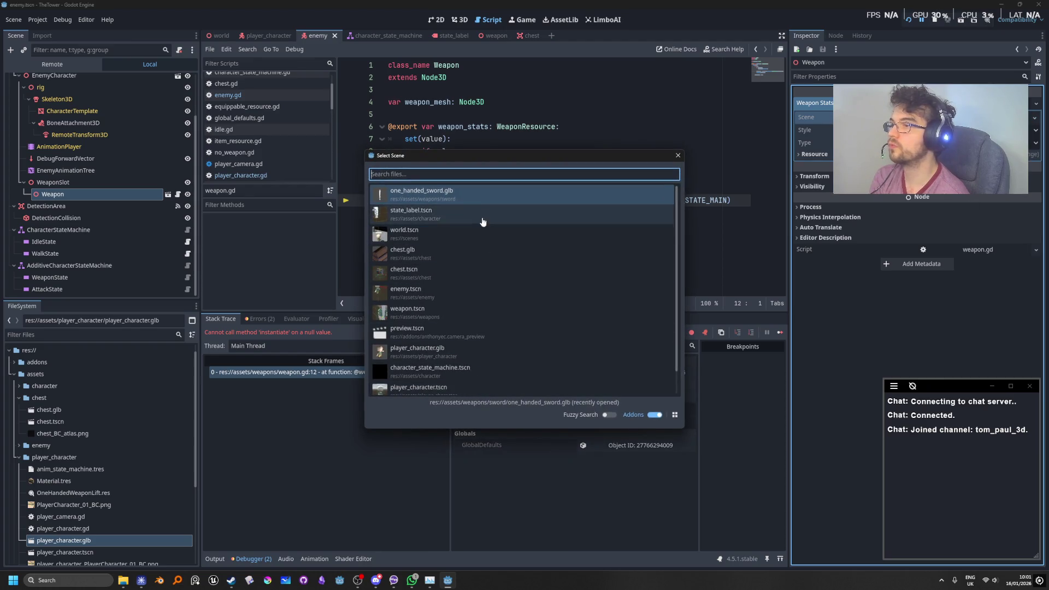
pyautogui.click(472, 204)
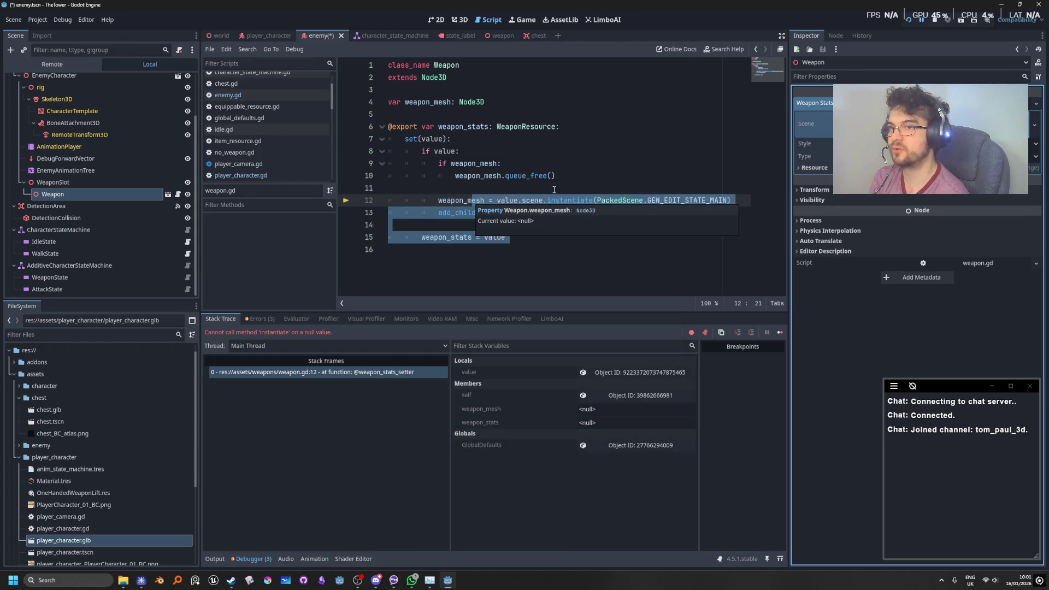
pyautogui.click(646, 225)
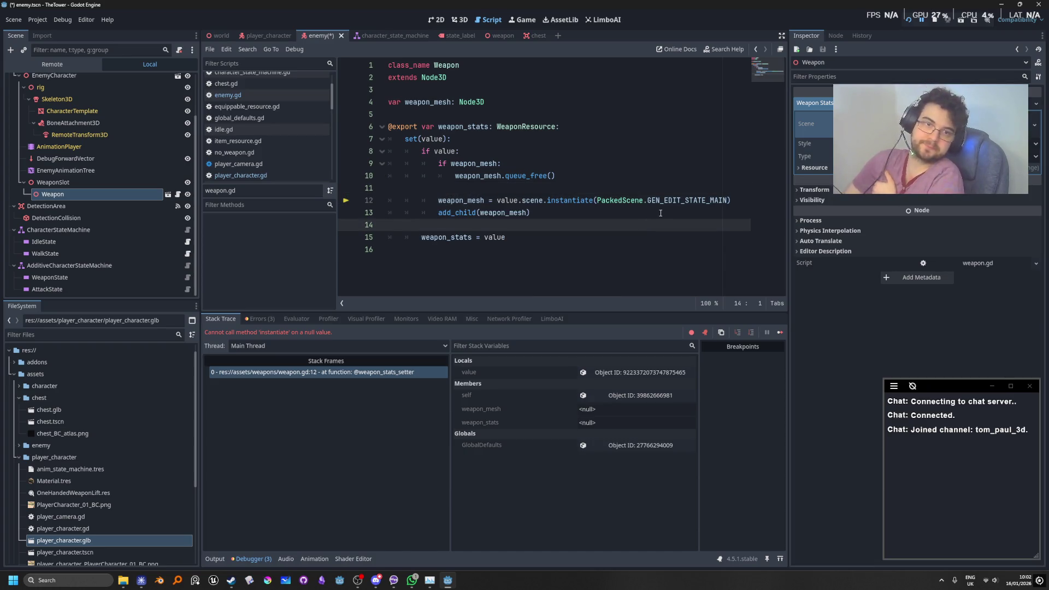
pyautogui.click(935, 20)
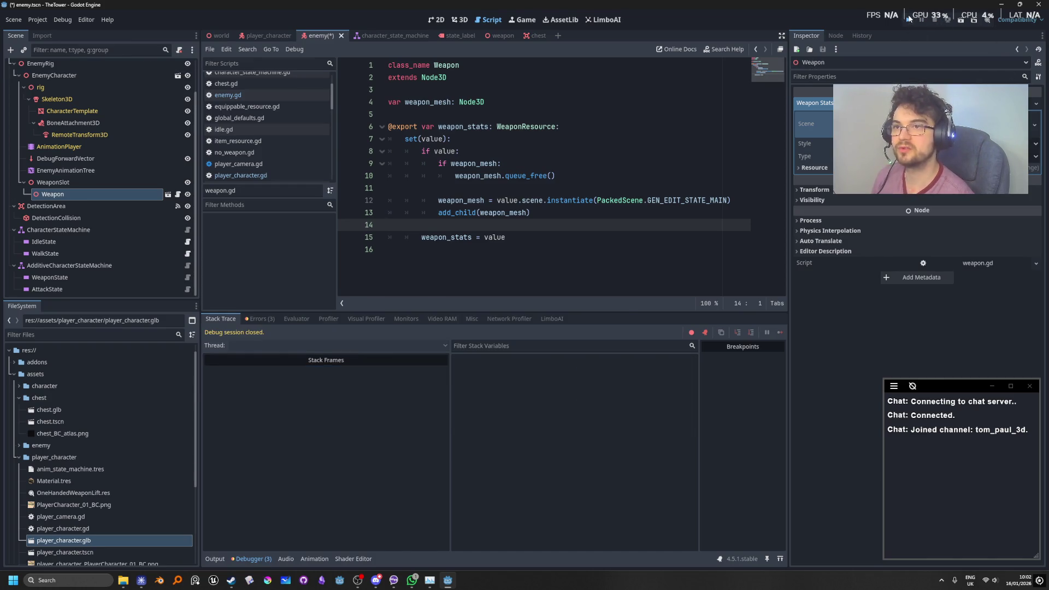
pyautogui.click(908, 19)
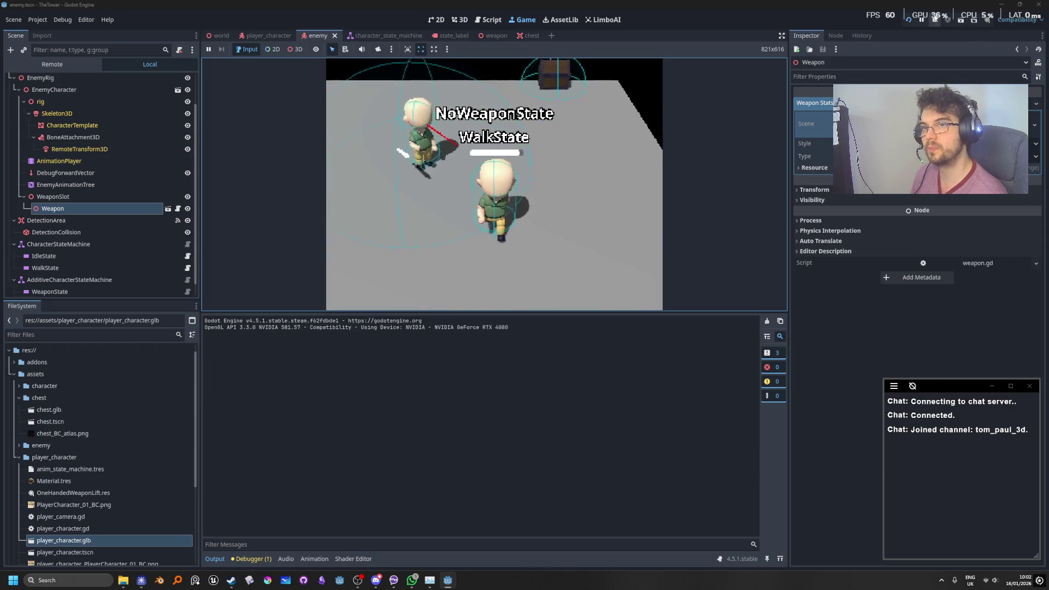
# Step: Stop the running game with F8 and return to weapon.gd at the weapon_stats export on line 6
pyautogui.press('F8')
pyautogui.click(505, 131)
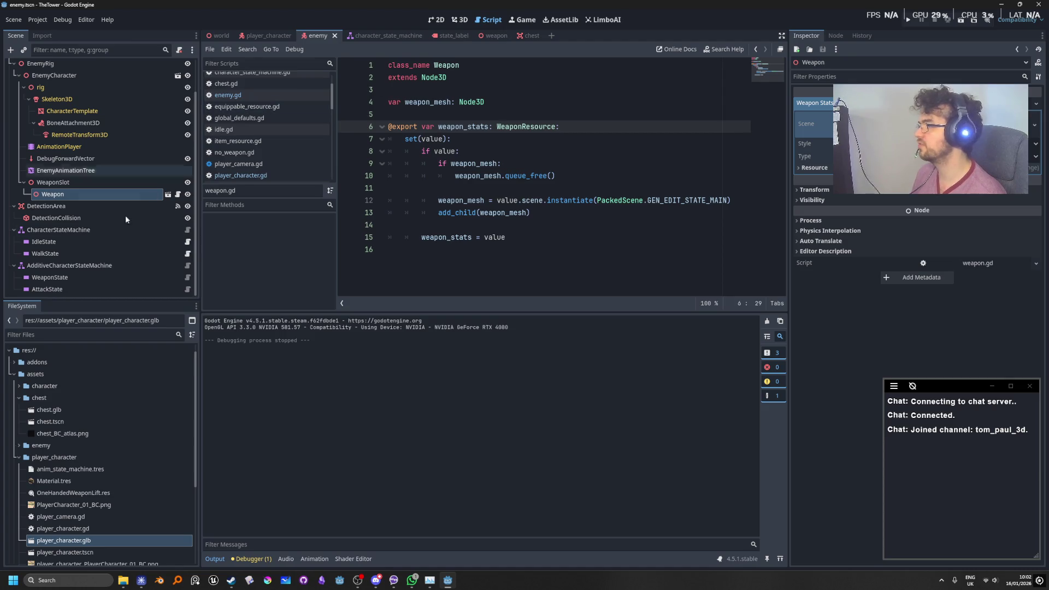
# Step: Select the enemy's WeaponSlot and Weapon nodes and zoom in on them in the 3D view
pyautogui.click(79, 182)
pyautogui.click(76, 195)
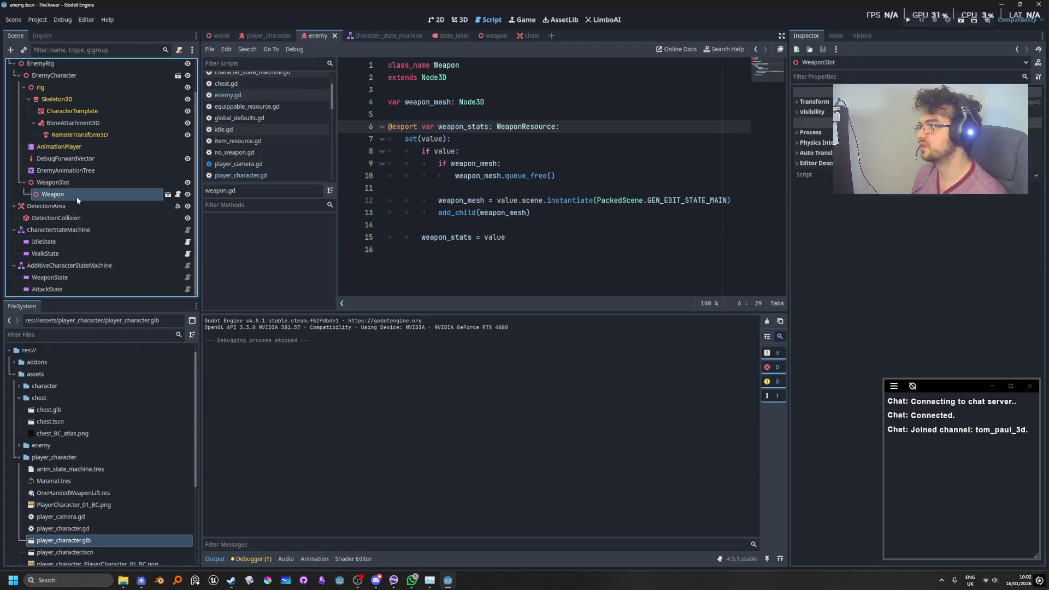
pyautogui.click(460, 21)
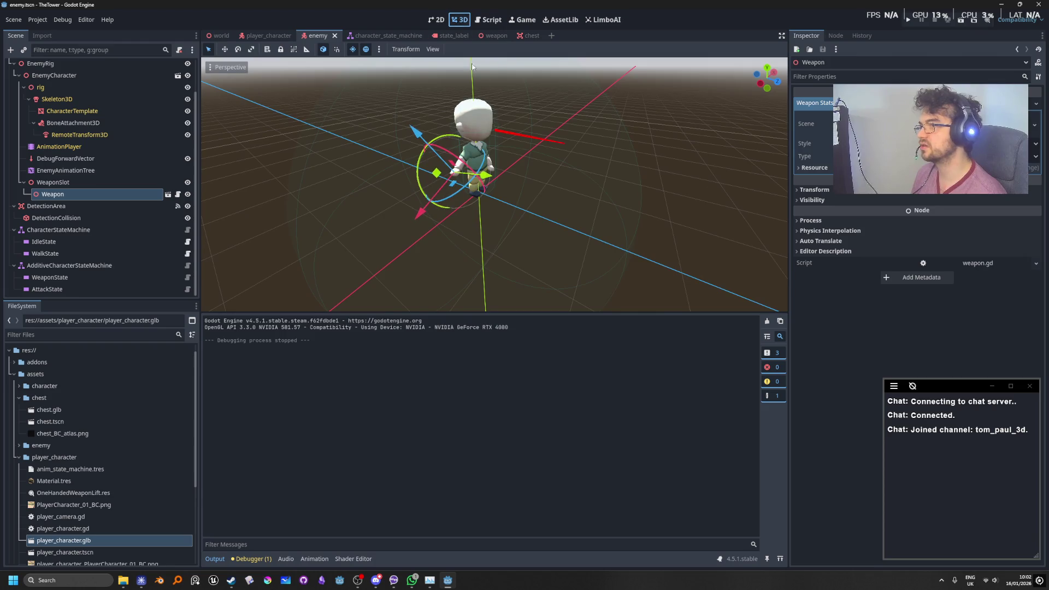
pyautogui.scroll(5, 359, 135)
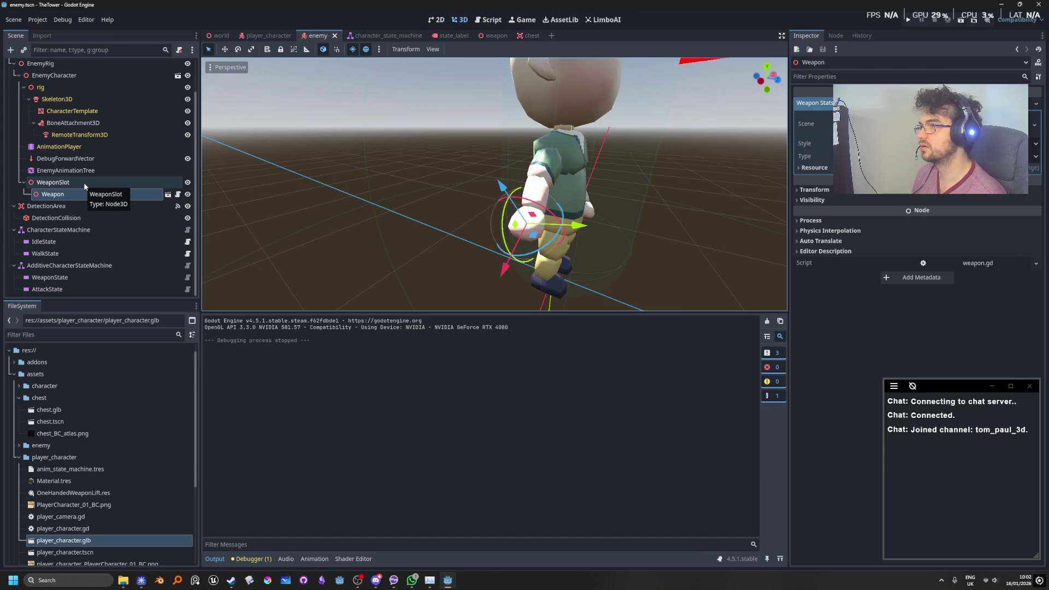
# Step: Select the Weapon node in the player_character scene and bring up Find in Files
pyautogui.click(263, 36)
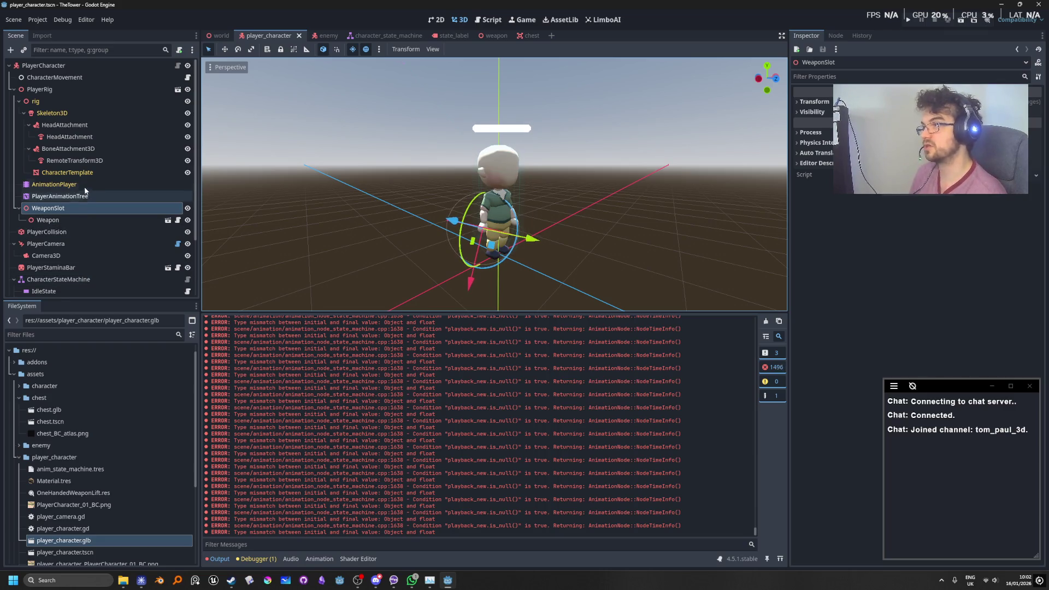
pyautogui.click(83, 221)
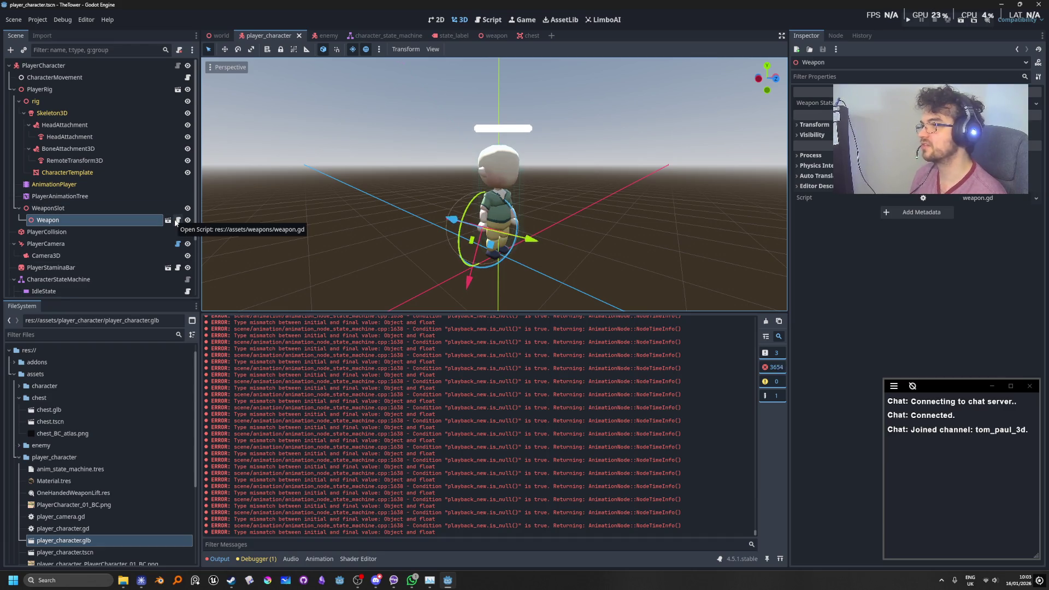
pyautogui.hotkey('ctrl', 'shift', 'f')
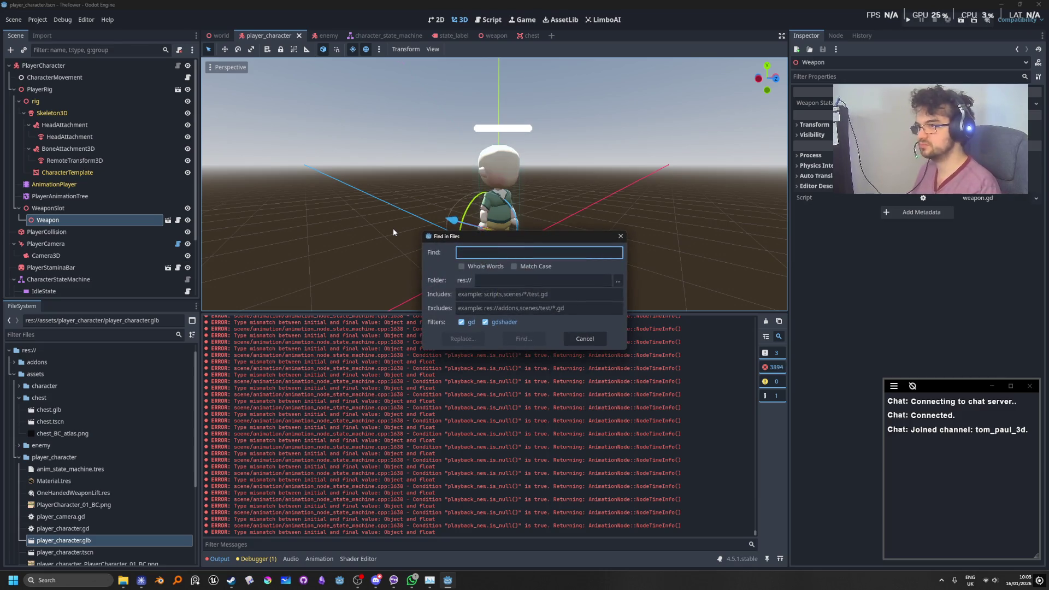
# Step: Search the project for weapon_stats and open its line 64 assignment in player_character.gd
pyautogui.write('weapon_stats')
pyautogui.press('Return')
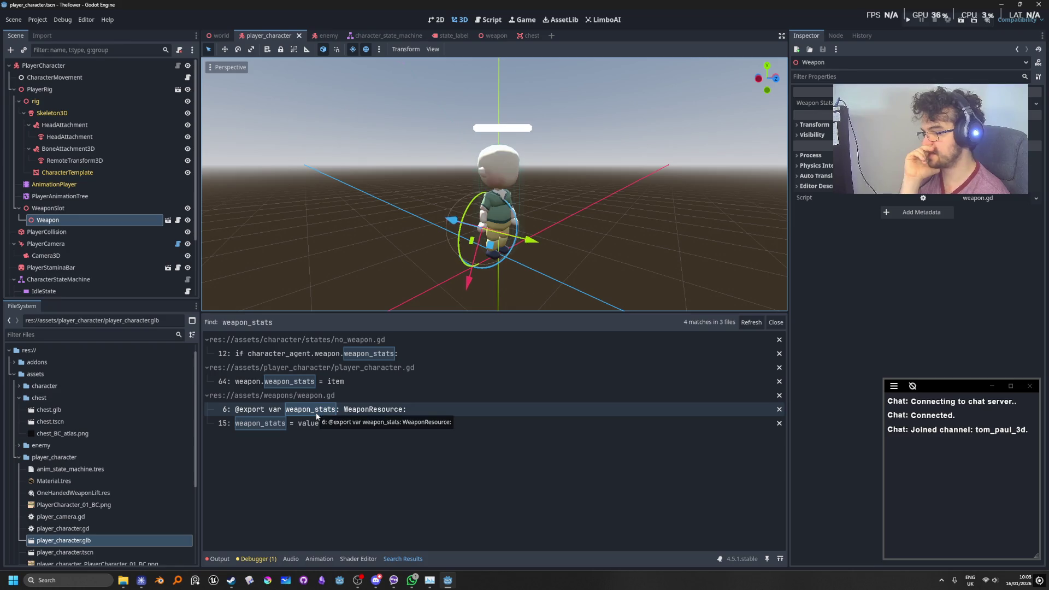
pyautogui.click(333, 381)
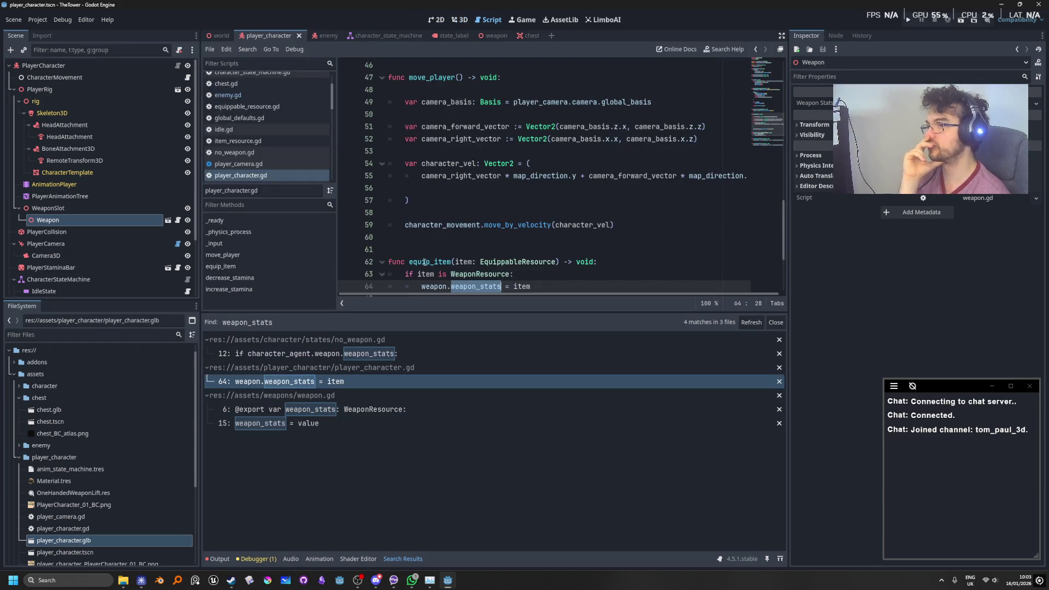
pyautogui.scroll(-3, 495, 225)
pyautogui.scroll(14, 535, 203)
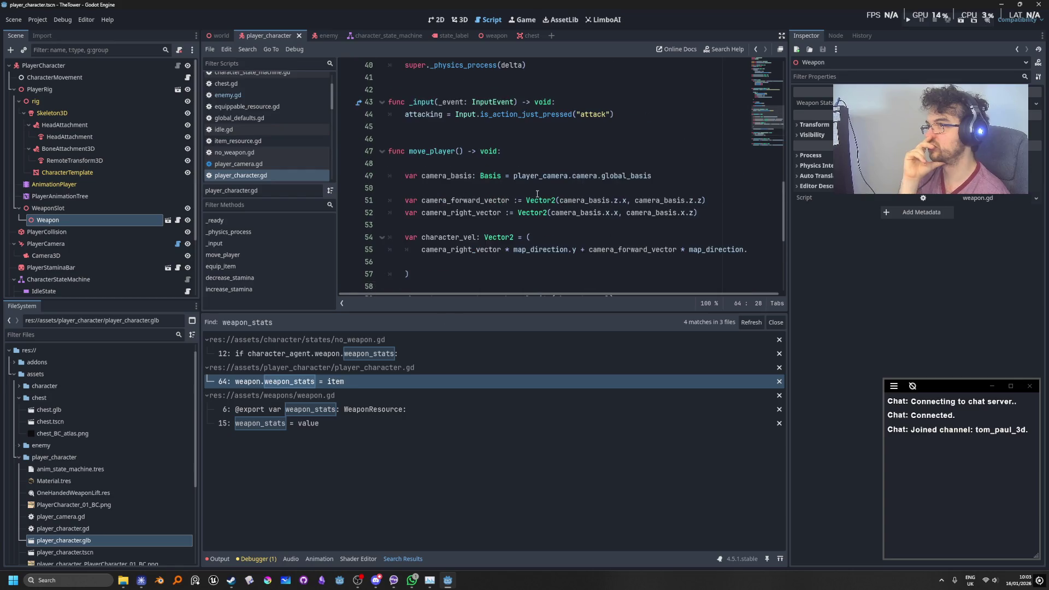
pyautogui.scroll(4, 537, 194)
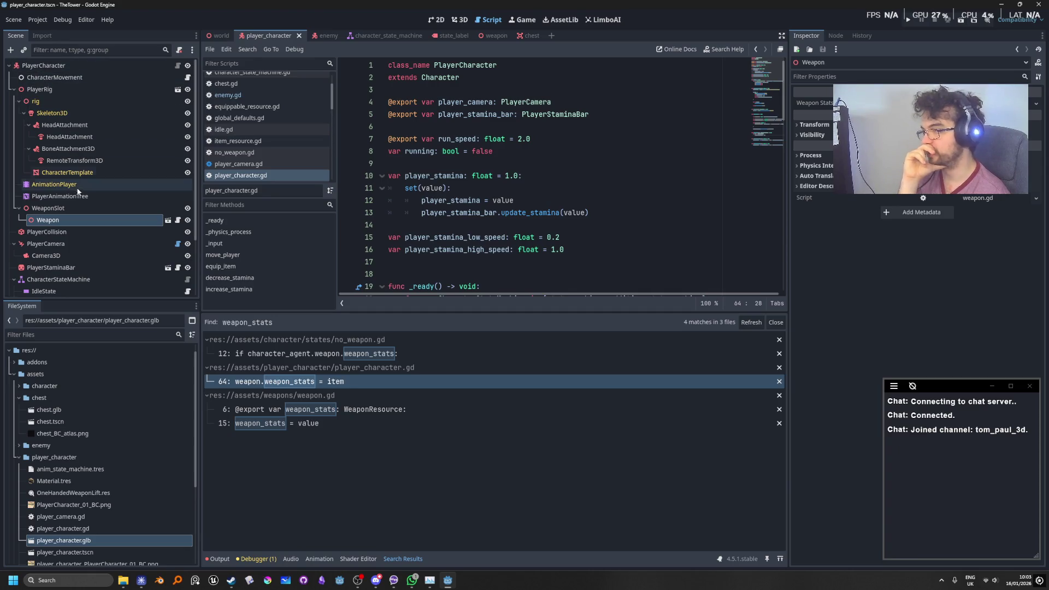
# Step: Expand the Transform of the player's Weapon node, then view WeaponSlot's transform
pyautogui.click(84, 209)
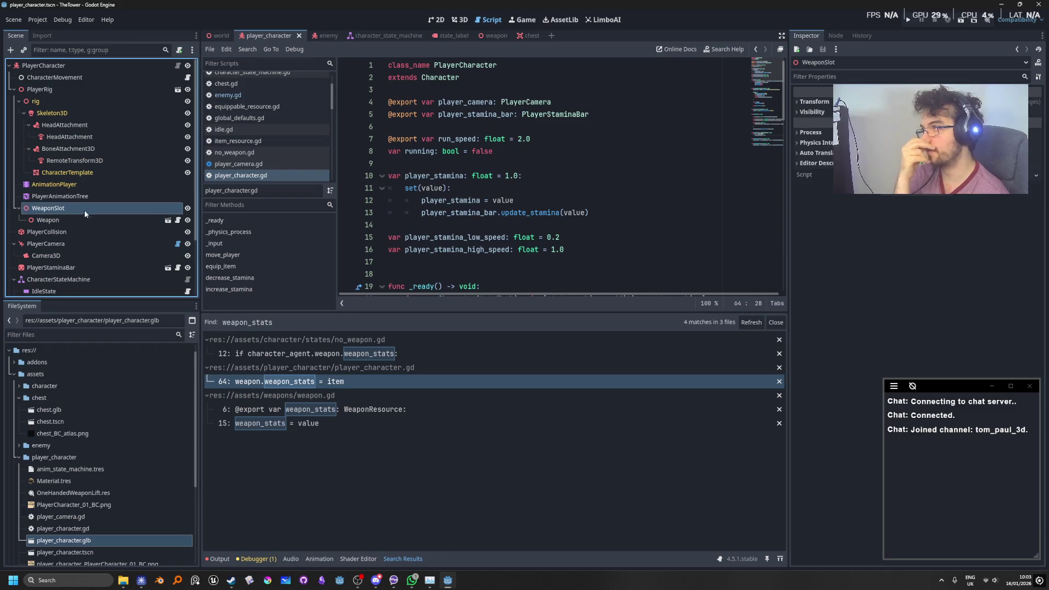
pyautogui.click(87, 220)
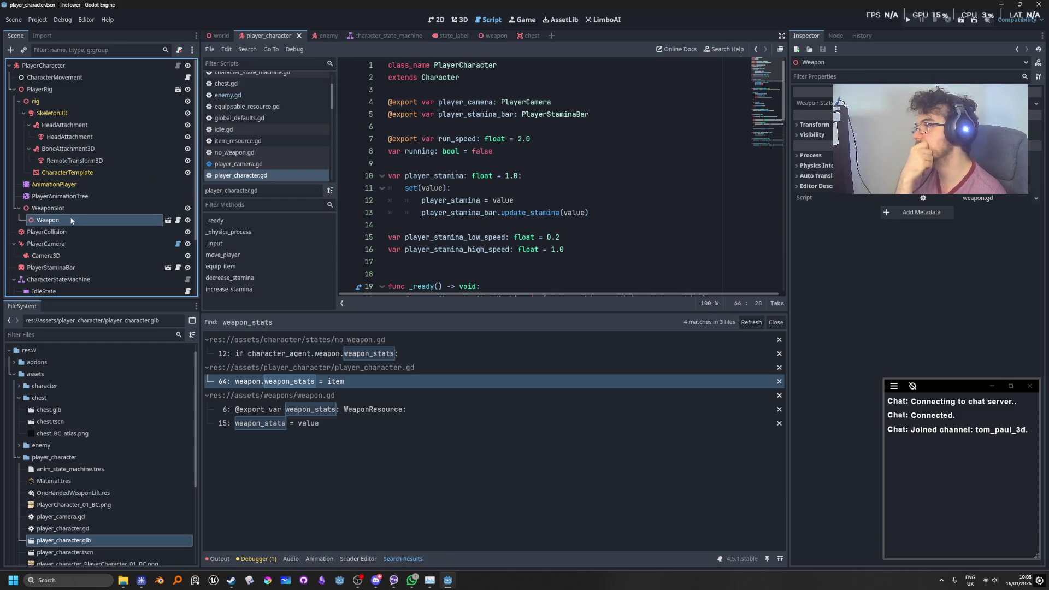
pyautogui.click(808, 124)
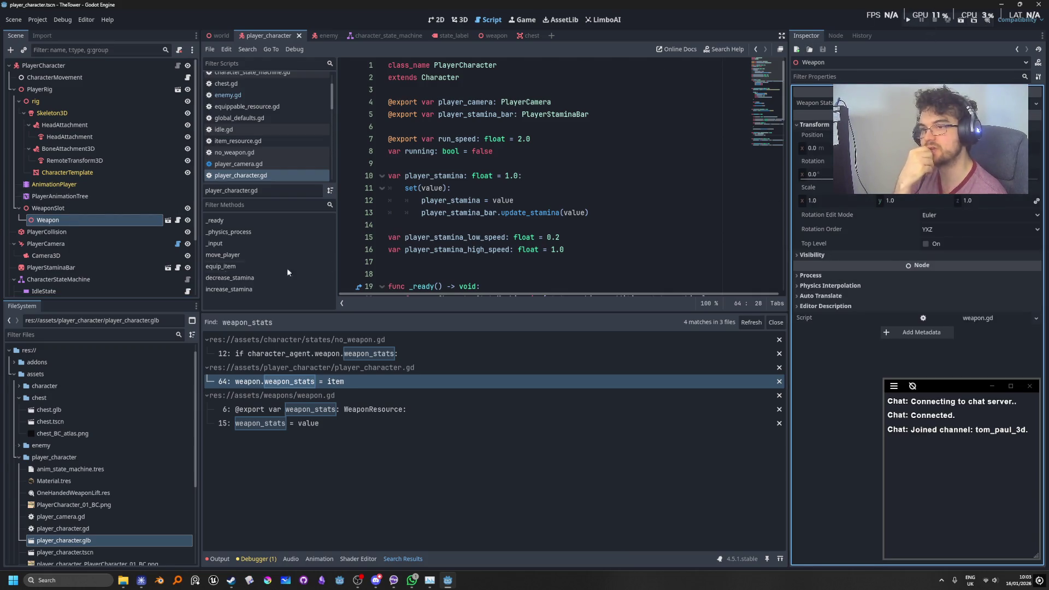
pyautogui.click(49, 209)
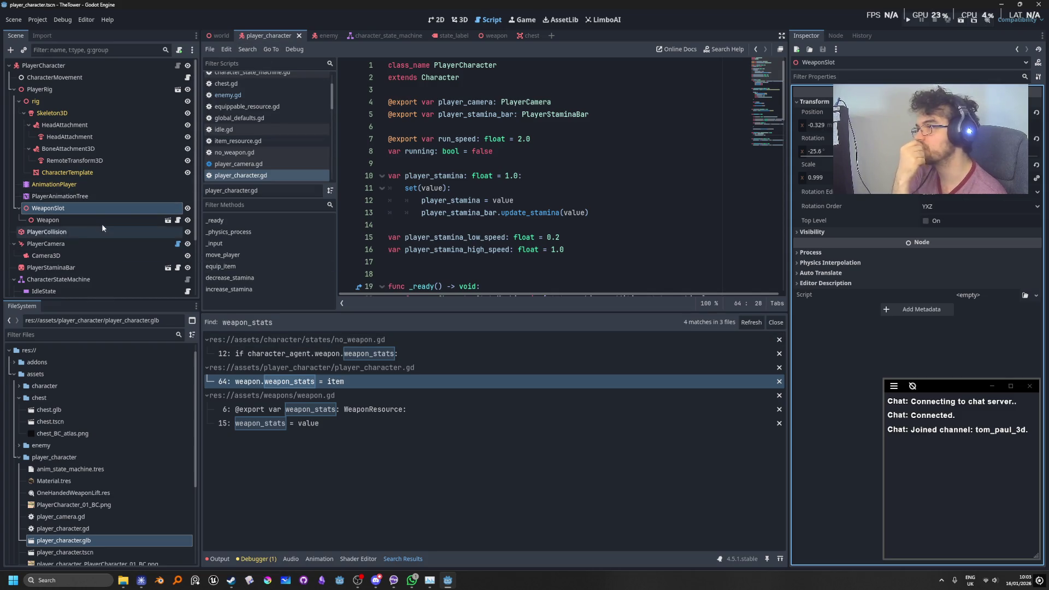
# Step: Copy the Position value of the player's RemoteTransform3D node in the 3D view
pyautogui.click(463, 20)
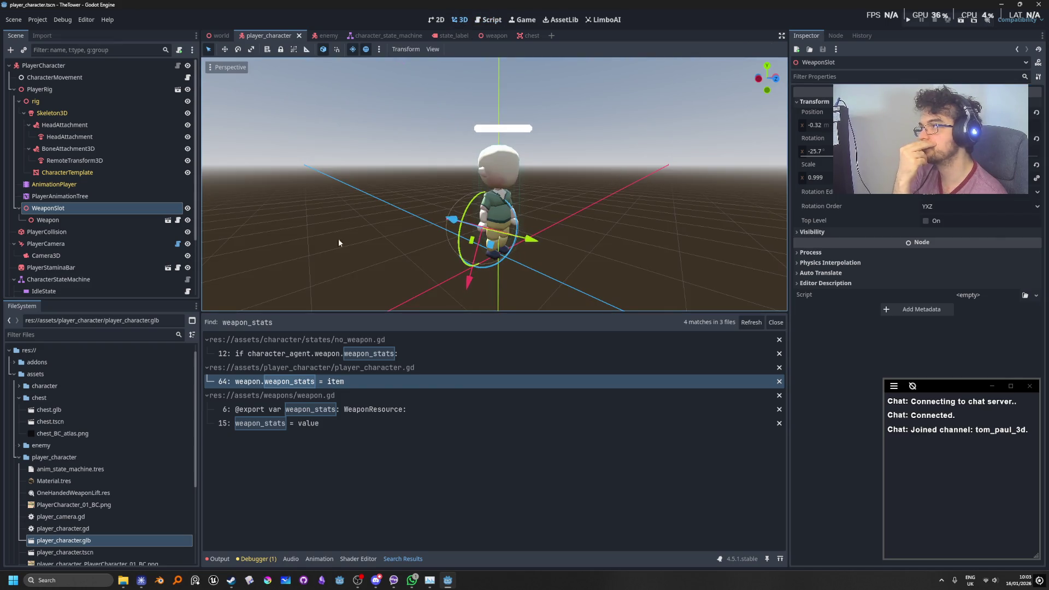
pyautogui.click(105, 160)
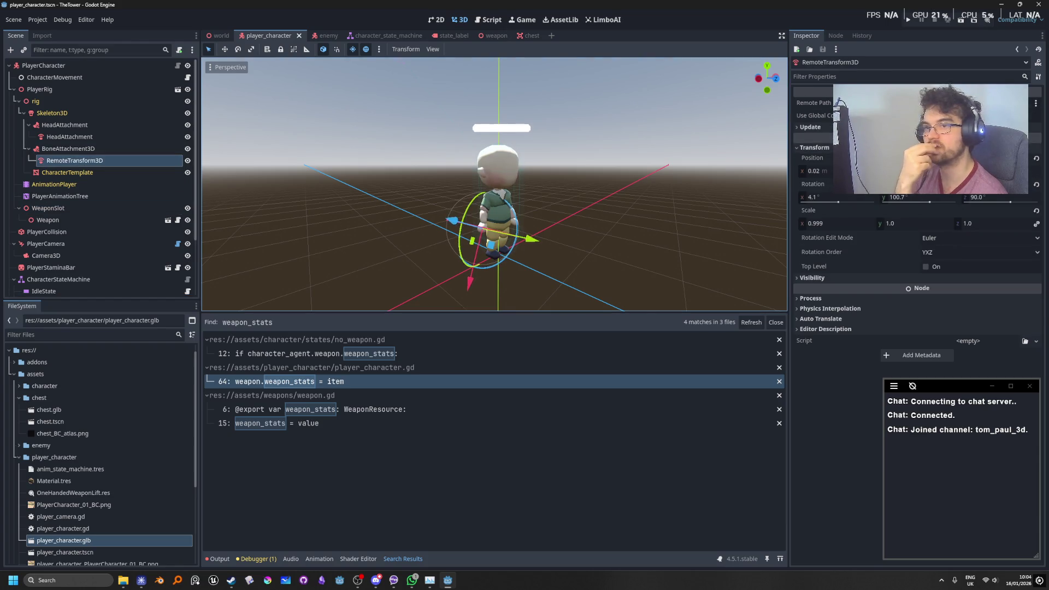
pyautogui.rightClick(806, 158)
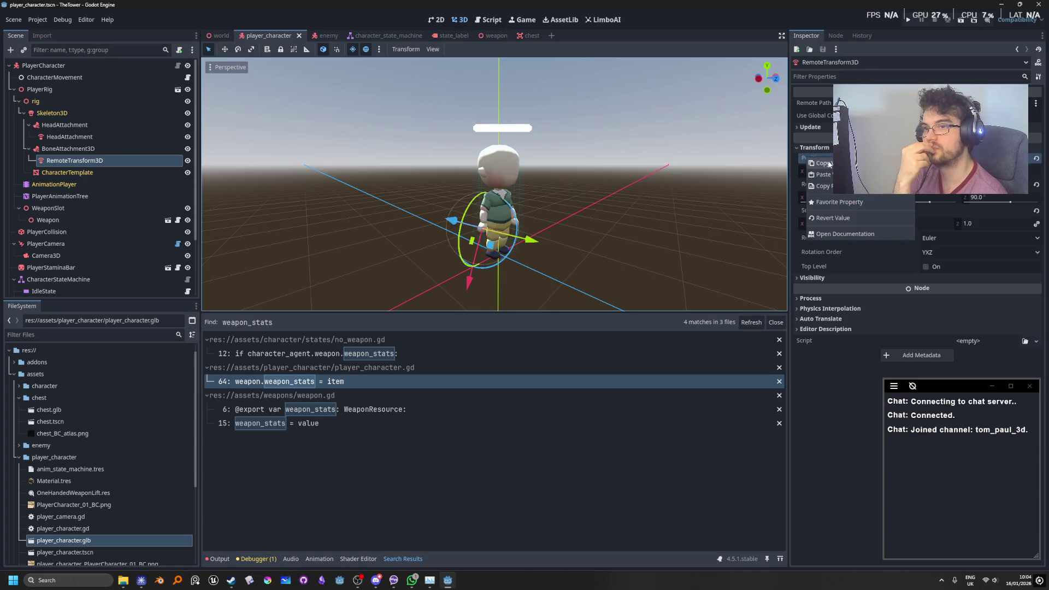
pyautogui.click(828, 163)
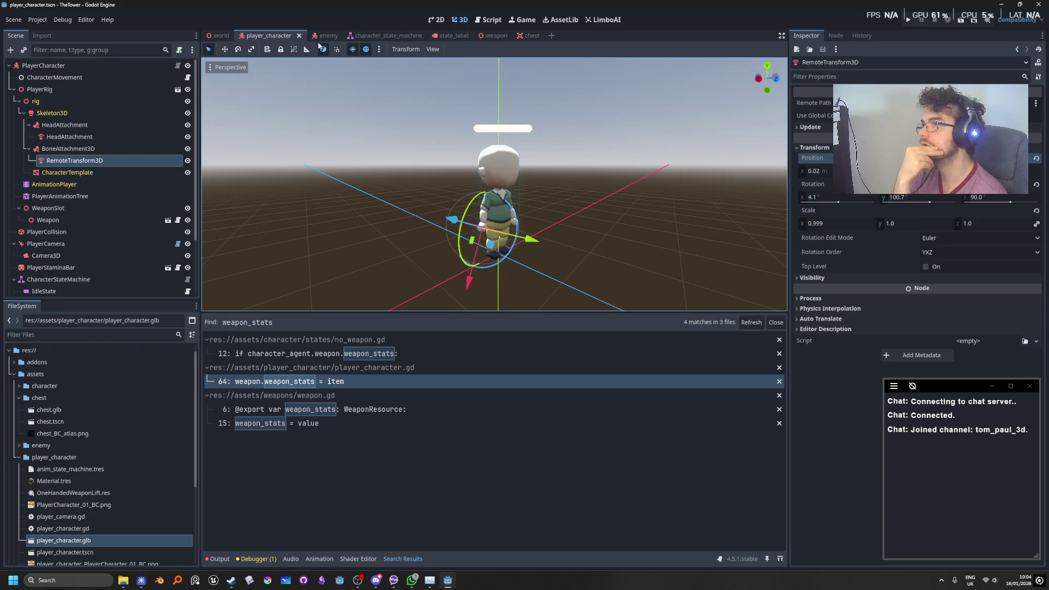
# Step: Inspect the enemy RemoteTransform3D's transform values, then go back to the player_character scene
pyautogui.click(323, 36)
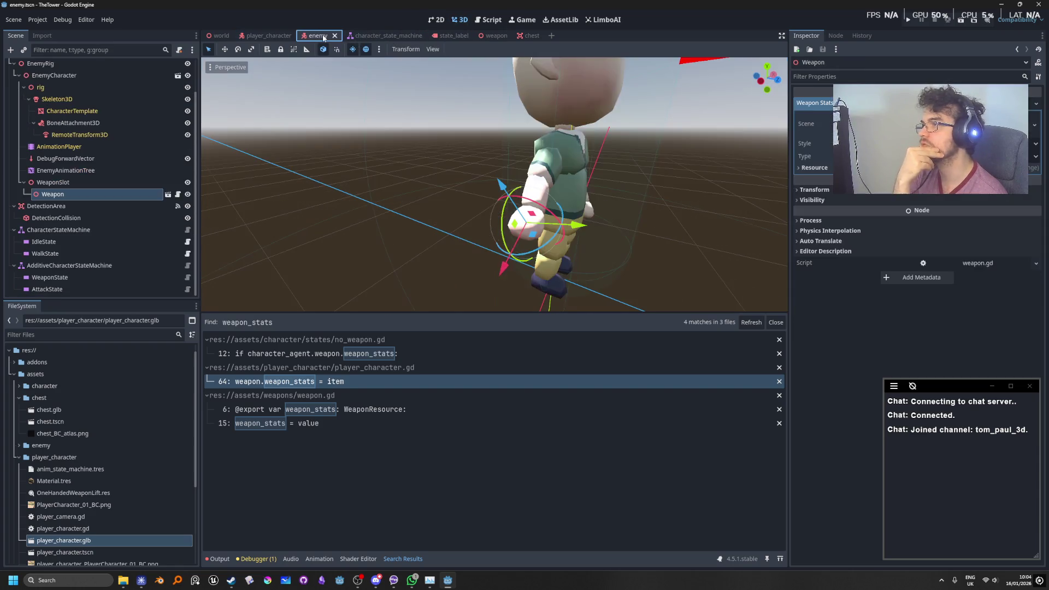
pyautogui.click(70, 136)
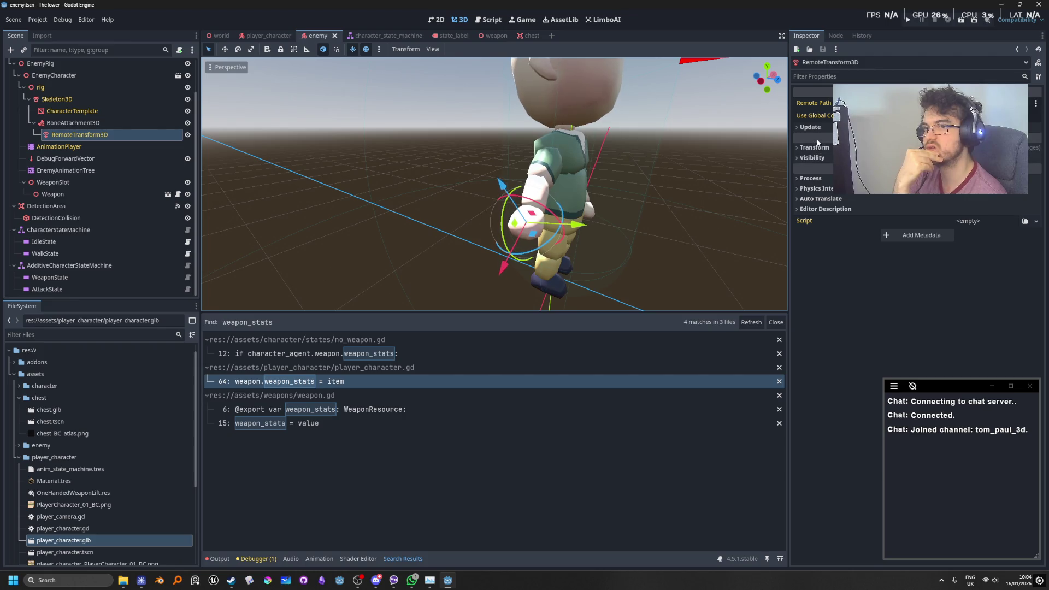
pyautogui.moveTo(818, 143)
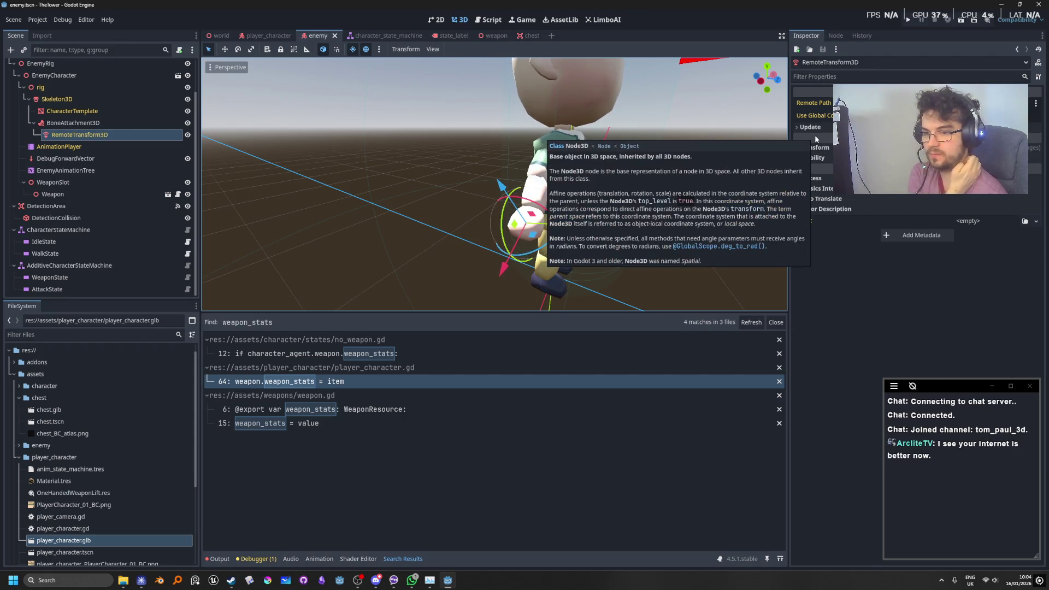
pyautogui.moveTo(801, 103)
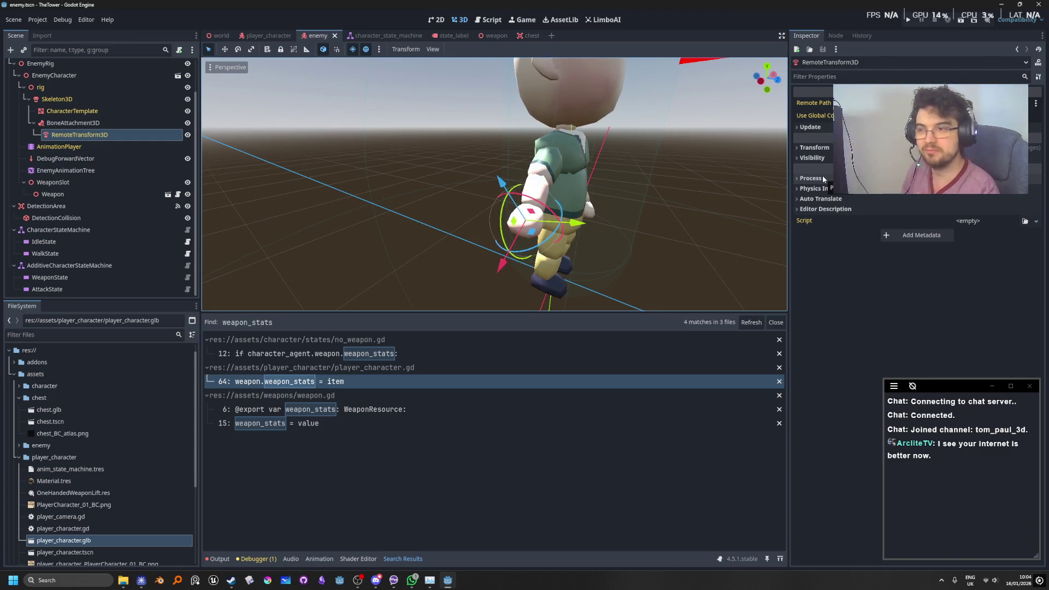
pyautogui.click(858, 277)
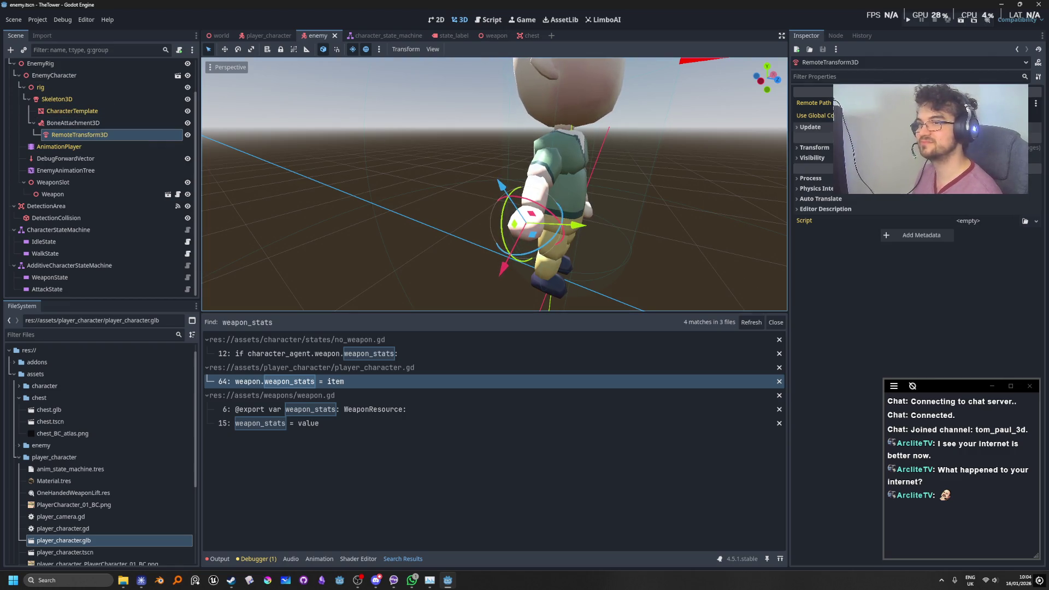
pyautogui.click(814, 148)
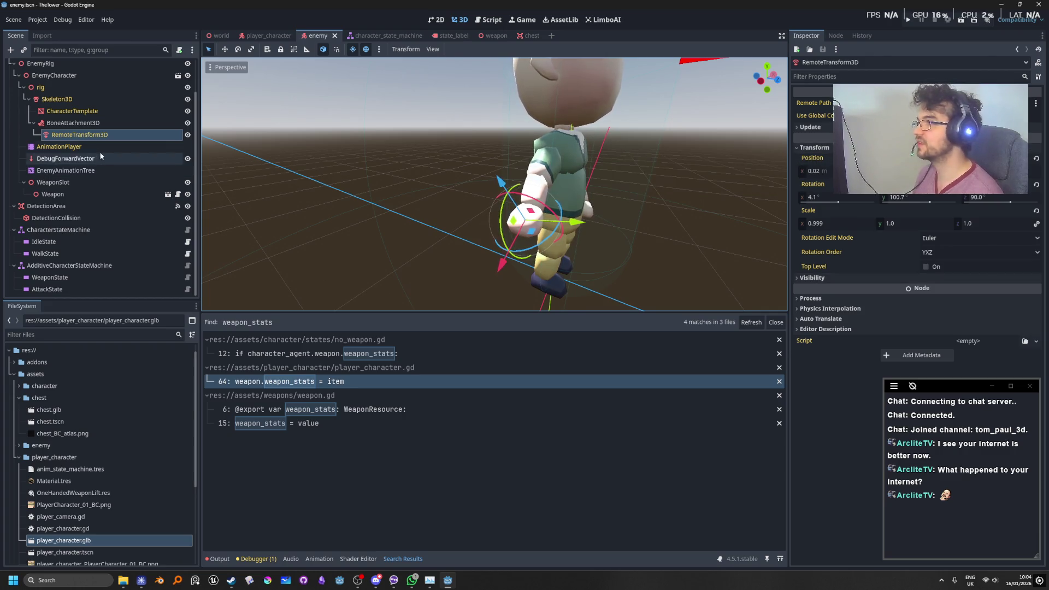
pyautogui.click(265, 35)
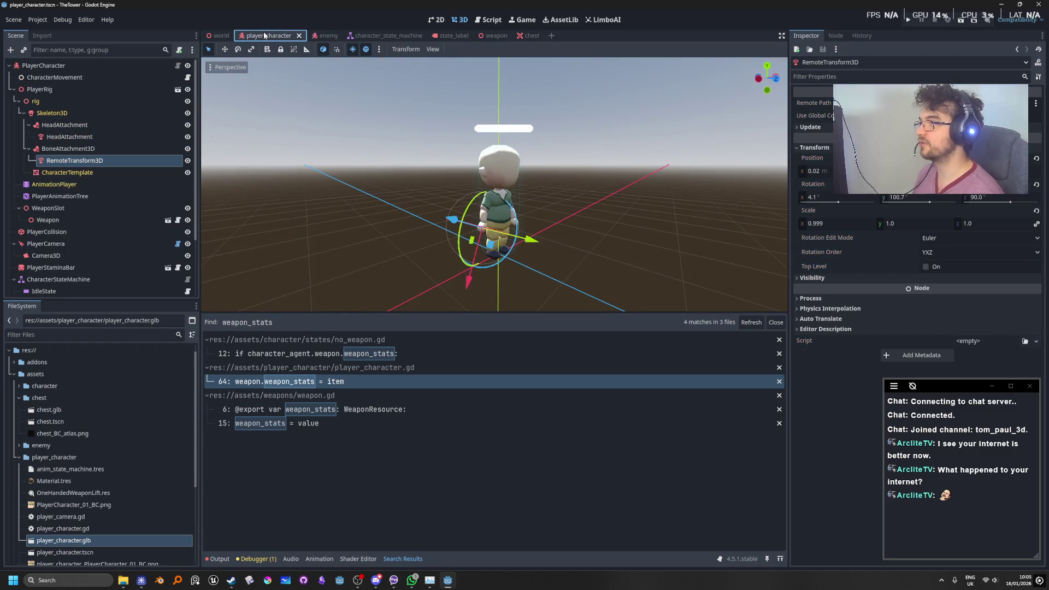
# Step: In the enemy scene, check the node actions for RemoteTransform3D and BoneAttachment3D
pyautogui.click(328, 36)
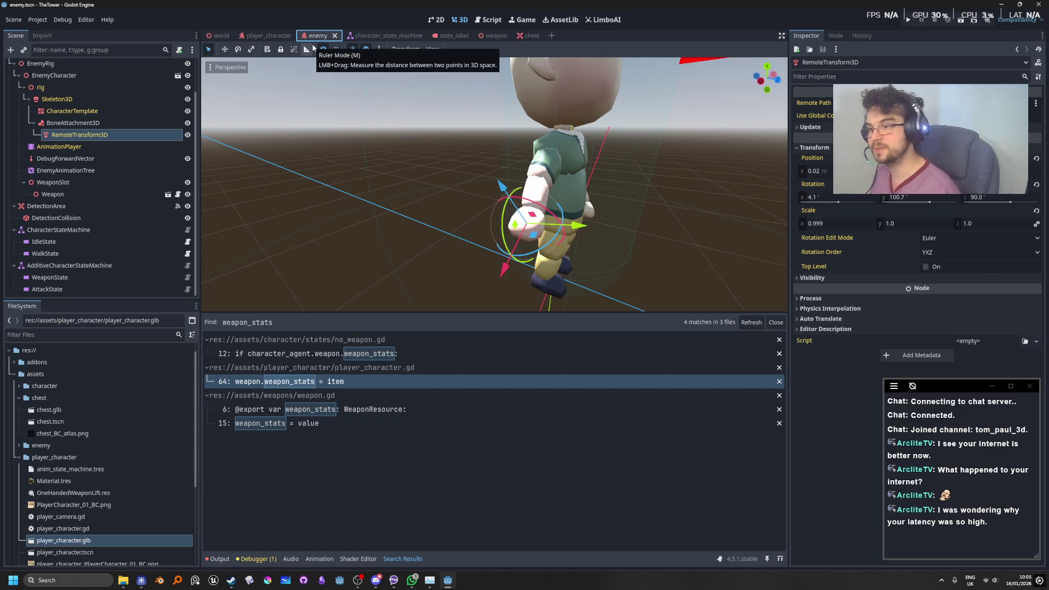
pyautogui.rightClick(55, 134)
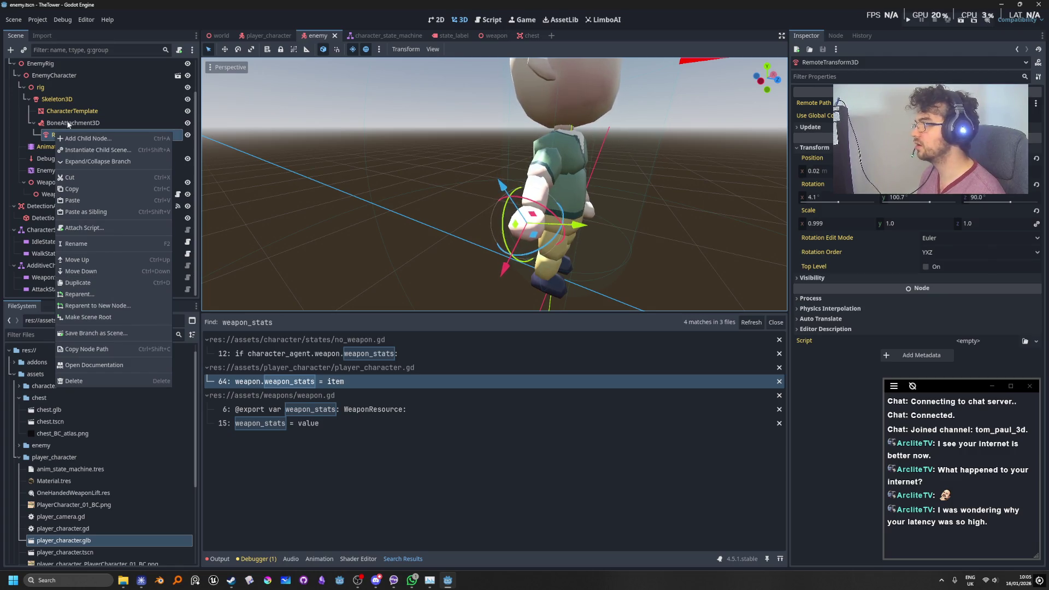
pyautogui.click(70, 125)
pyautogui.rightClick(70, 125)
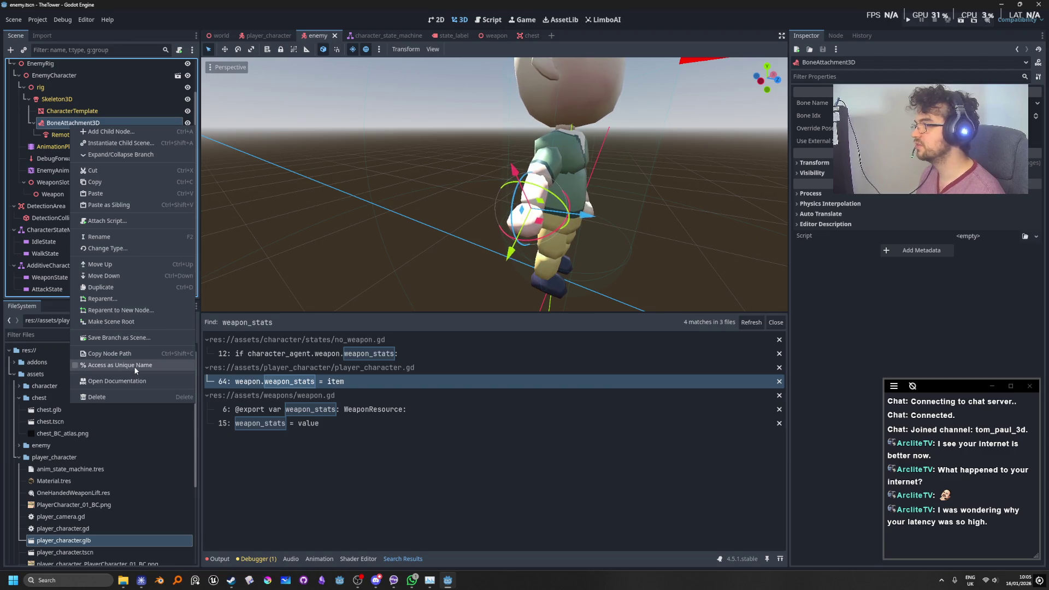
pyautogui.click(50, 124)
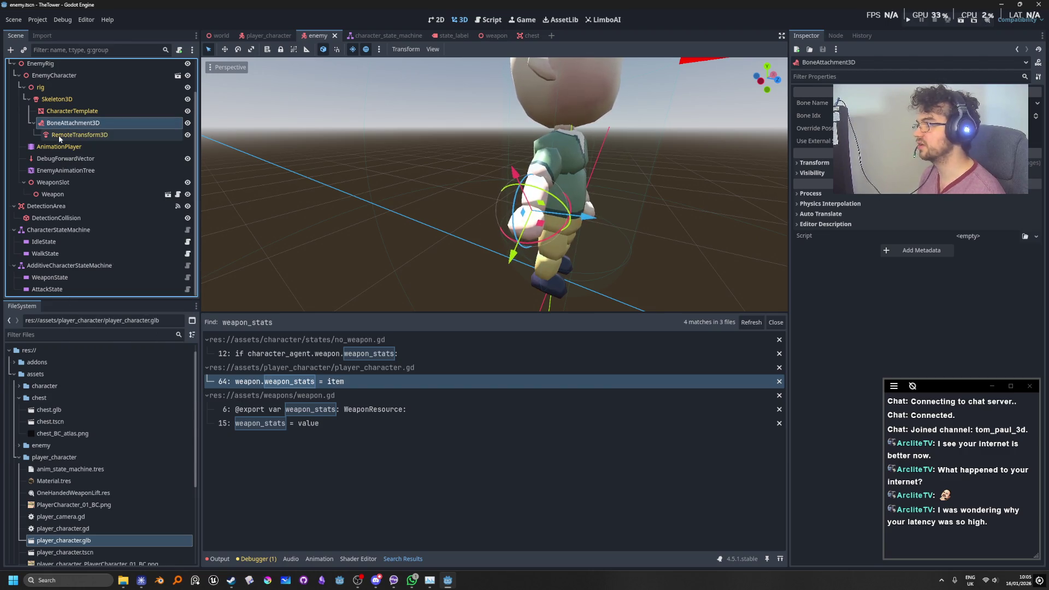
pyautogui.click(59, 135)
pyautogui.rightClick(59, 136)
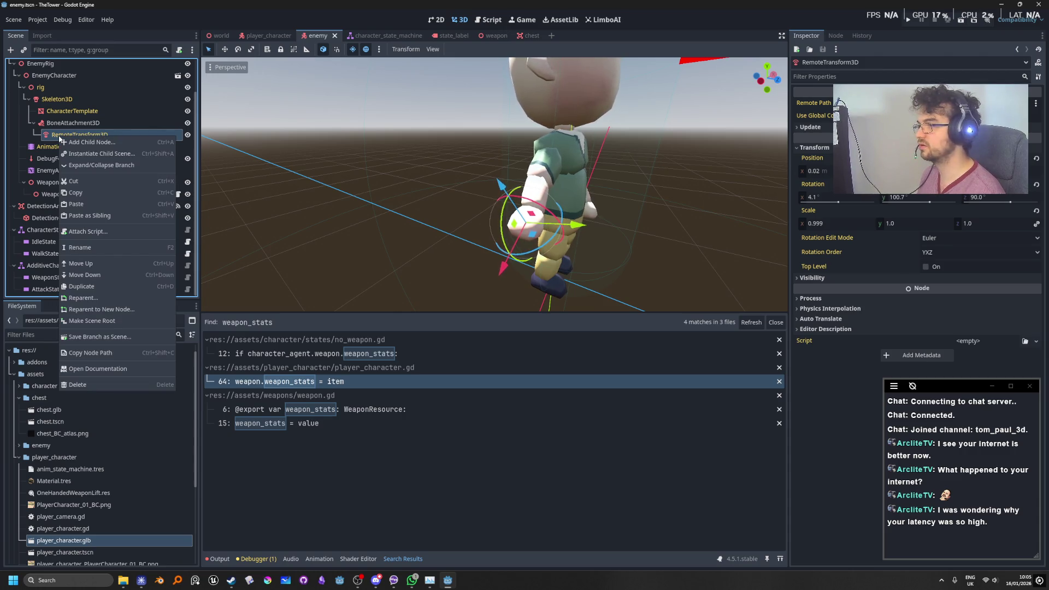
pyautogui.click(44, 137)
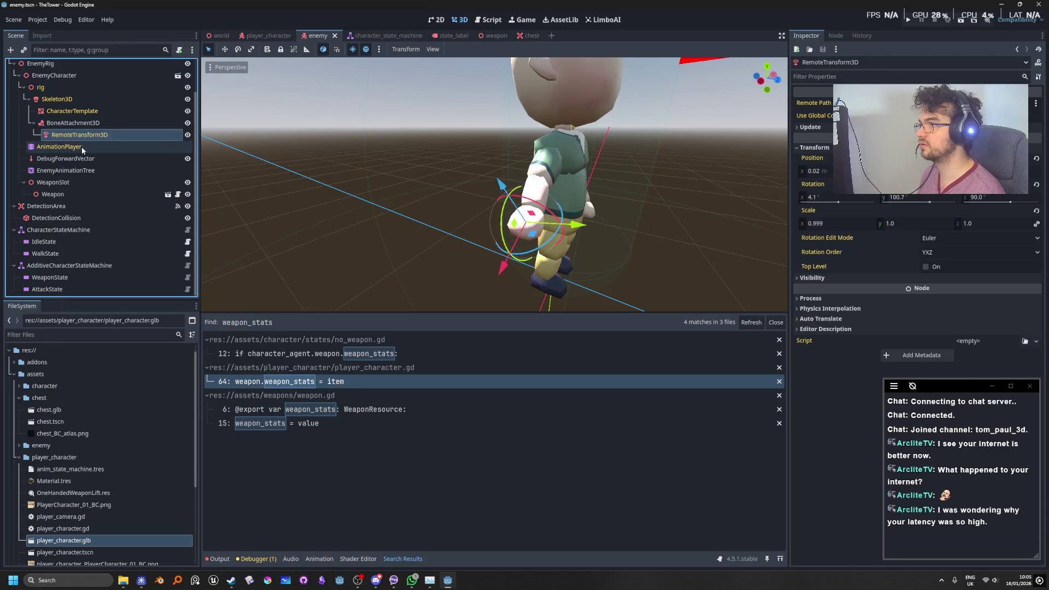
# Step: Select the enemy's Weapon node under WeaponSlot and open its weapon.gd script
pyautogui.click(90, 186)
pyautogui.click(88, 192)
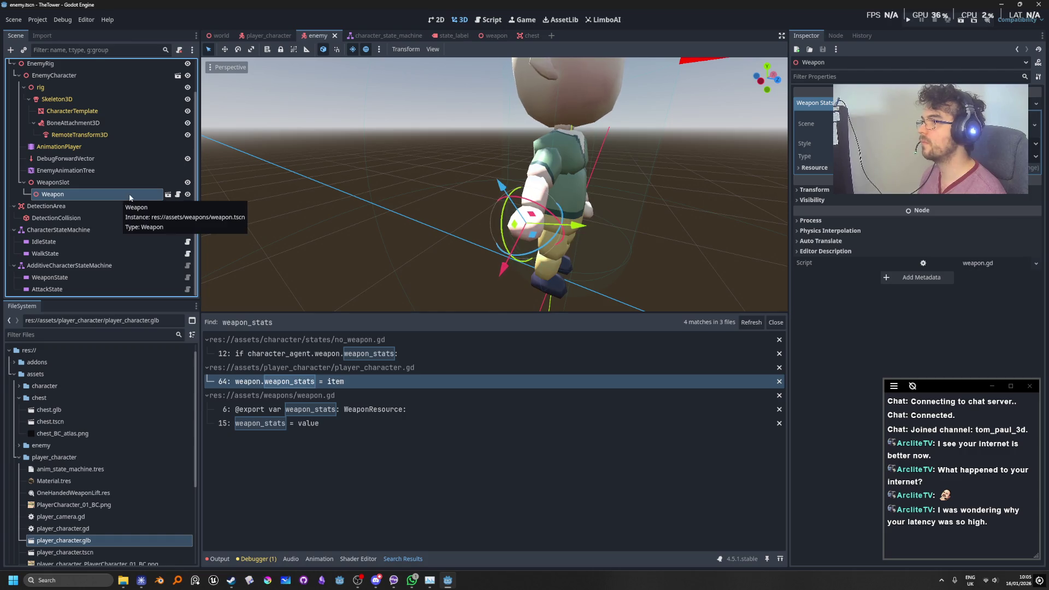
pyautogui.click(177, 195)
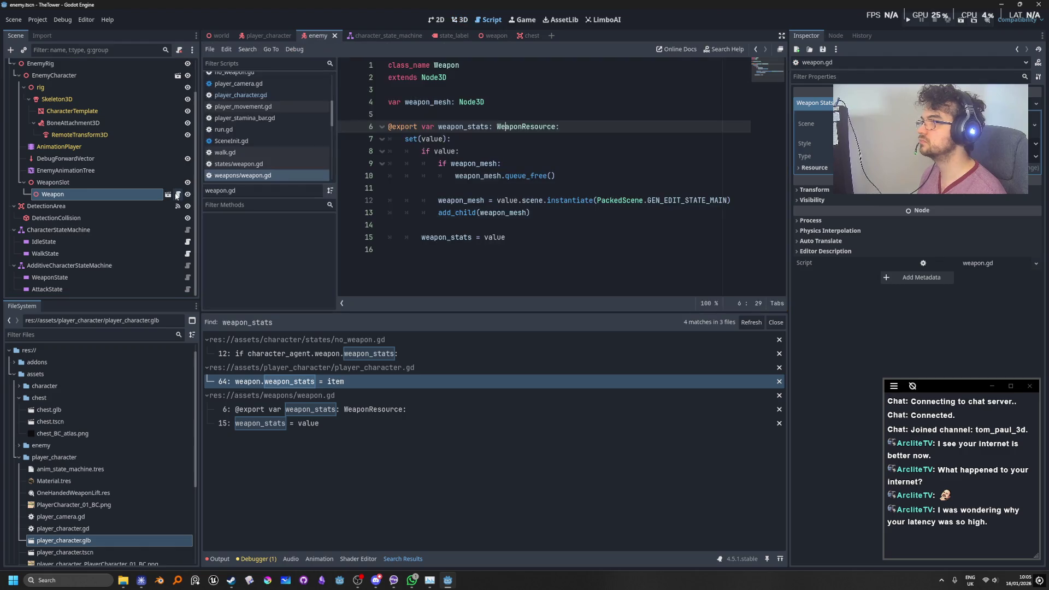
pyautogui.click(490, 79)
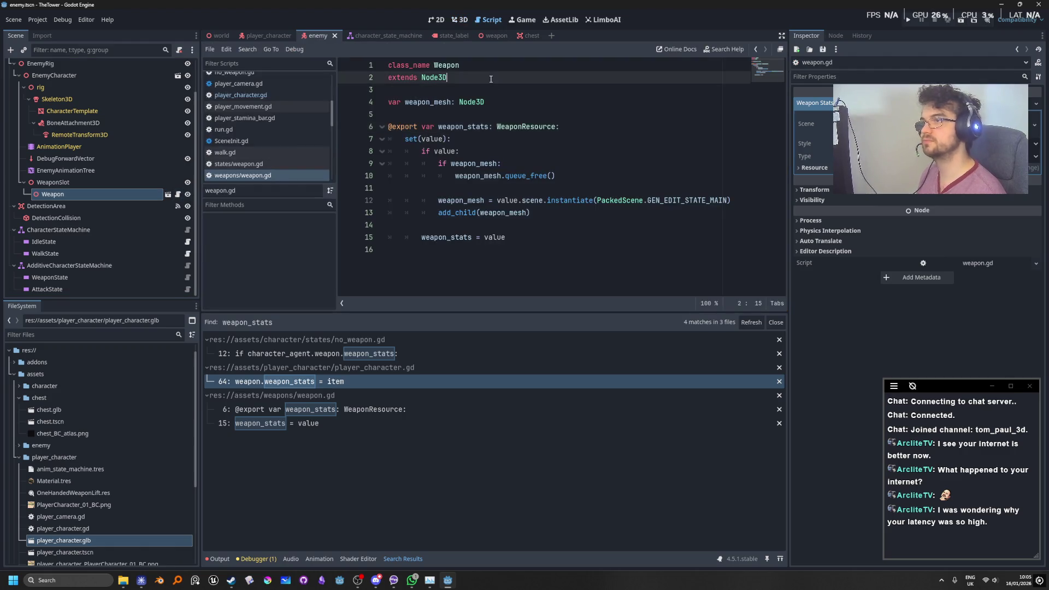
pyautogui.click(388, 65)
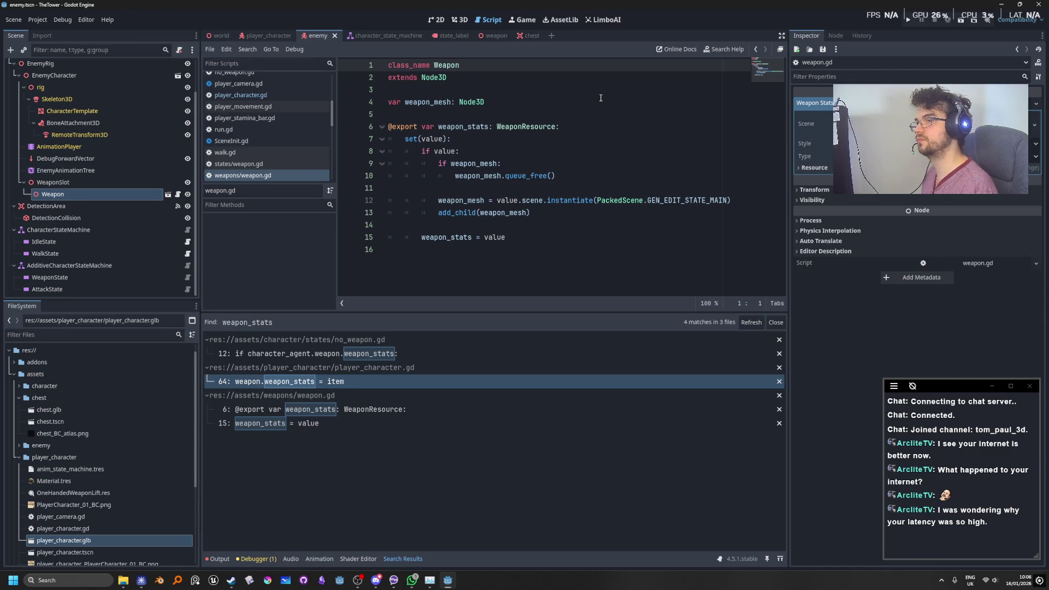
pyautogui.press('Return')
pyautogui.press('Return')
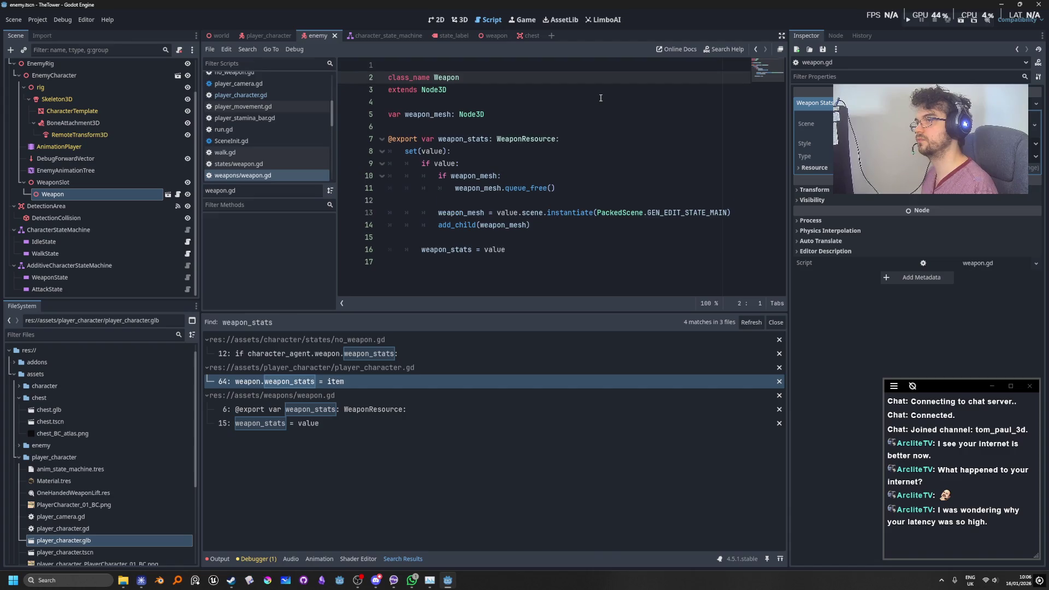
pyautogui.press('Up')
pyautogui.press('Up')
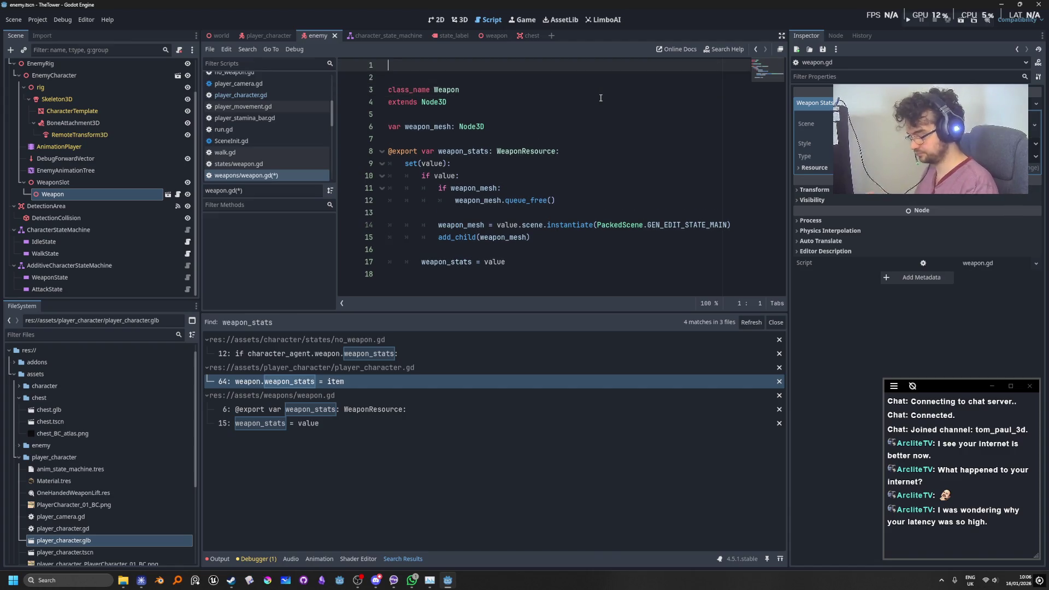
pyautogui.write('@to')
pyautogui.press('Return')
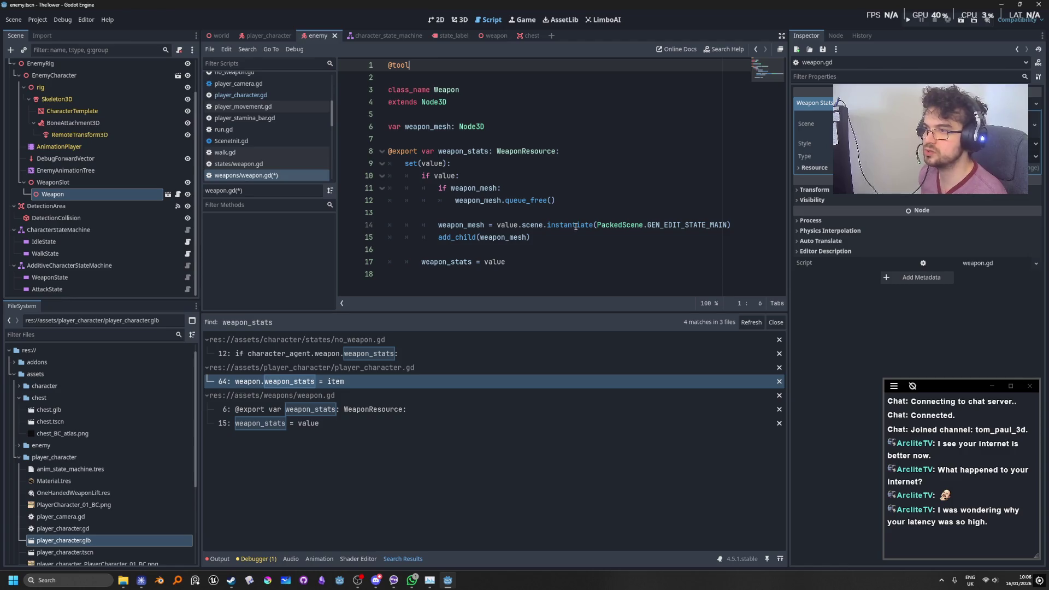
# Step: Insert a blank line after add_child(weapon_mesh) in the weapon_stats setter
pyautogui.moveTo(577, 226)
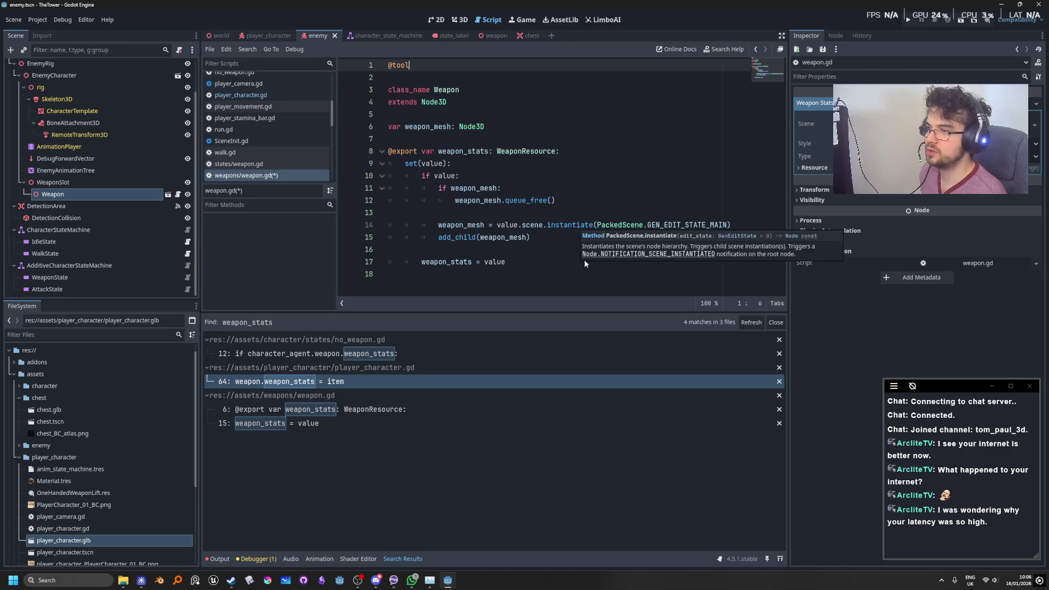
pyautogui.click(436, 126)
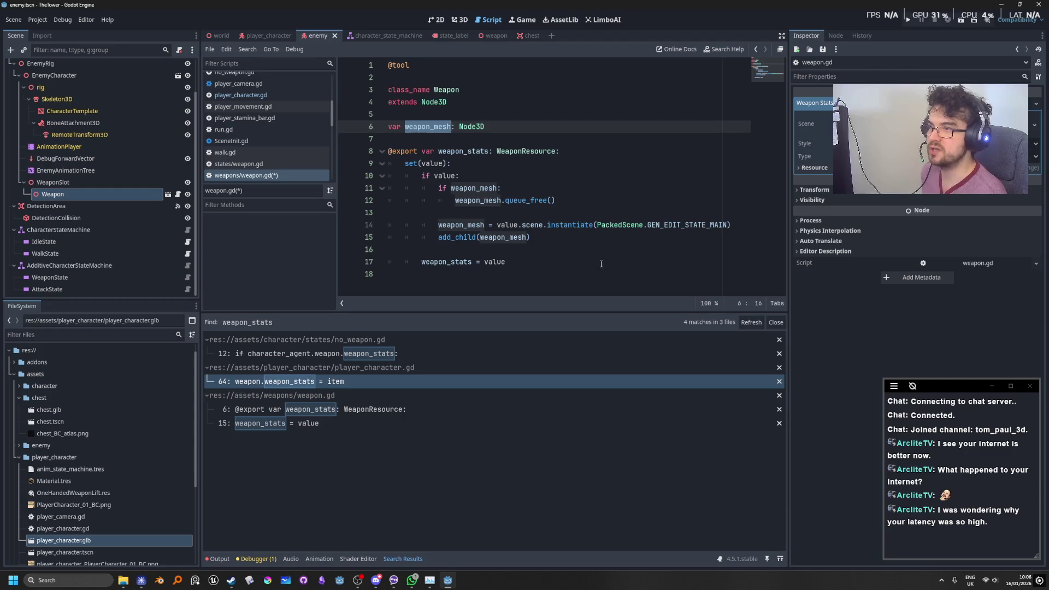
pyautogui.click(566, 237)
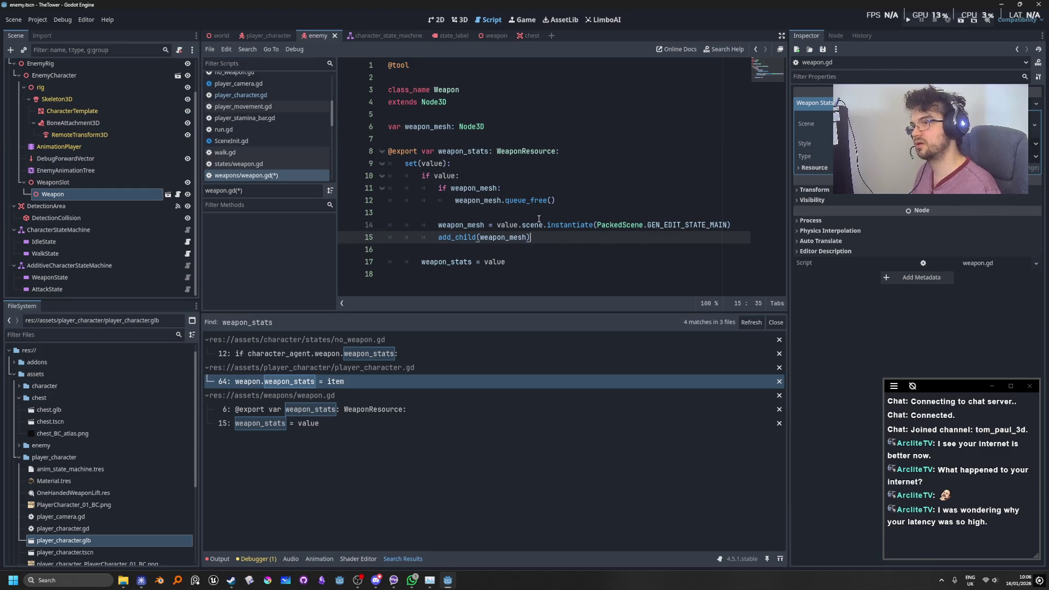
pyautogui.press('Return')
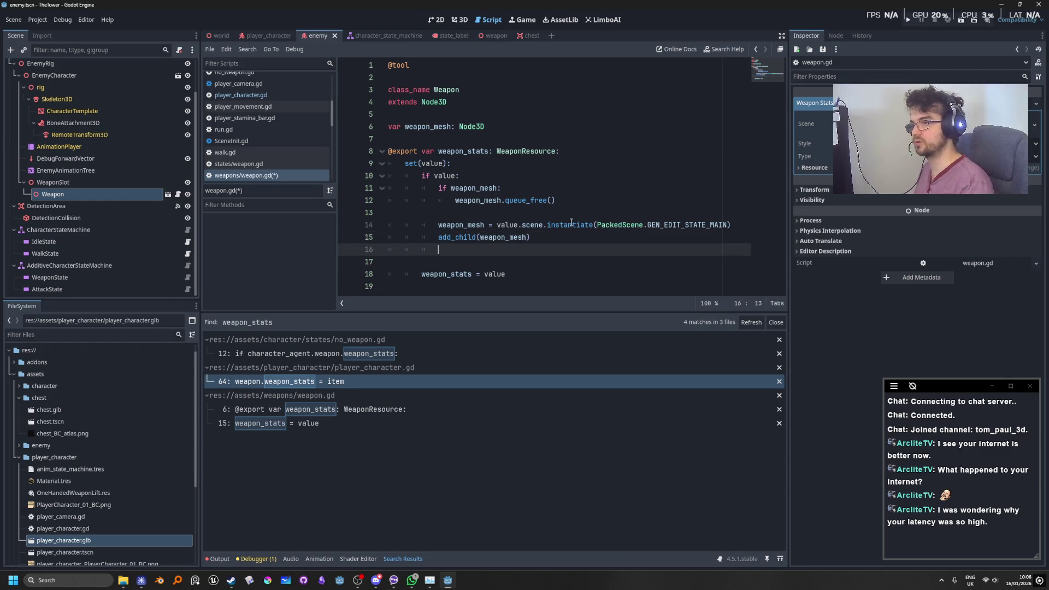
pyautogui.write('elif')
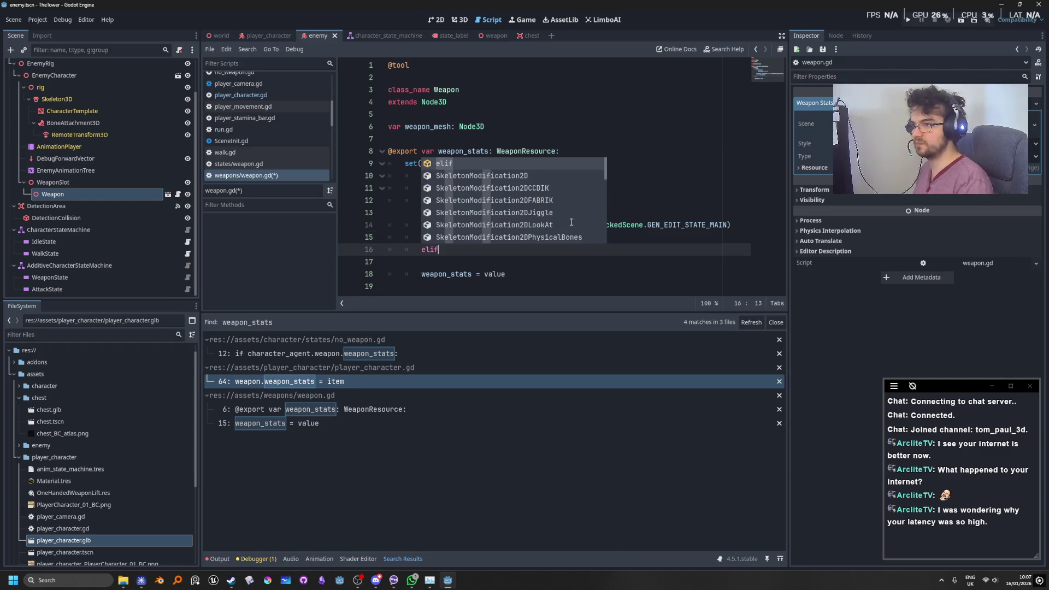
pyautogui.write(' weapon_mesh')
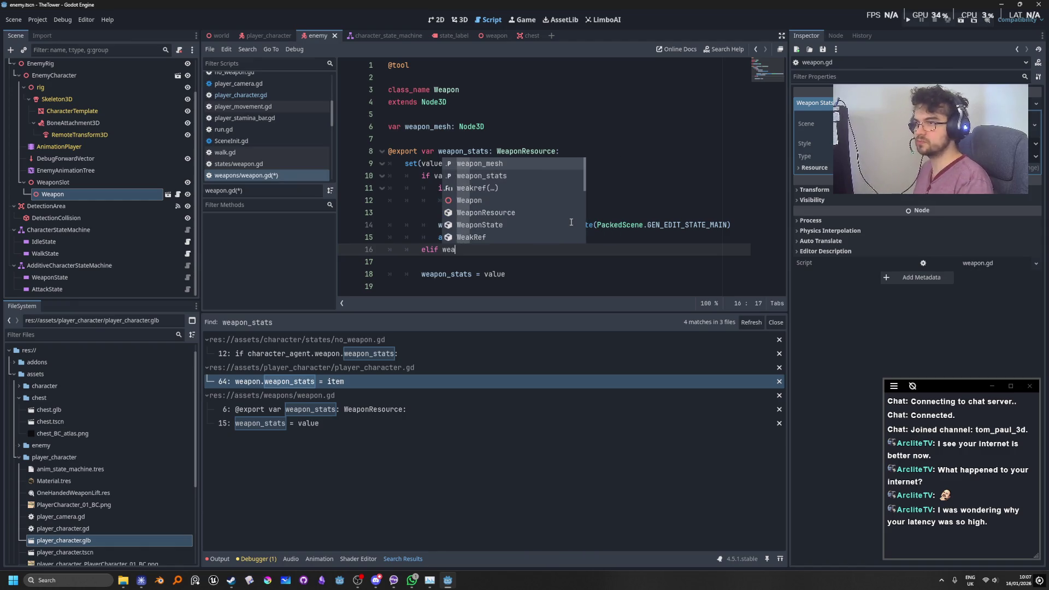
pyautogui.write(':')
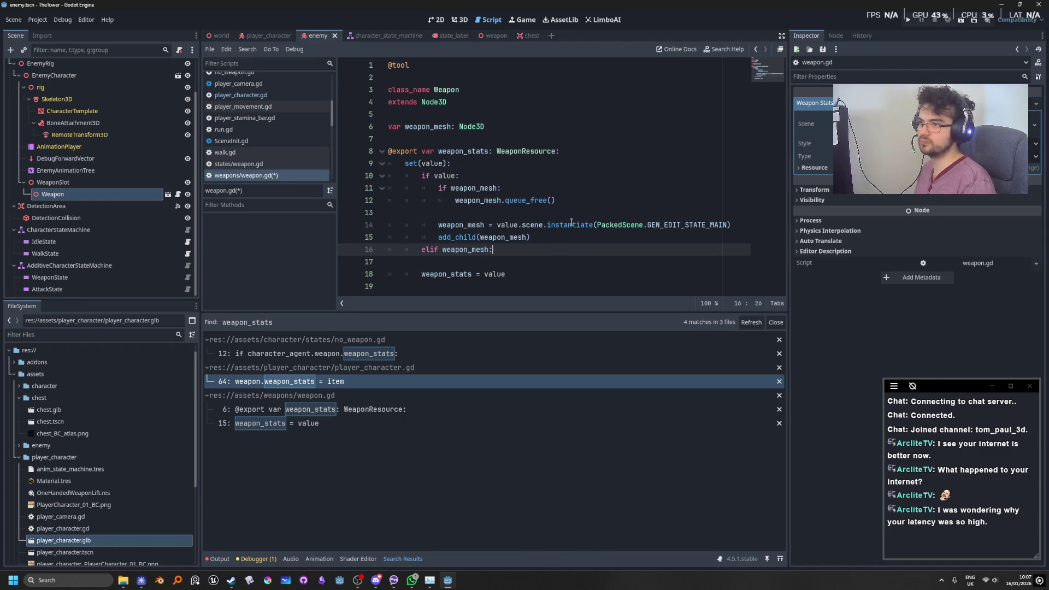
pyautogui.press('Return')
pyautogui.write('que')
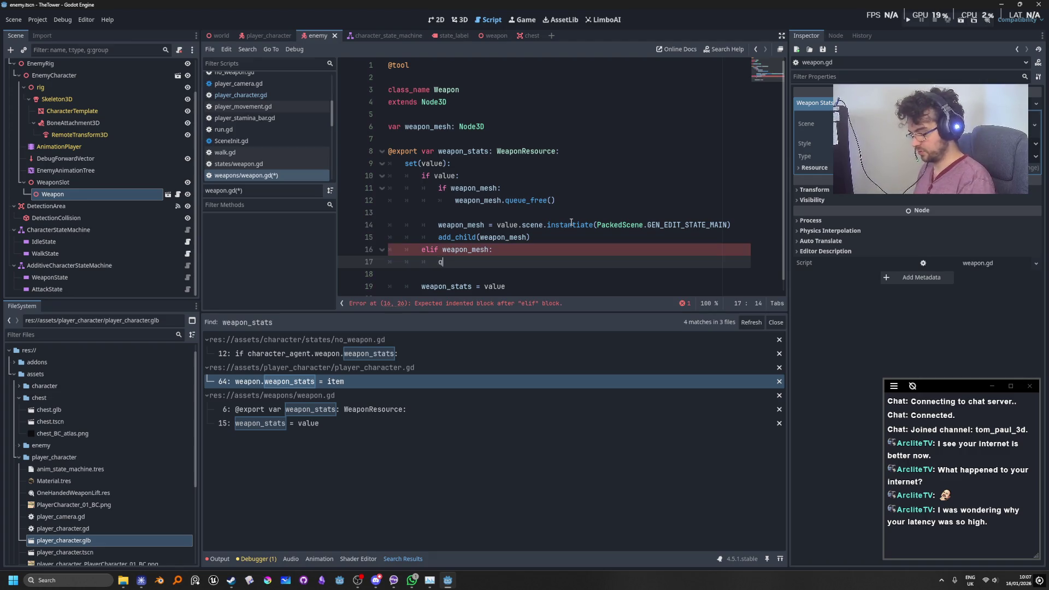
pyautogui.press('BackSpace')
pyautogui.press('BackSpace')
pyautogui.press('BackSpace')
pyautogui.write('weap')
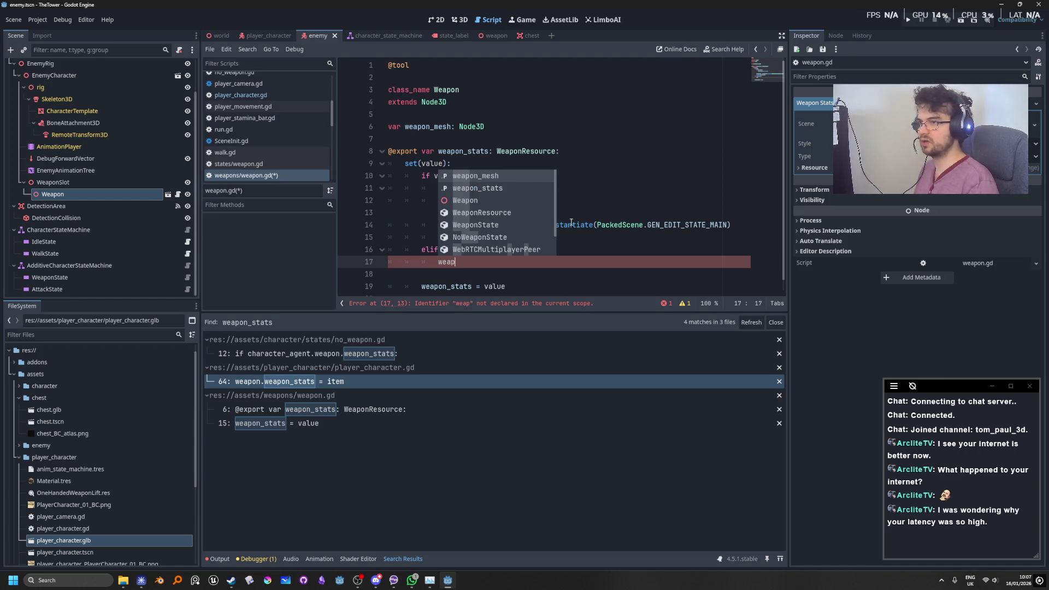
pyautogui.press('Return')
pyautogui.write('.')
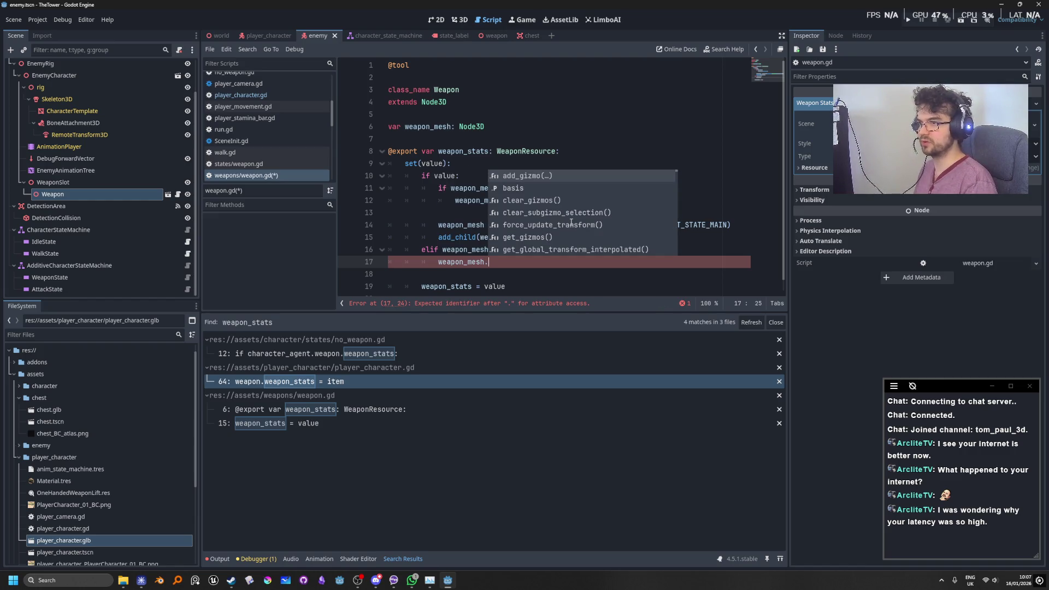
pyautogui.write('q')
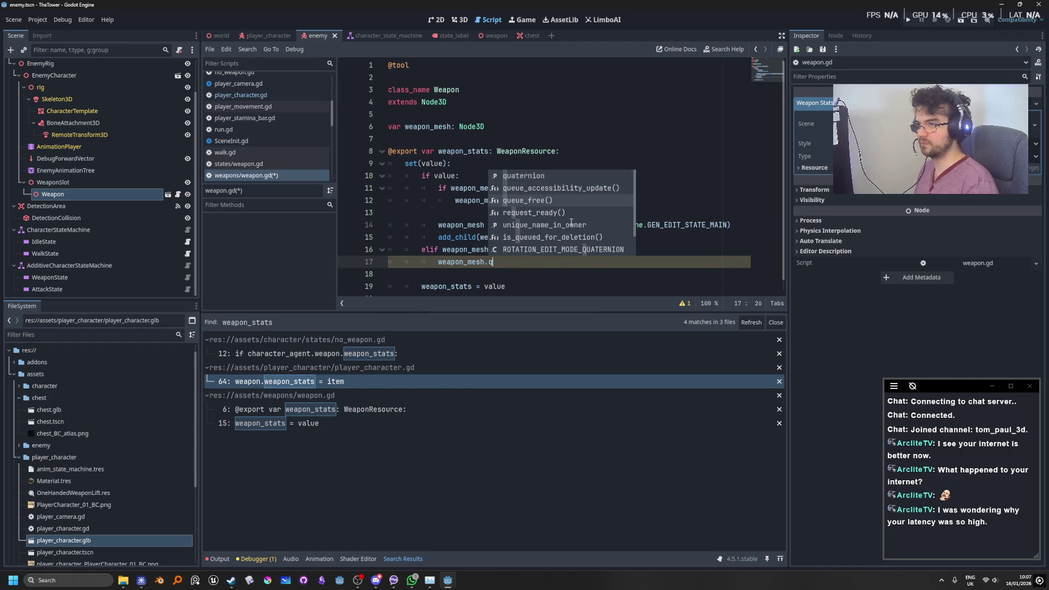
pyautogui.press('Return')
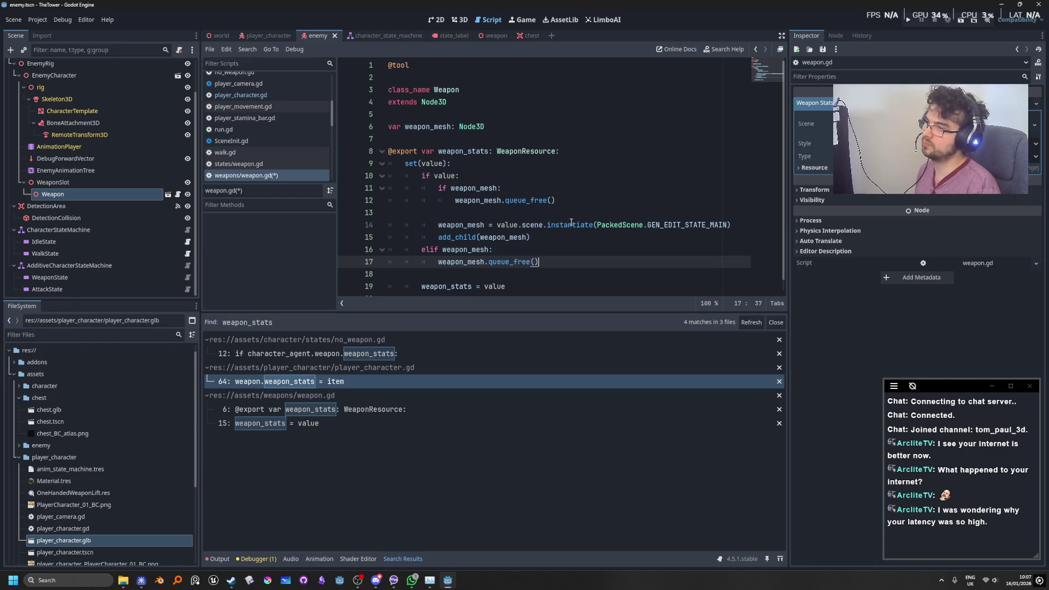
pyautogui.moveTo(538, 262)
pyautogui.mouseDown()
pyautogui.moveTo(407, 250)
pyautogui.moveTo(422, 250)
pyautogui.mouseUp()
pyautogui.hotkey('ctrl', 'c')
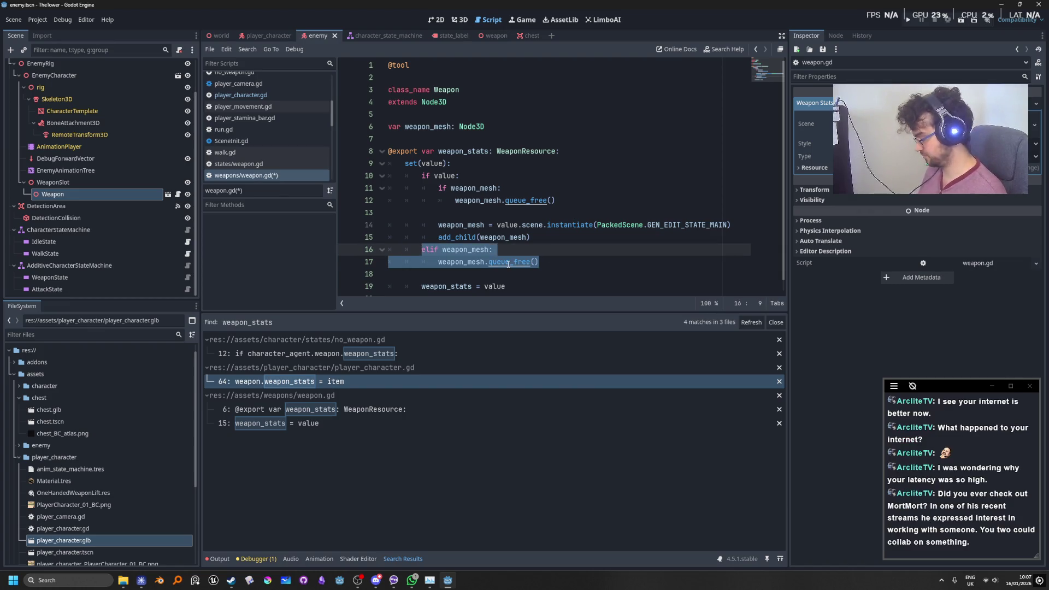
pyautogui.press('BackSpace')
pyautogui.press('BackSpace')
pyautogui.press('BackSpace')
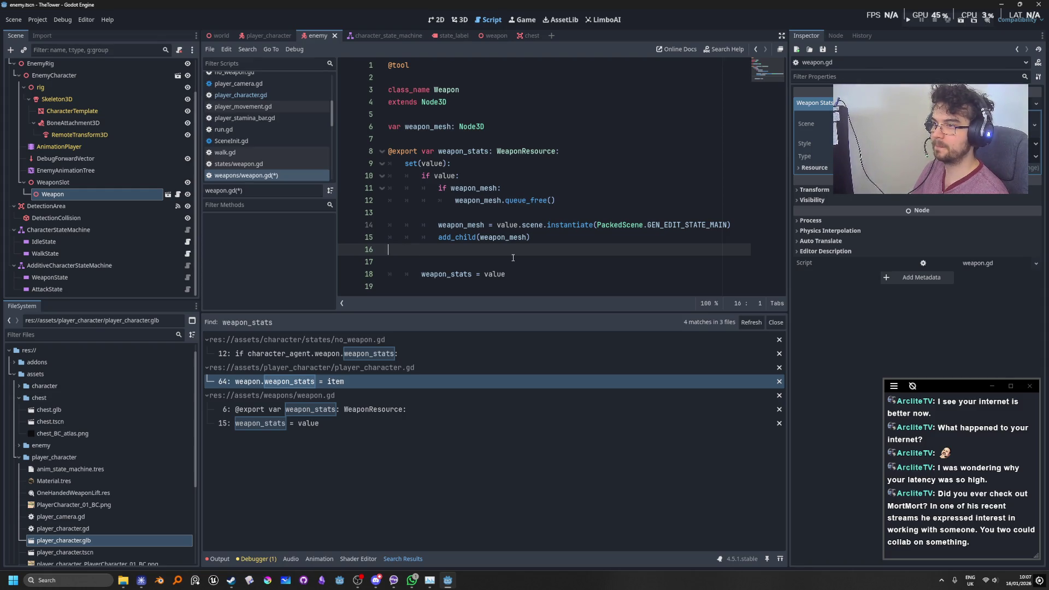
# Step: Paste the 'if weapon_mesh: queue_free()' check at the start of the weapon_stats setter
pyautogui.press('BackSpace')
pyautogui.click(466, 163)
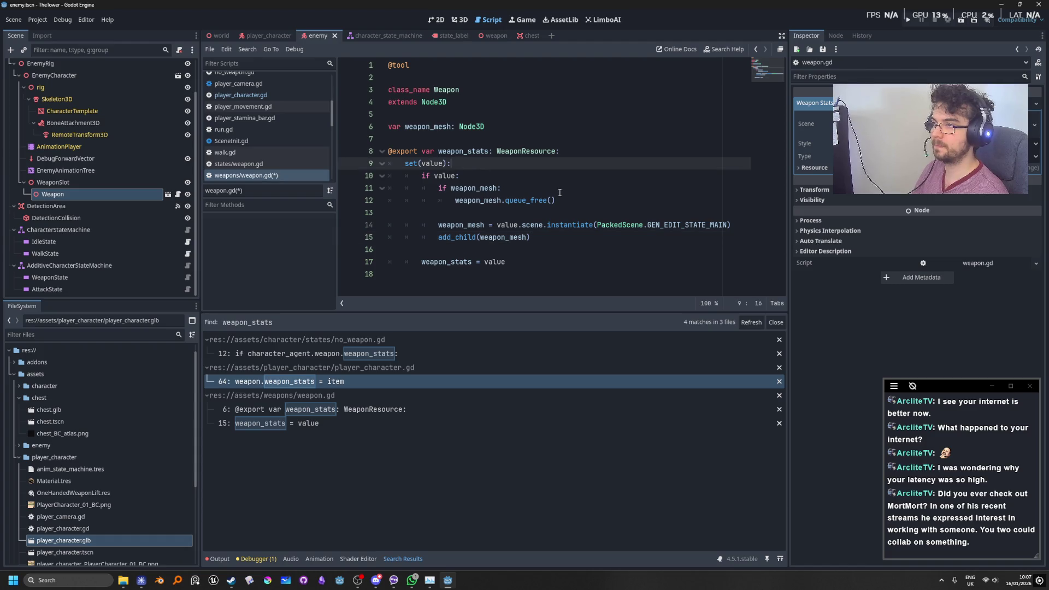
pyautogui.press('Return')
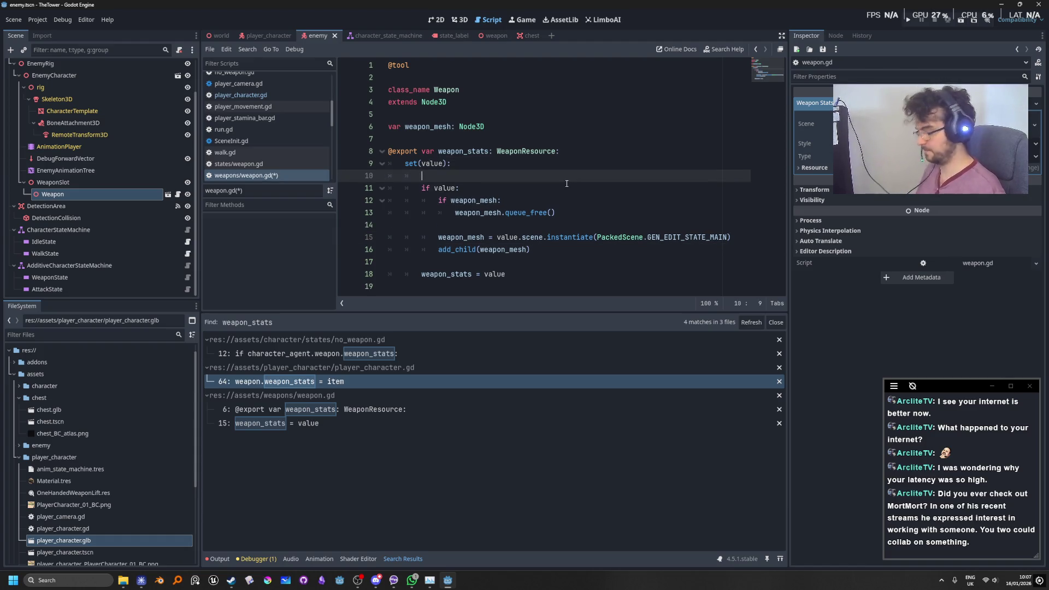
pyautogui.hotkey('ctrl', 'v')
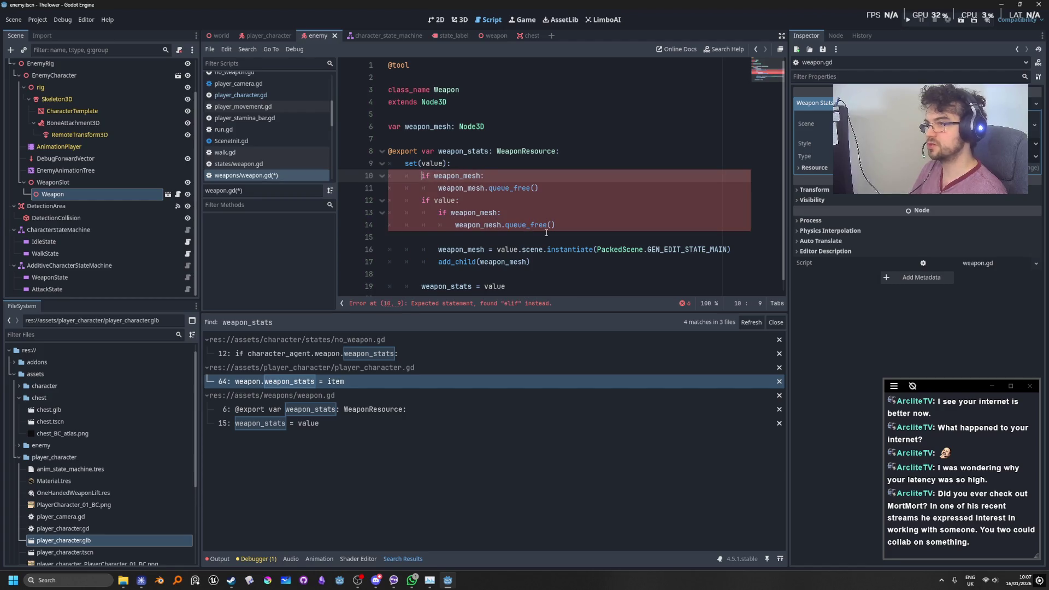
# Step: Delete the duplicate weapon_mesh check nested under if value:
pyautogui.click(500, 213)
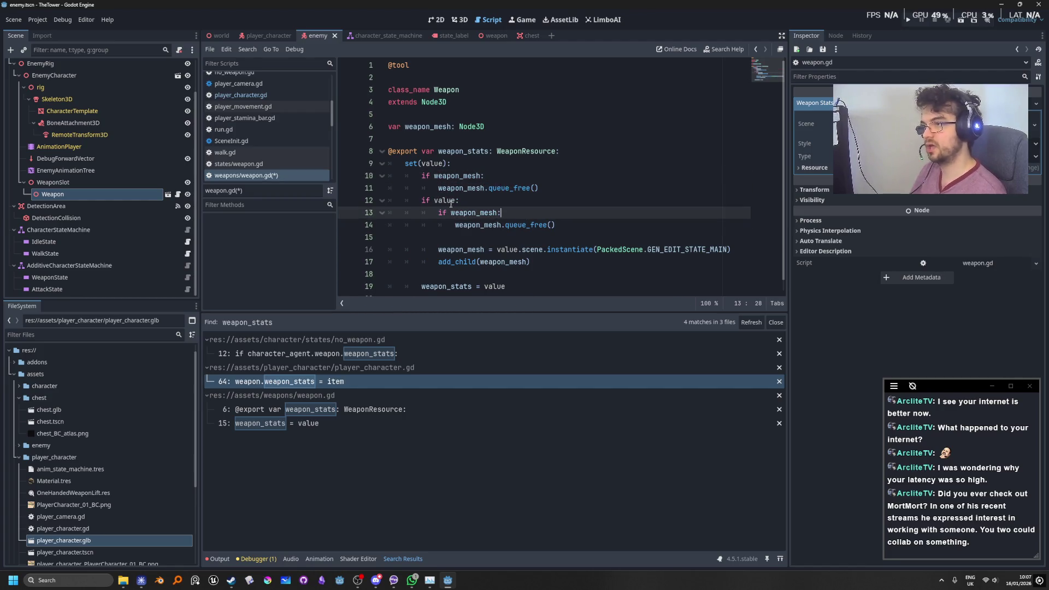
pyautogui.moveTo(595, 225); pyautogui.dragTo(458, 213)
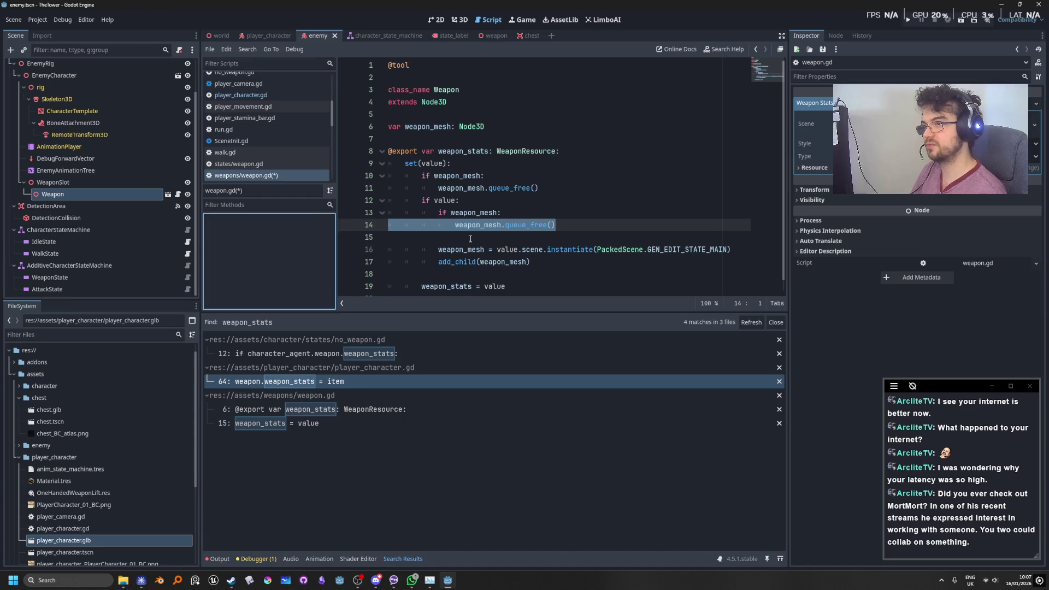
pyautogui.hotkey('shift', 'Up')
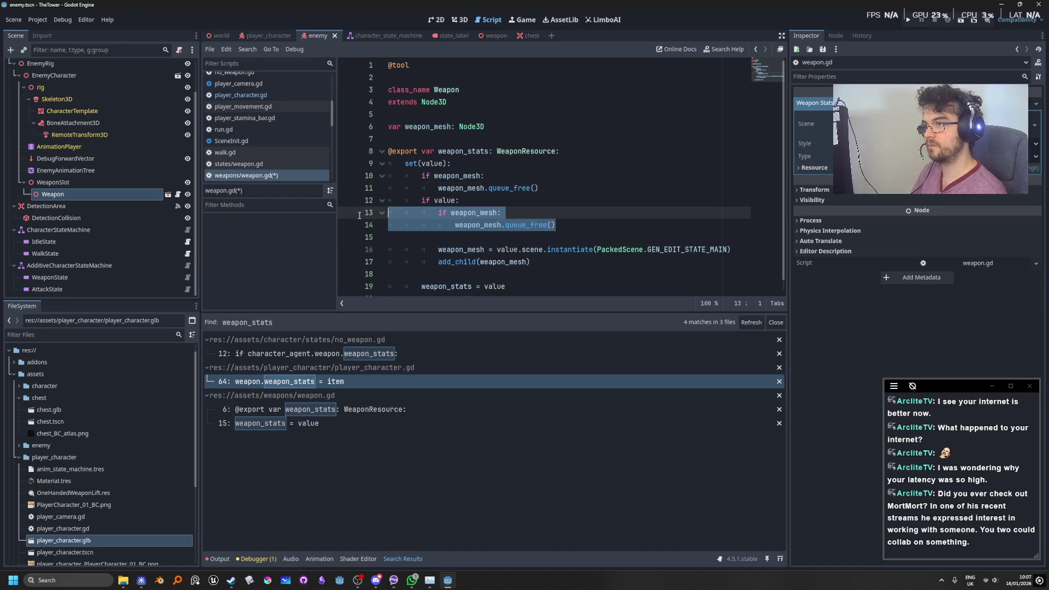
pyautogui.press('BackSpace')
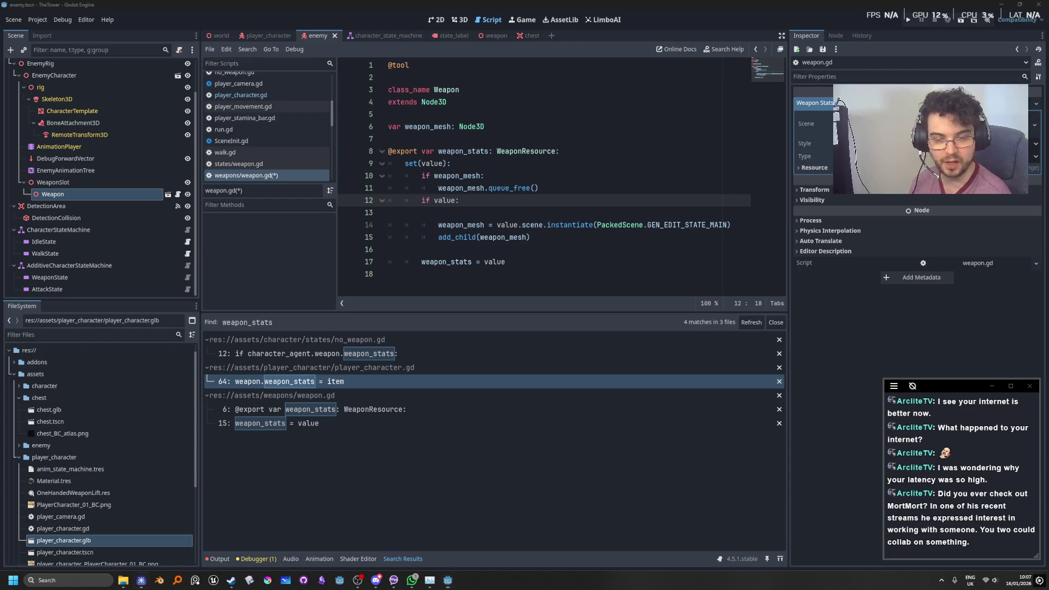
# Step: Search Google for 'mortmort twitch' in a new browser tab
pyautogui.hotkey('alt', 'Tab')
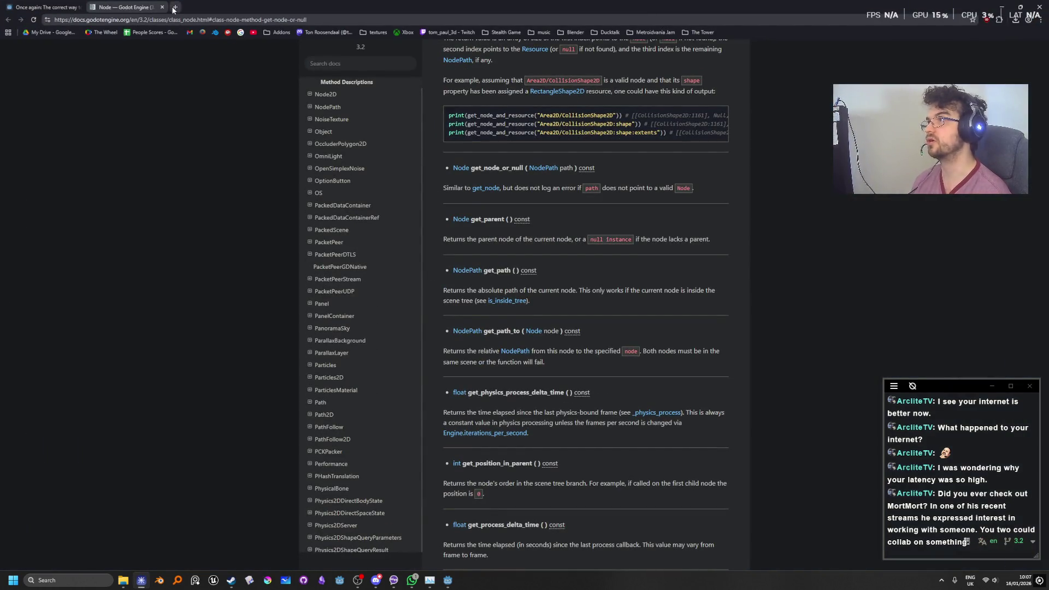
pyautogui.click(175, 7)
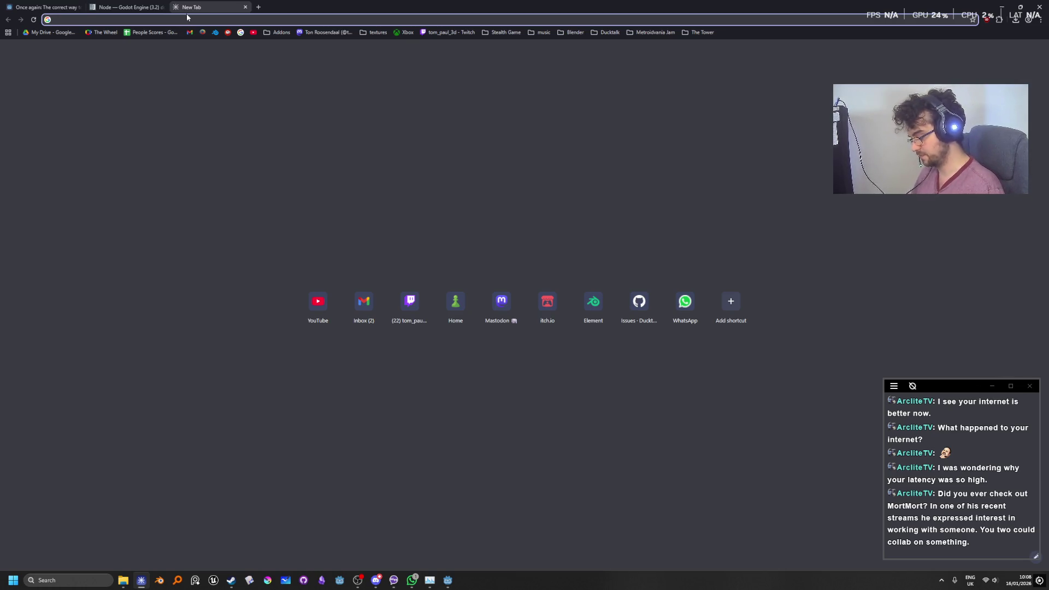
pyautogui.write('mortmort twi')
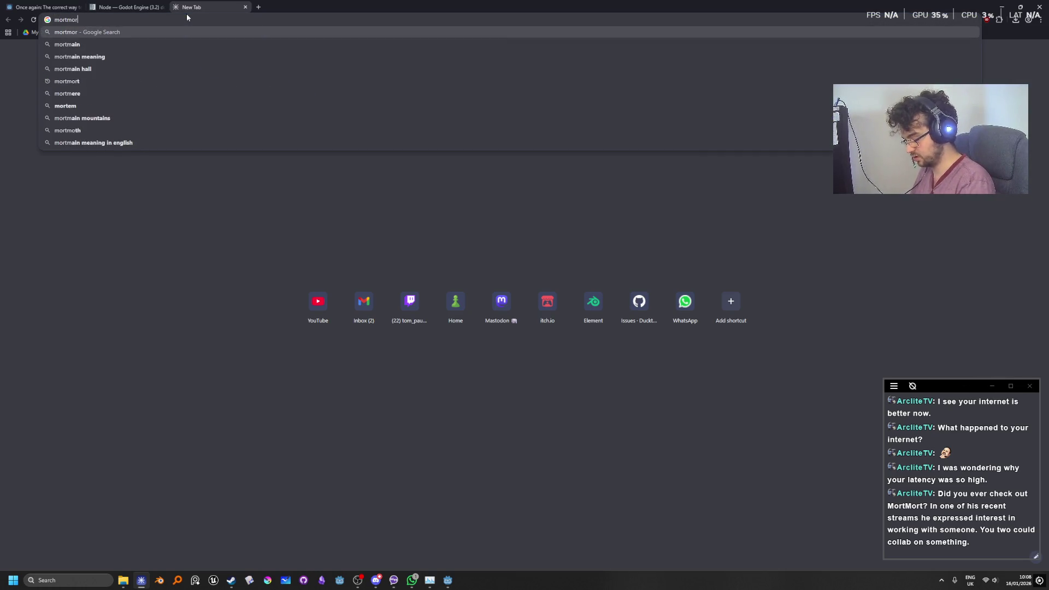
pyautogui.write('tch')
pyautogui.press('Return')
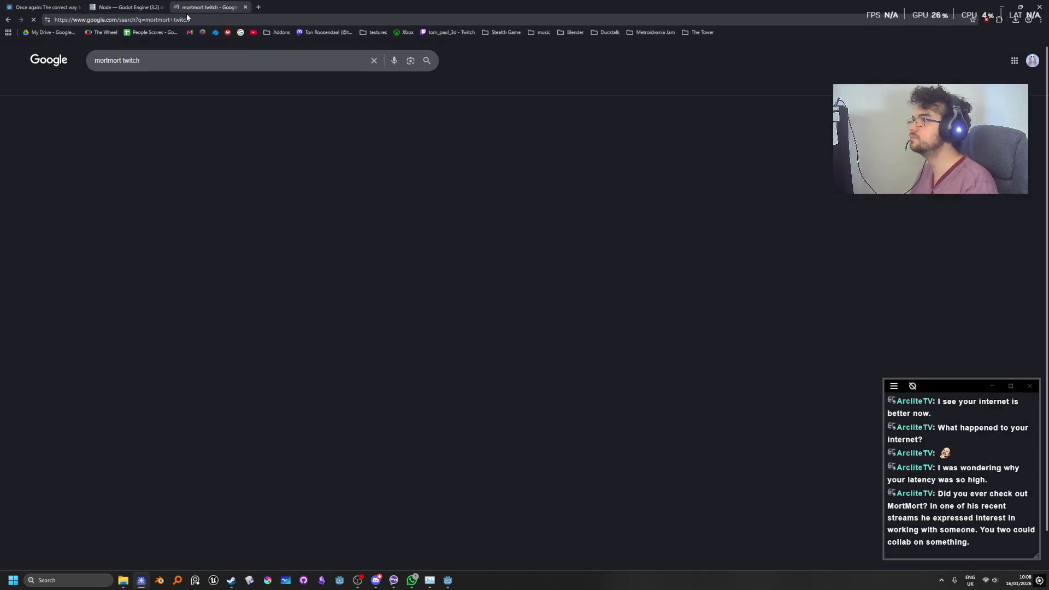
# Step: Open the streamer's Twitch channel, pause the highlight, and browse its About and Videos pages
pyautogui.click(98, 133)
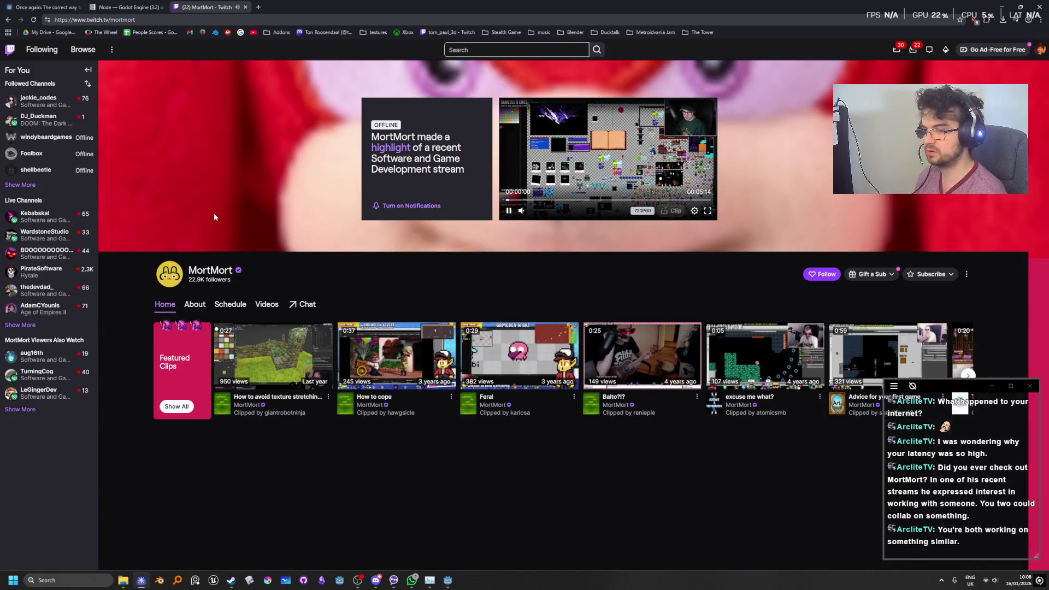
pyautogui.click(535, 192)
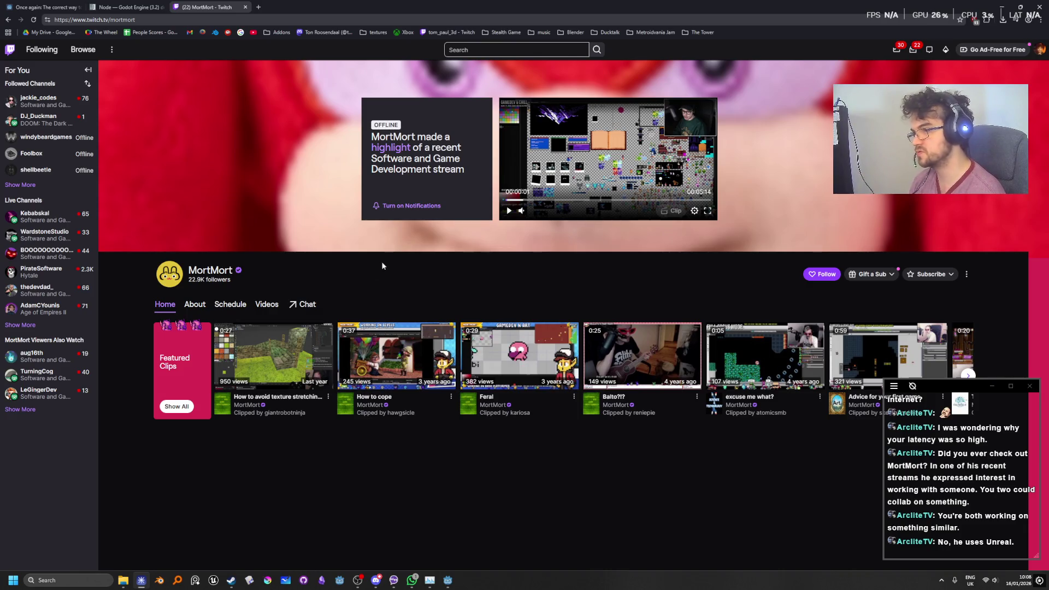
pyautogui.click(194, 304)
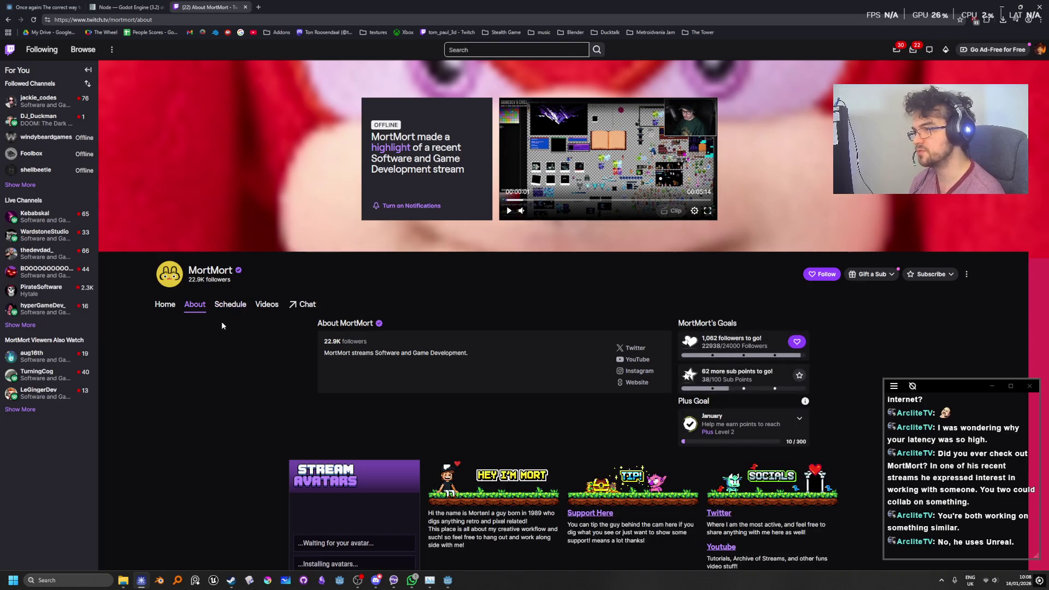
pyautogui.click(271, 304)
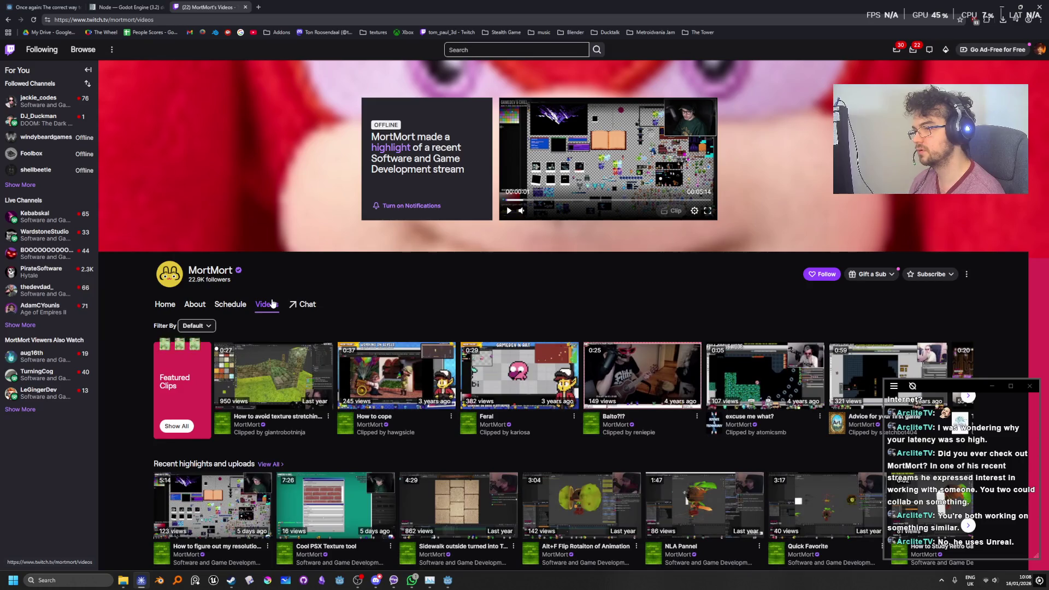
pyautogui.scroll(-2, 421, 230)
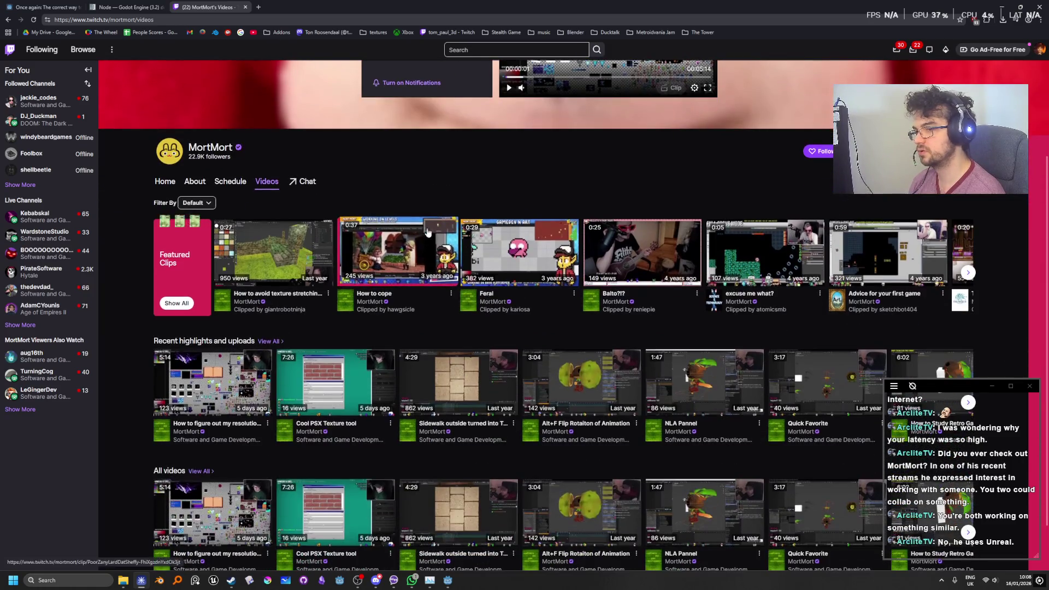
pyautogui.scroll(-1, 428, 353)
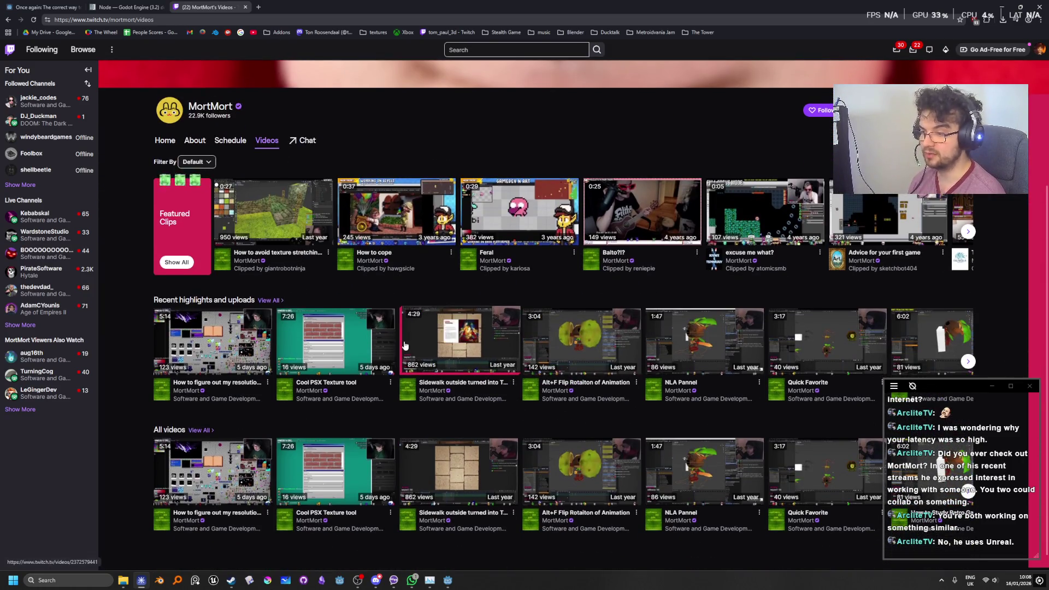
pyautogui.scroll(-1, 262, 323)
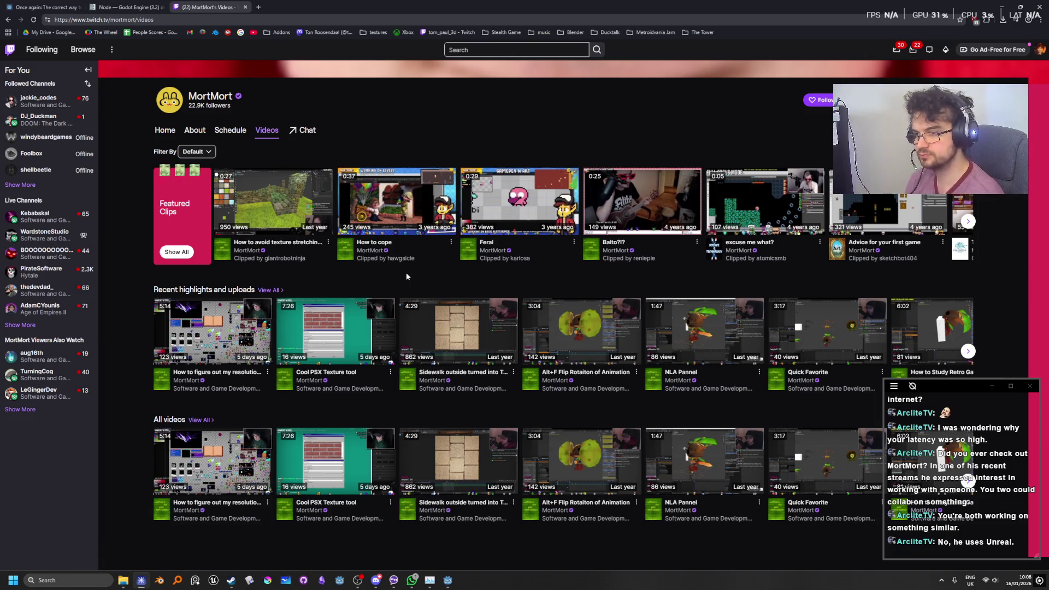
pyautogui.scroll(3, 351, 279)
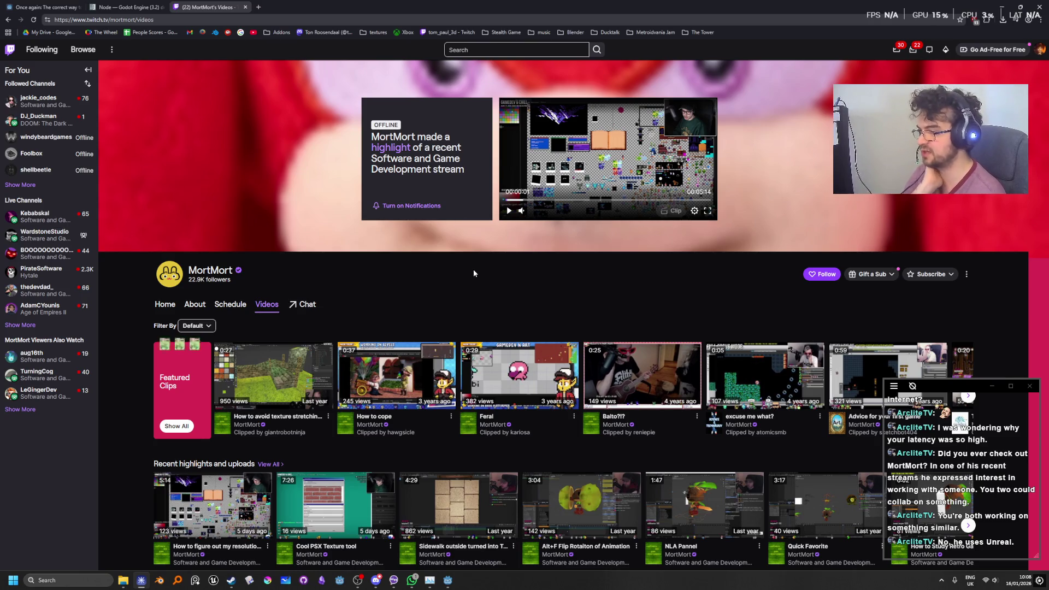
pyautogui.scroll(-1, 473, 272)
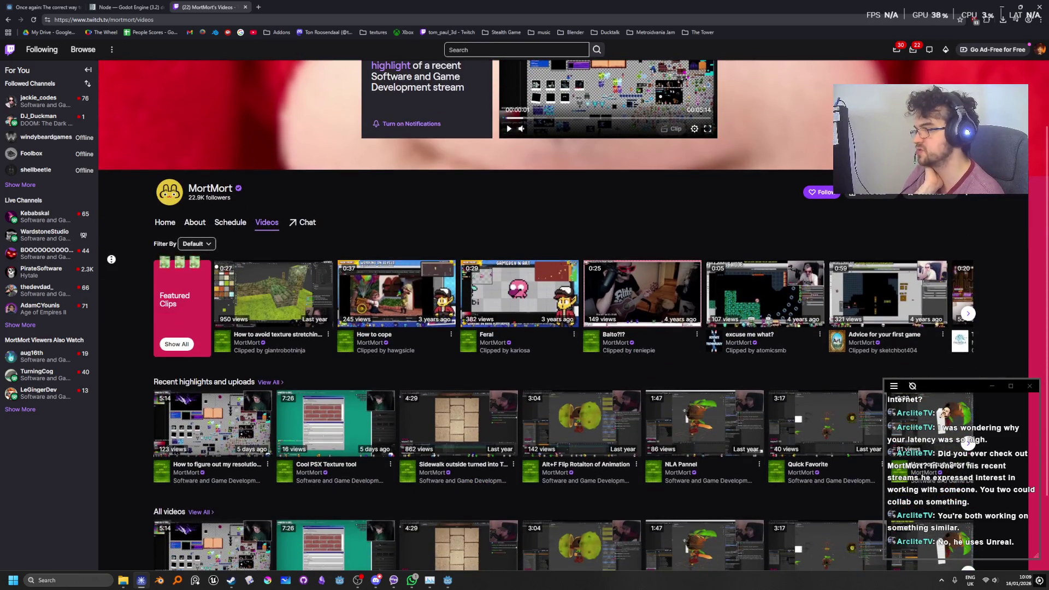
pyautogui.scroll(-2, 110, 307)
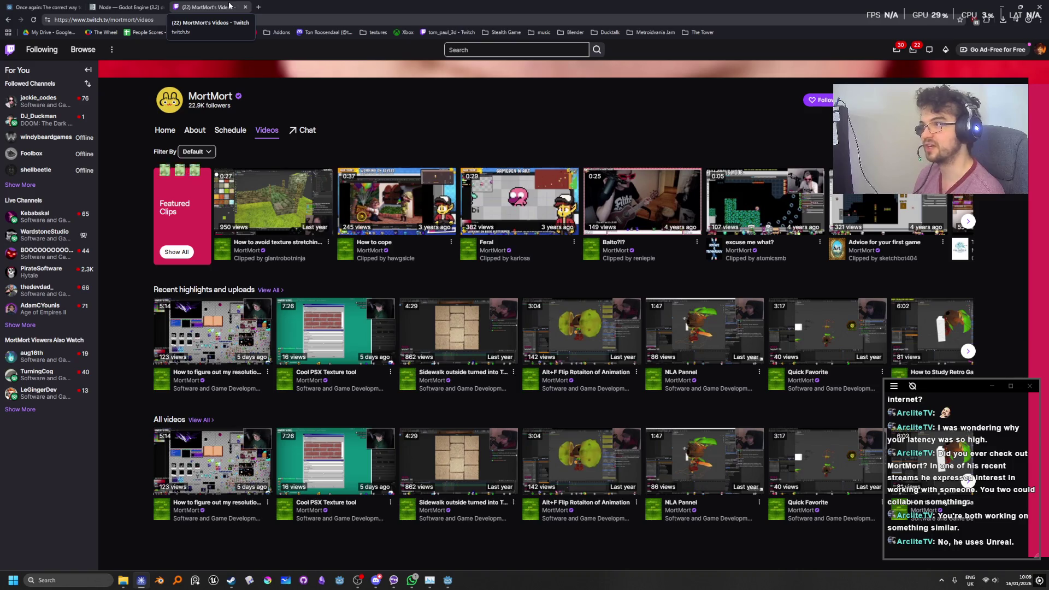
# Step: Close the Twitch and Godot Node documentation tabs and return to Godot's script editor
pyautogui.middleClick(229, 5)
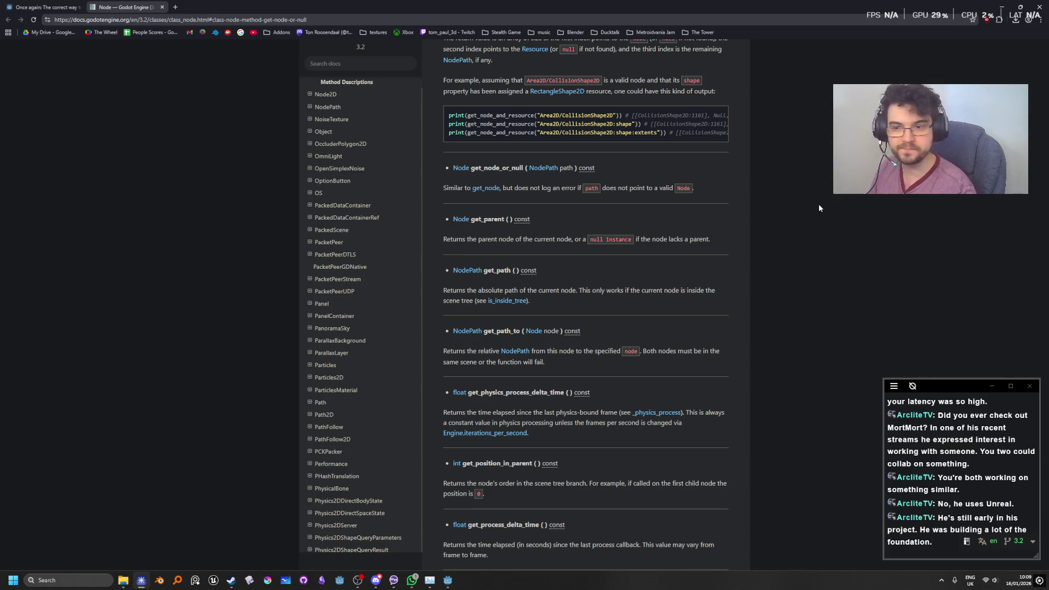
pyautogui.hotkey('ctrl', 'w')
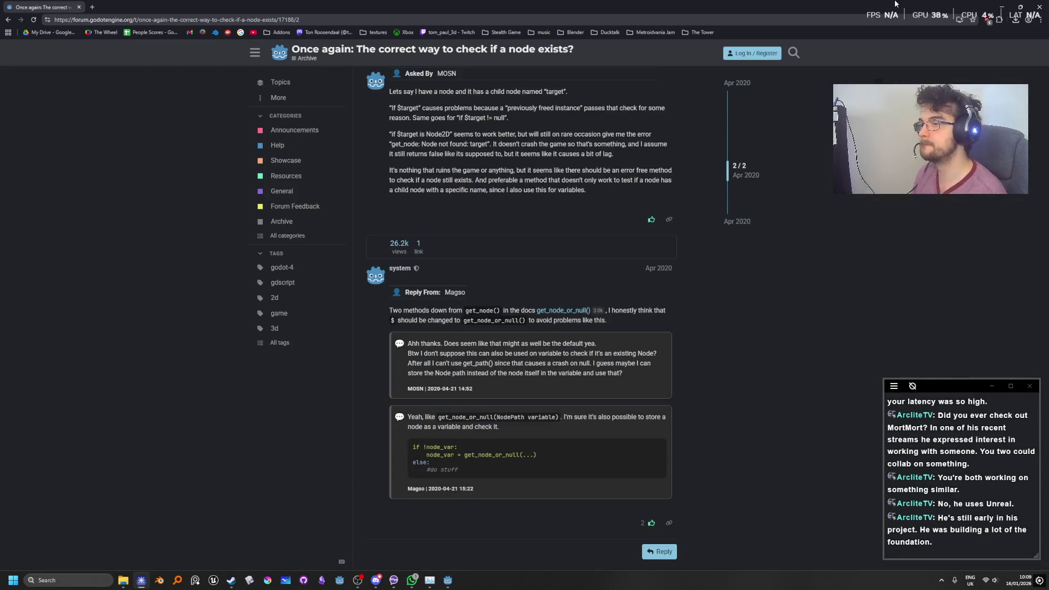
pyautogui.click(1002, 7)
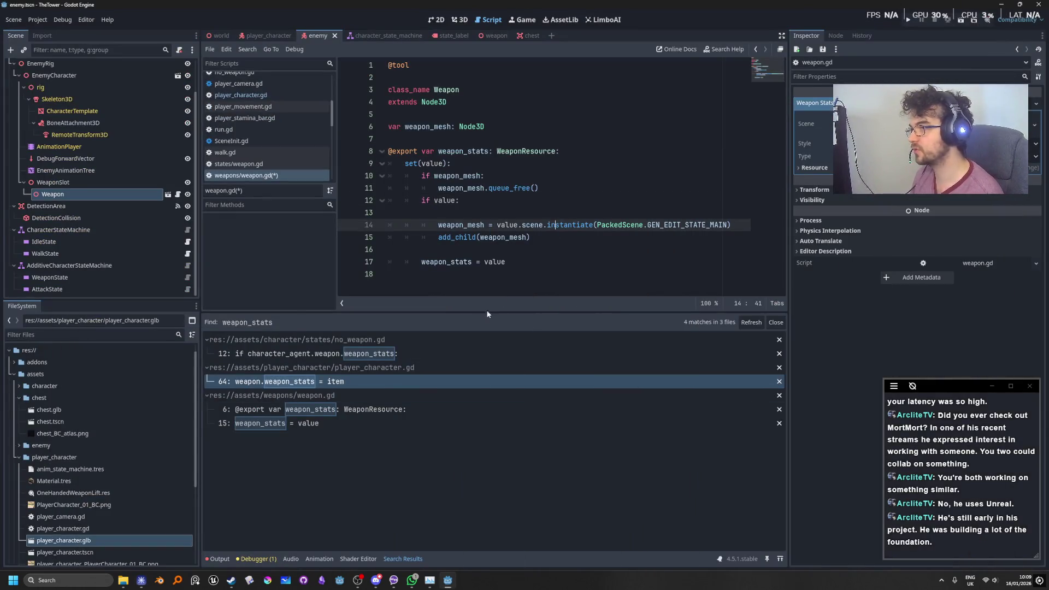
# Step: Remove the blank line under if value: and review uses of value and add_child
pyautogui.click(506, 212)
pyautogui.press('BackSpace')
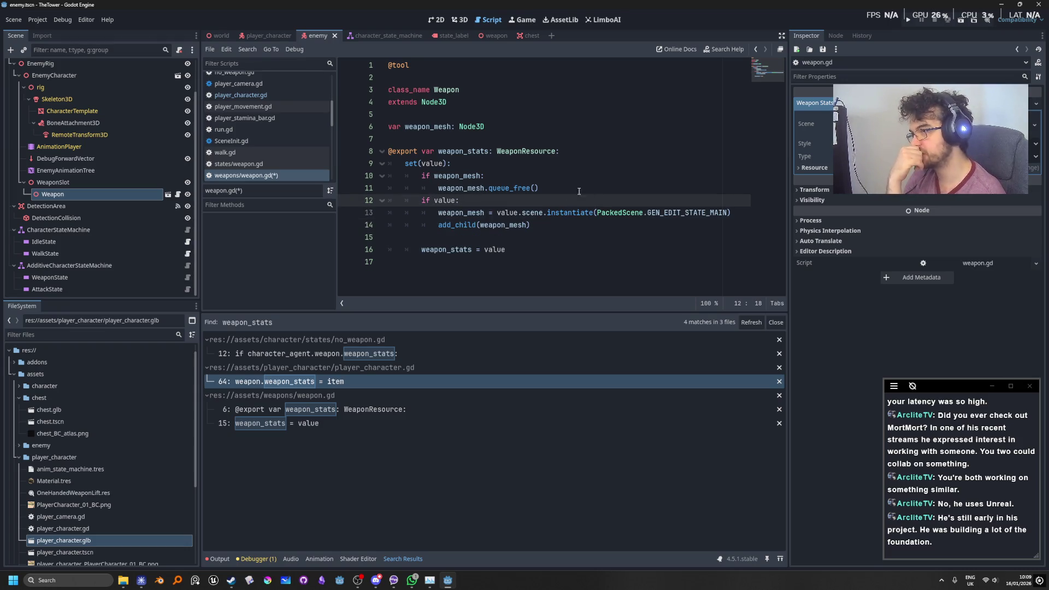
pyautogui.moveTo(449, 189)
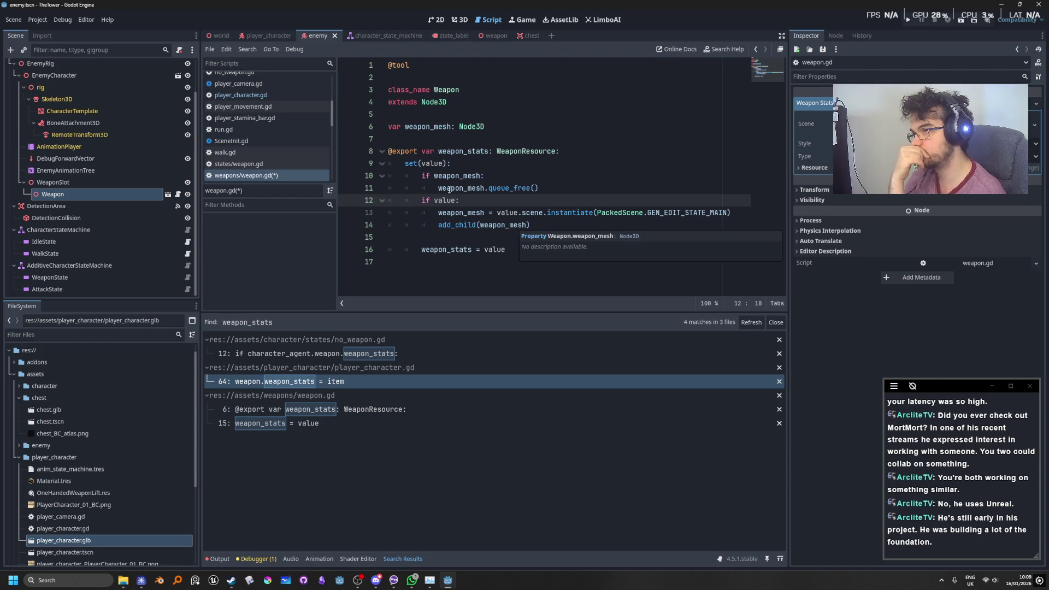
pyautogui.doubleClick(432, 163)
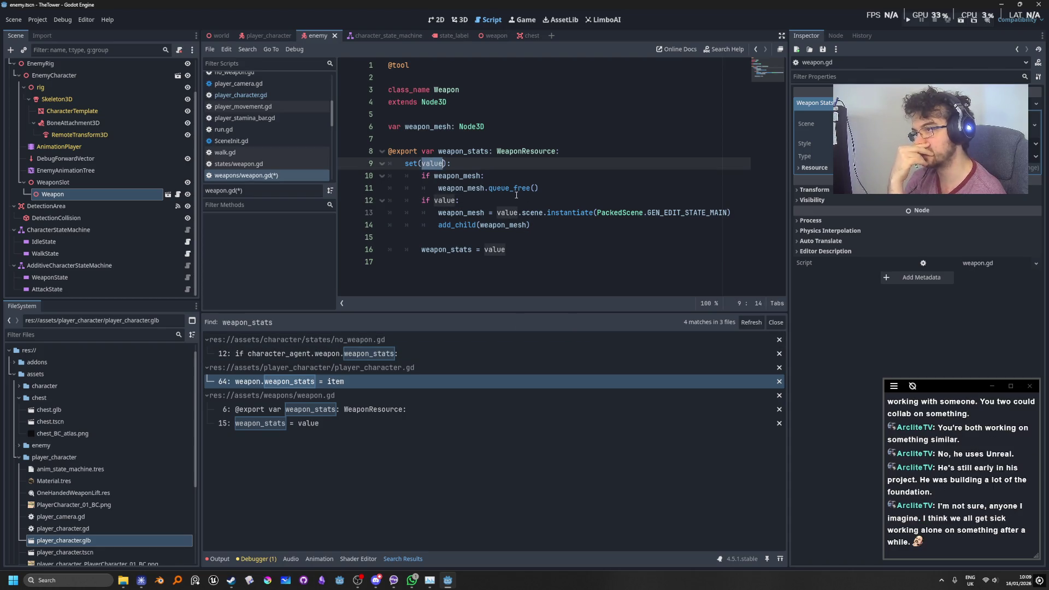
pyautogui.click(439, 224)
pyautogui.moveTo(459, 225)
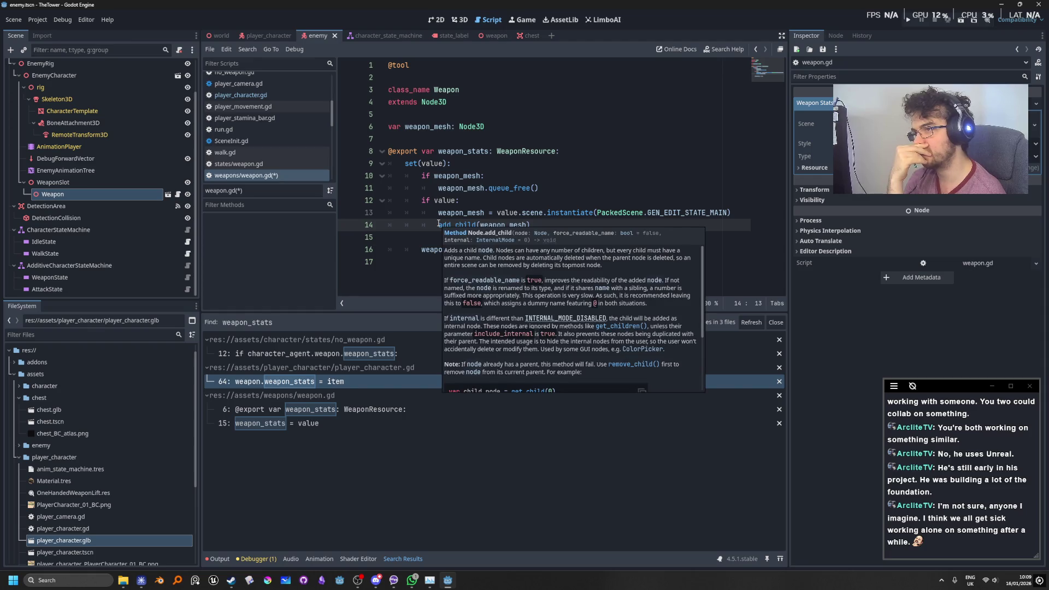
# Step: Review the setter and restore the blank line after the queue_free check
pyautogui.click(592, 226)
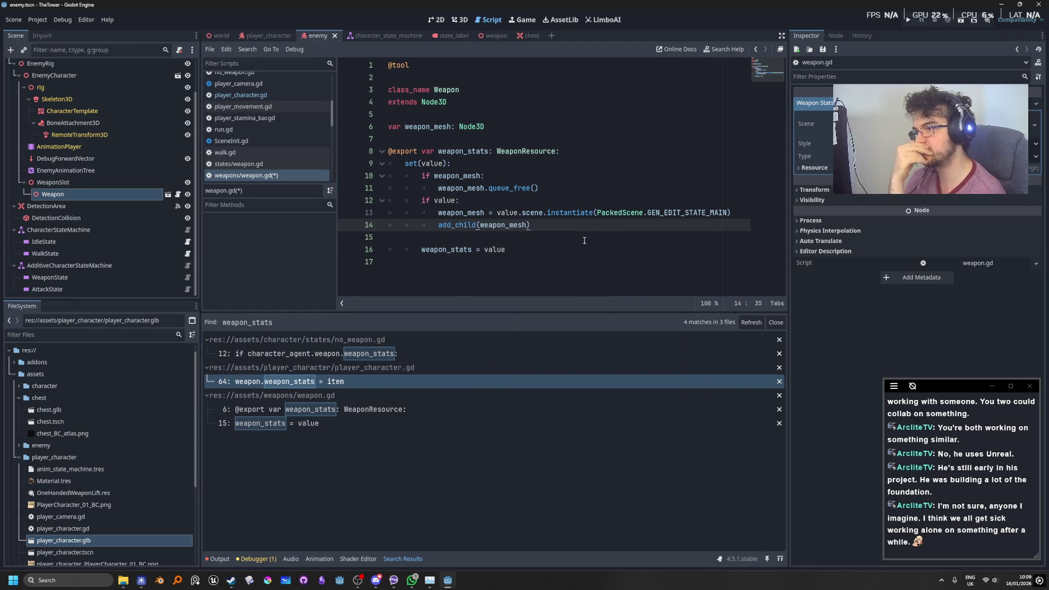
pyautogui.click(566, 250)
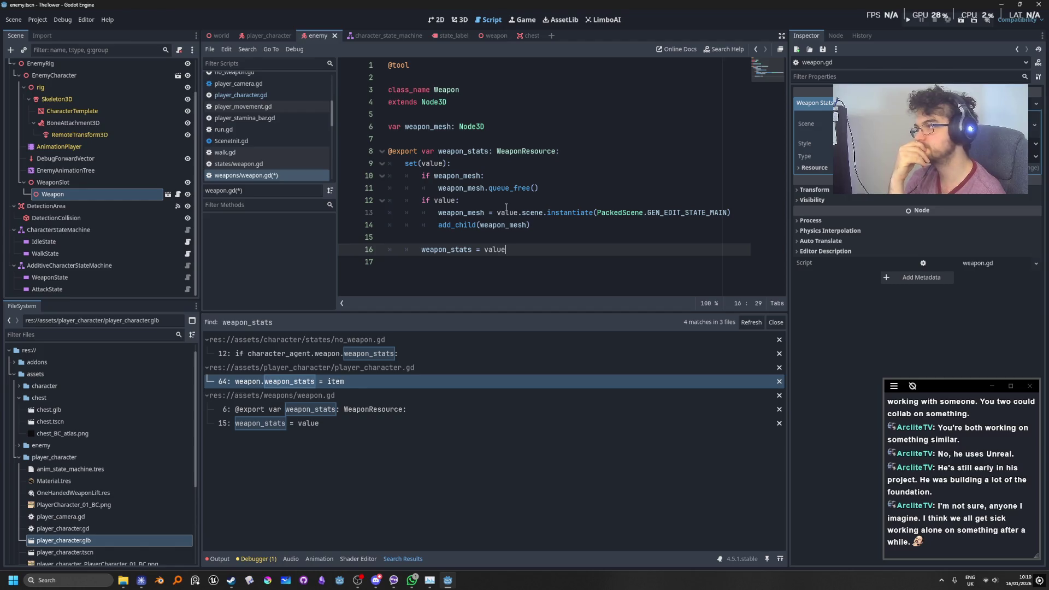
pyautogui.click(459, 125)
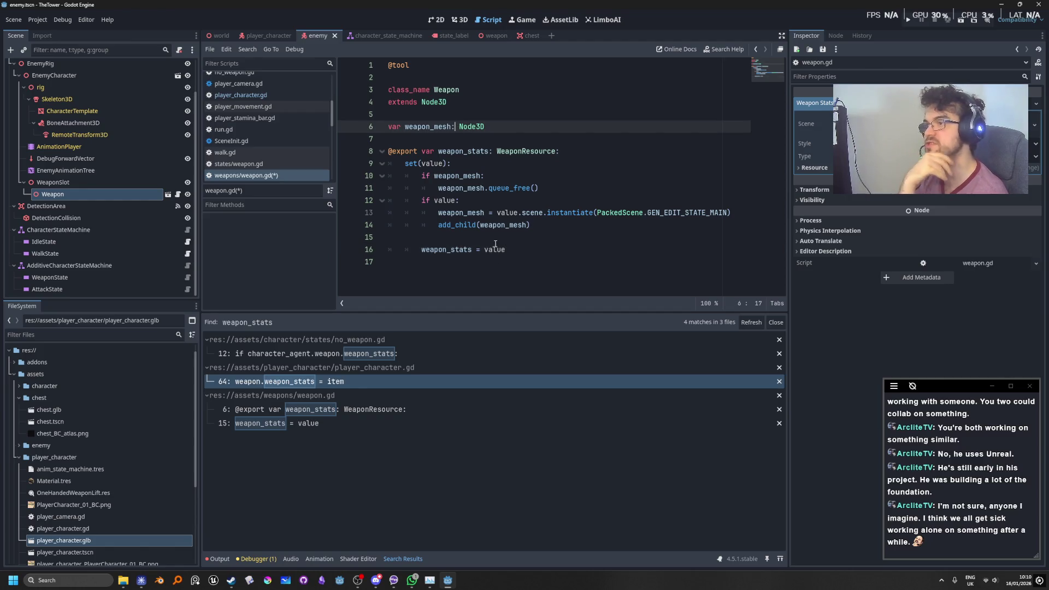
pyautogui.click(401, 66)
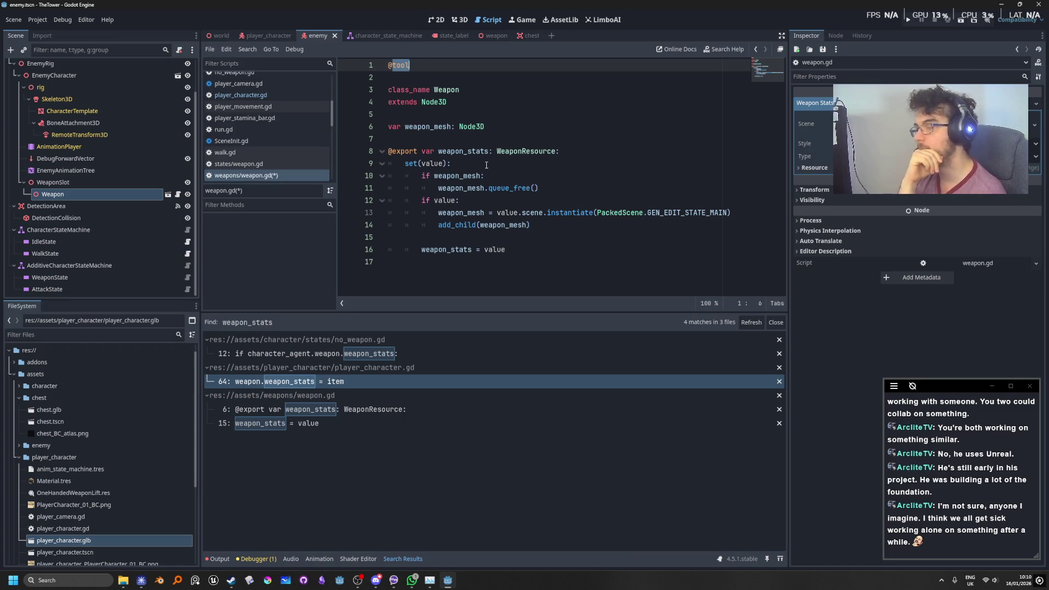
pyautogui.hotkey('ctrl', 'z')
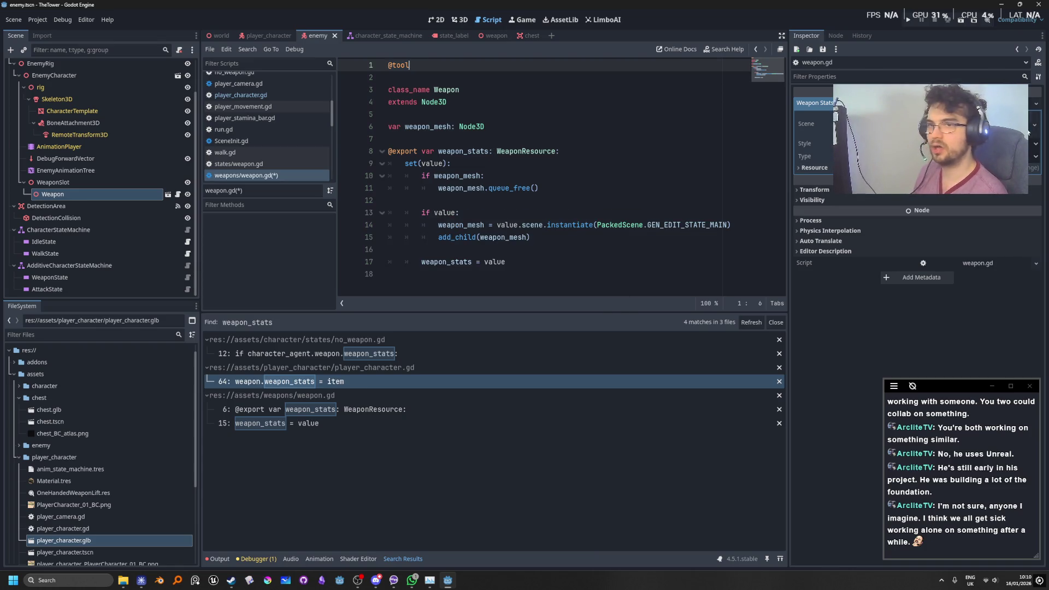
pyautogui.click(37, 19)
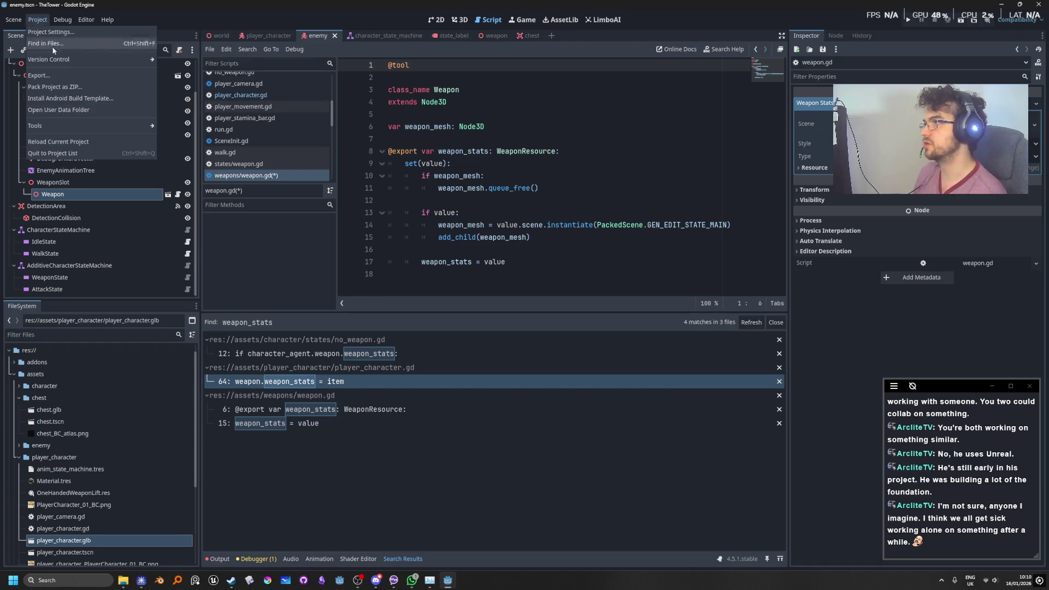
# Step: Quit to the Project List, saving the weapon.gd changes when prompted
pyautogui.click(79, 158)
pyautogui.click(484, 306)
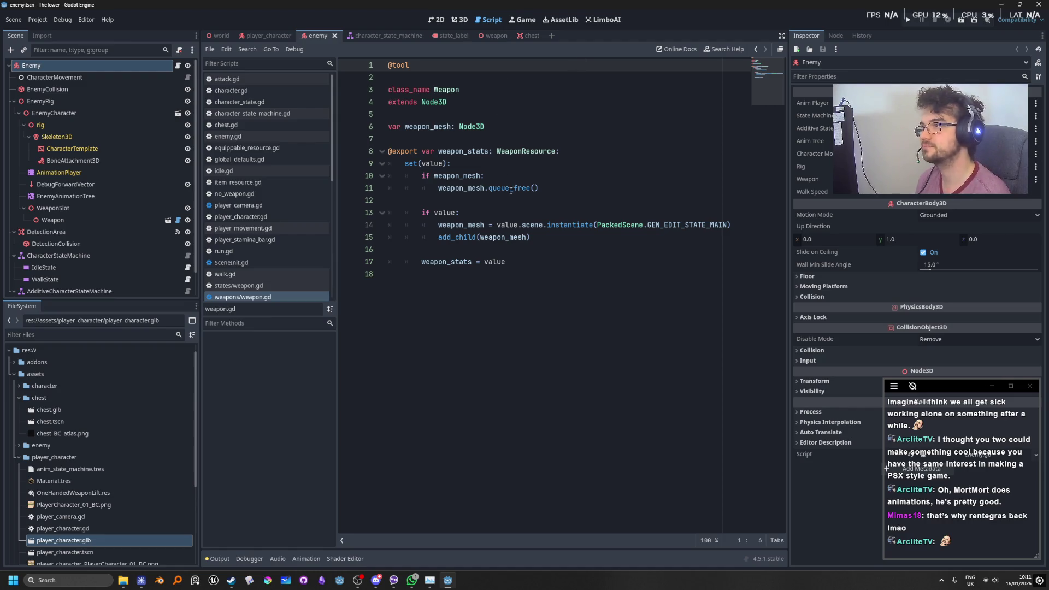
# Step: Review the instantiate call on line 14 of weapon.gd, then run the current scene
pyautogui.click(550, 224)
pyautogui.click(530, 260)
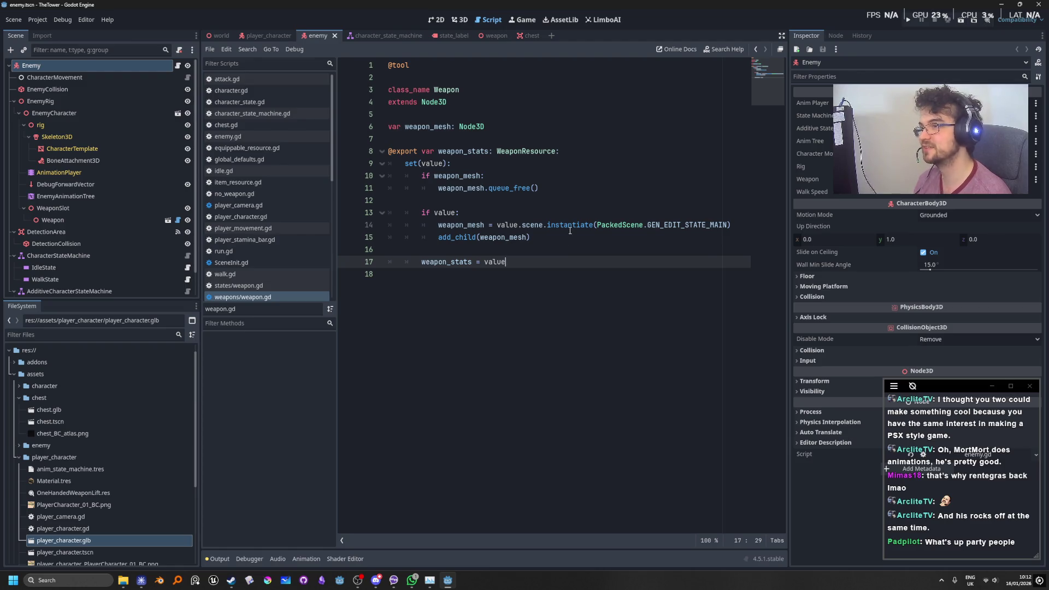
pyautogui.moveTo(569, 231)
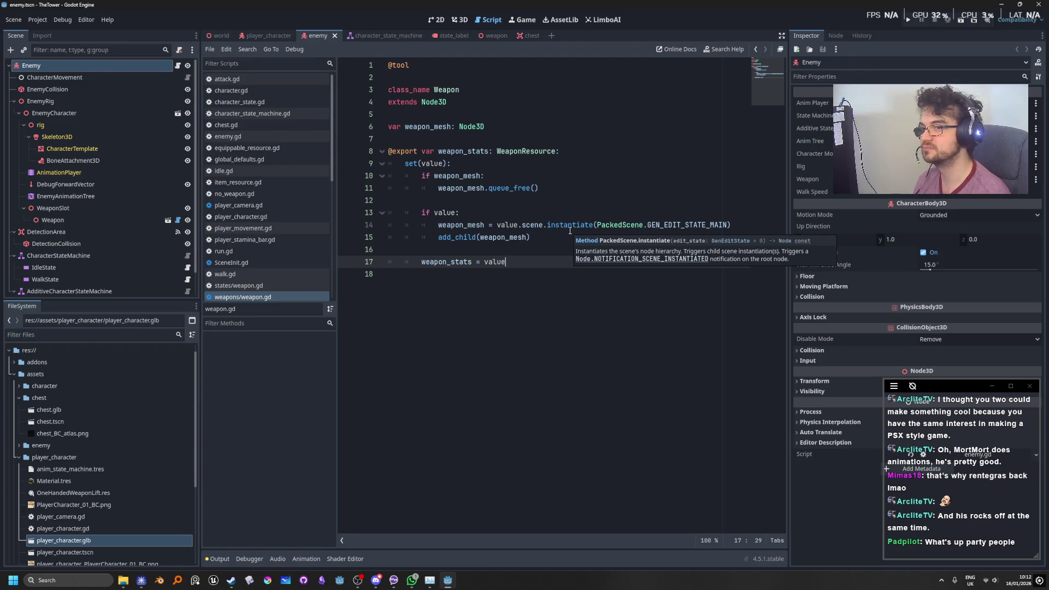
pyautogui.click(569, 225)
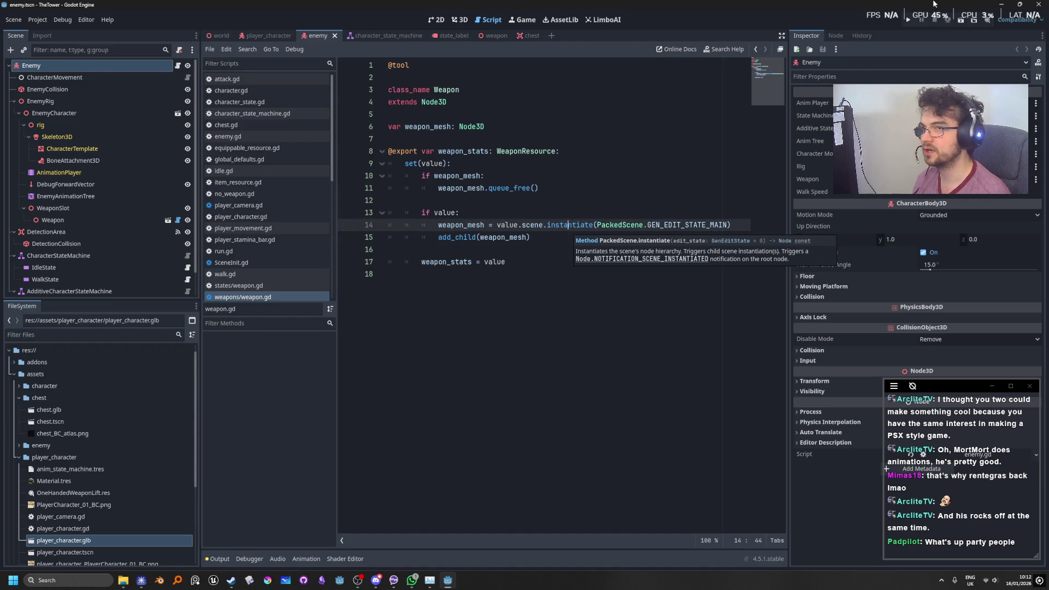
pyautogui.click(908, 22)
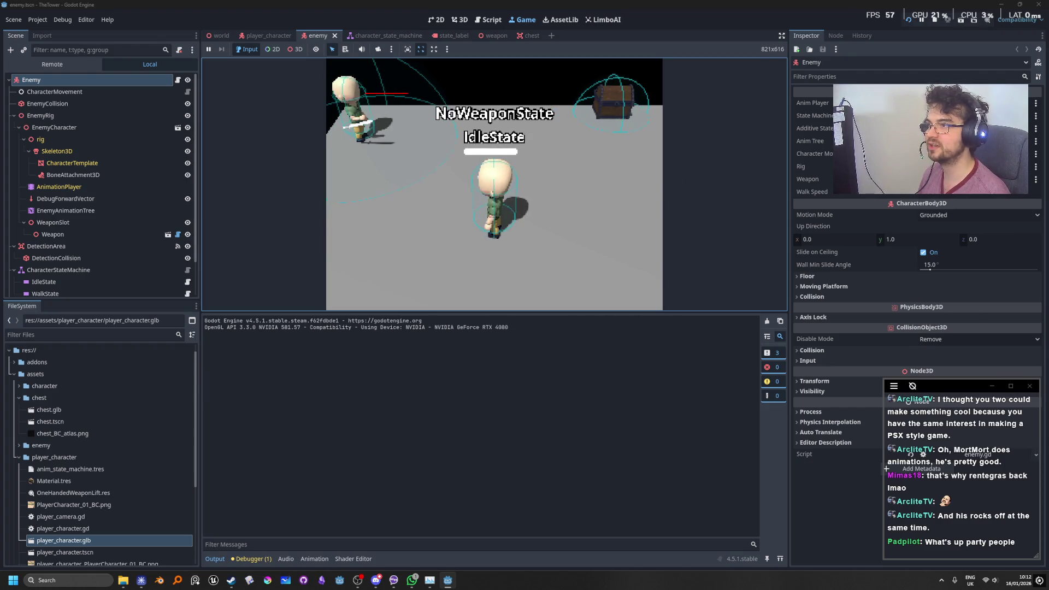
# Step: Stop the game, assign one_handed_sword.glb to the Weapon node's Scene slot, and view it in 3D
pyautogui.click(935, 21)
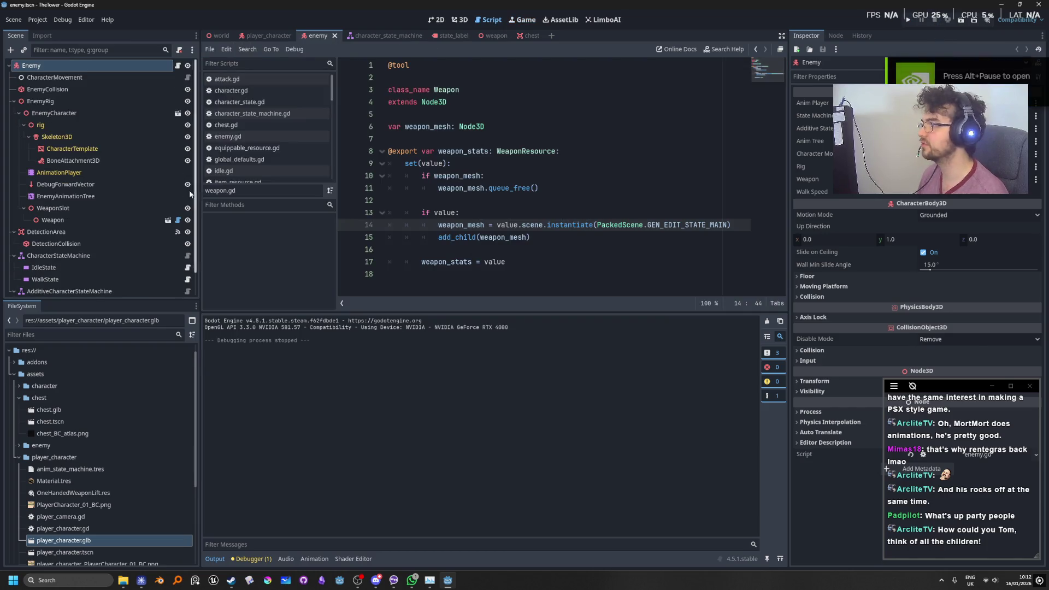
pyautogui.click(97, 220)
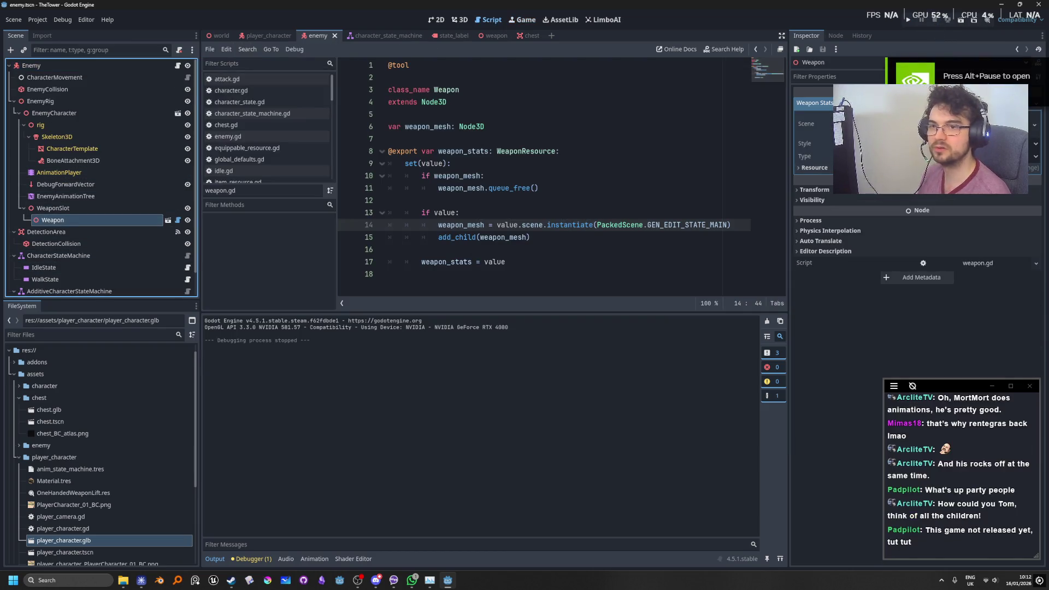
pyautogui.click(946, 195)
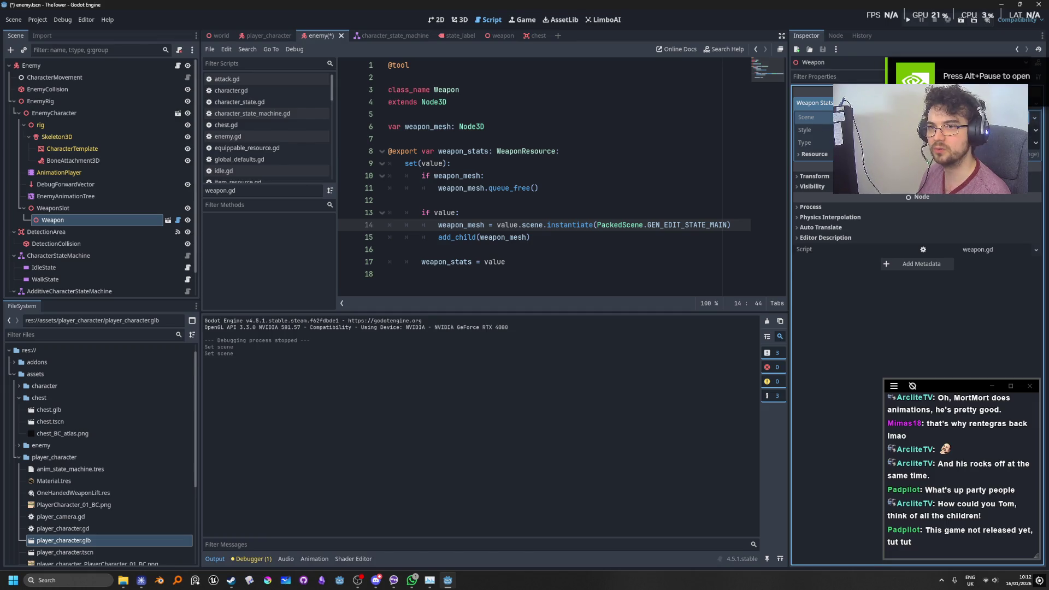
pyautogui.click(1036, 120)
pyautogui.click(1032, 164)
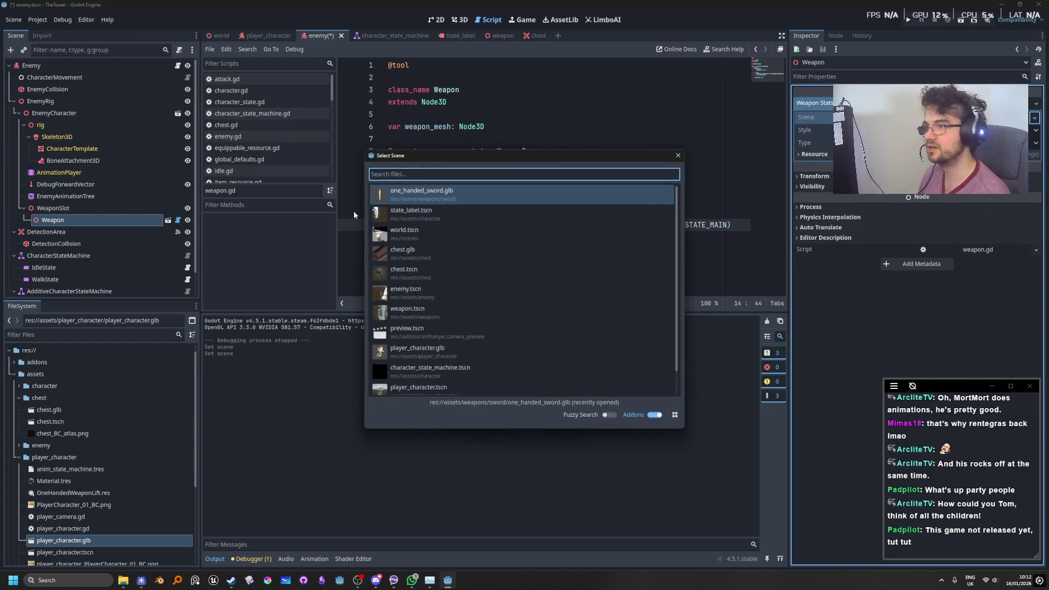
pyautogui.press('Return')
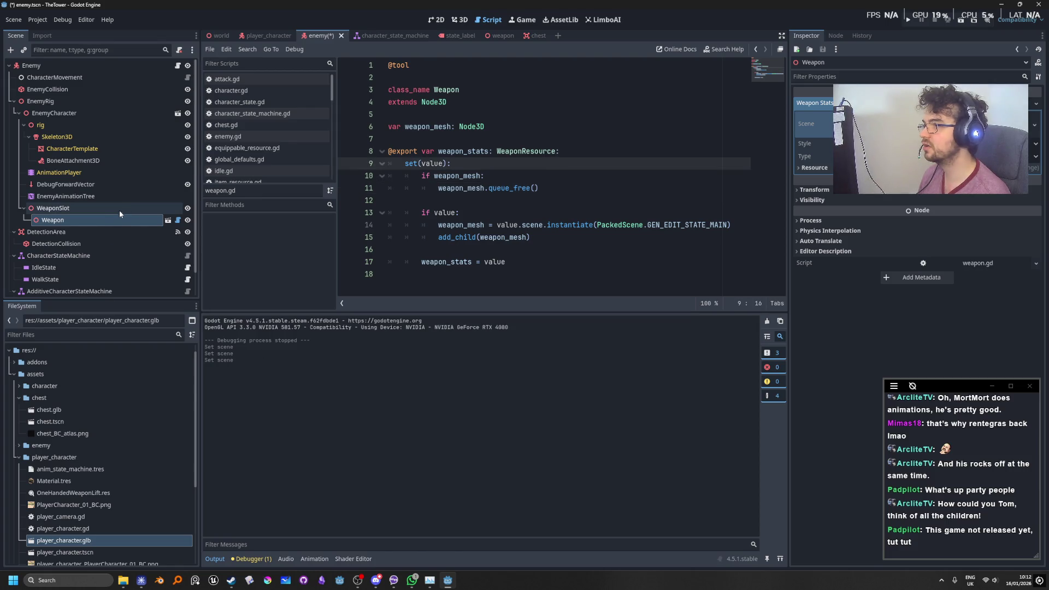
pyautogui.click(460, 20)
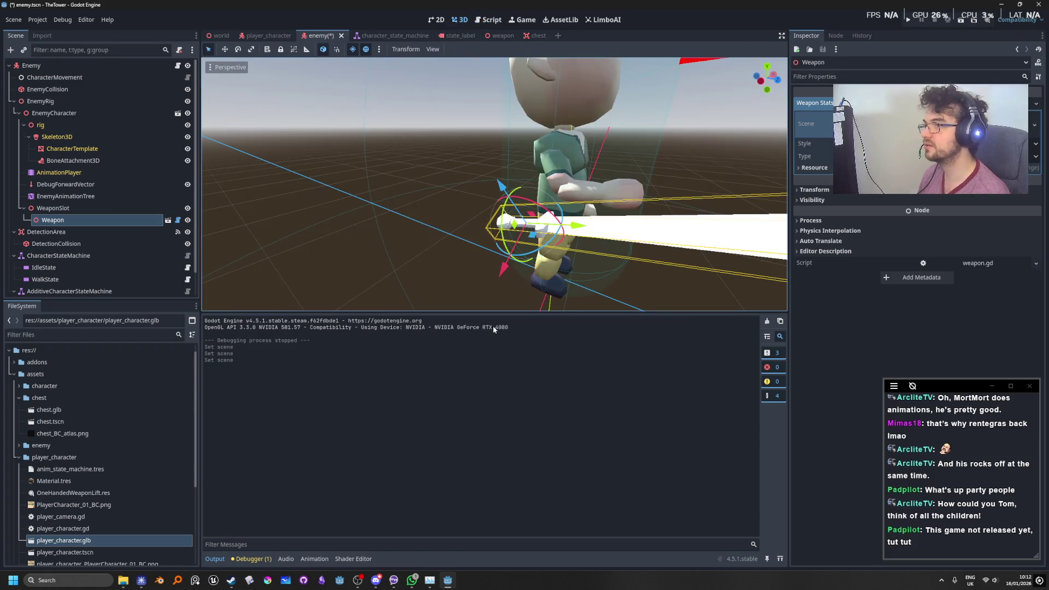
# Step: Frame the 3D view on the enemy's sword via the WeaponSlot and Weapon nodes
pyautogui.press('f')
pyautogui.scroll(3, 494, 185)
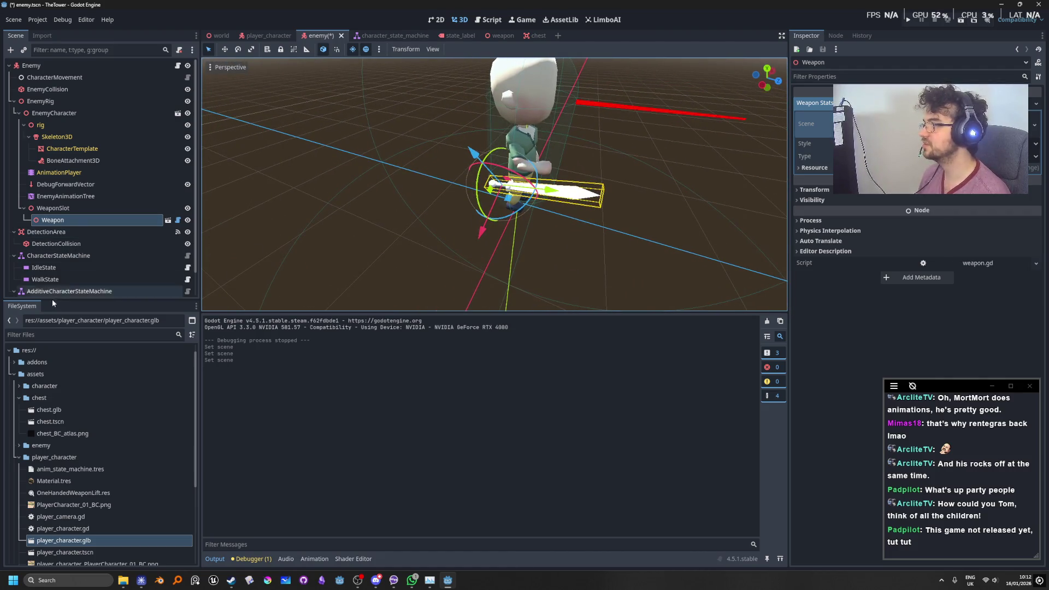
pyautogui.click(120, 210)
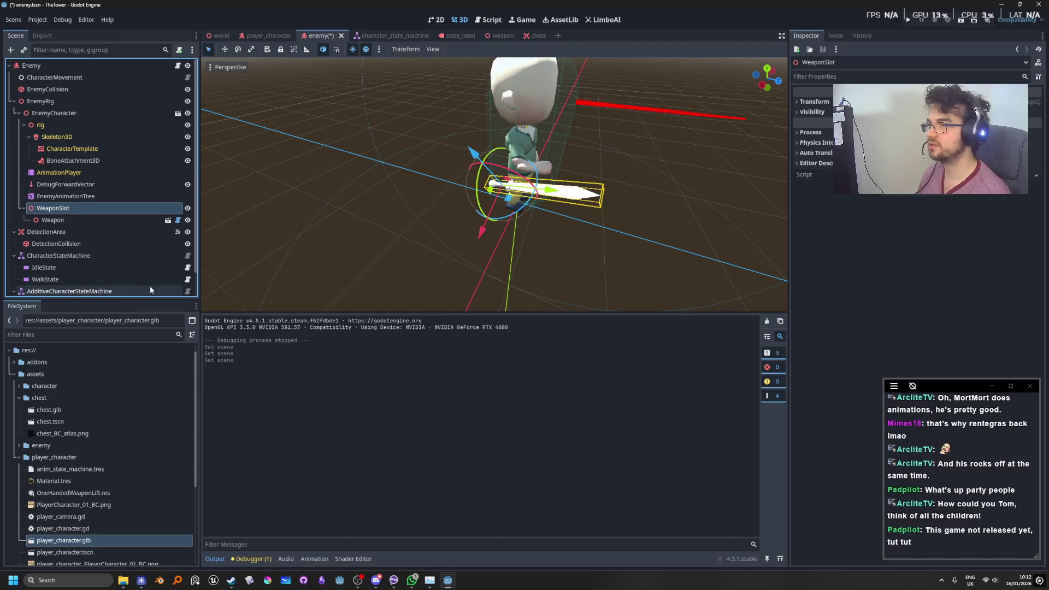
pyautogui.click(104, 220)
pyautogui.press('f')
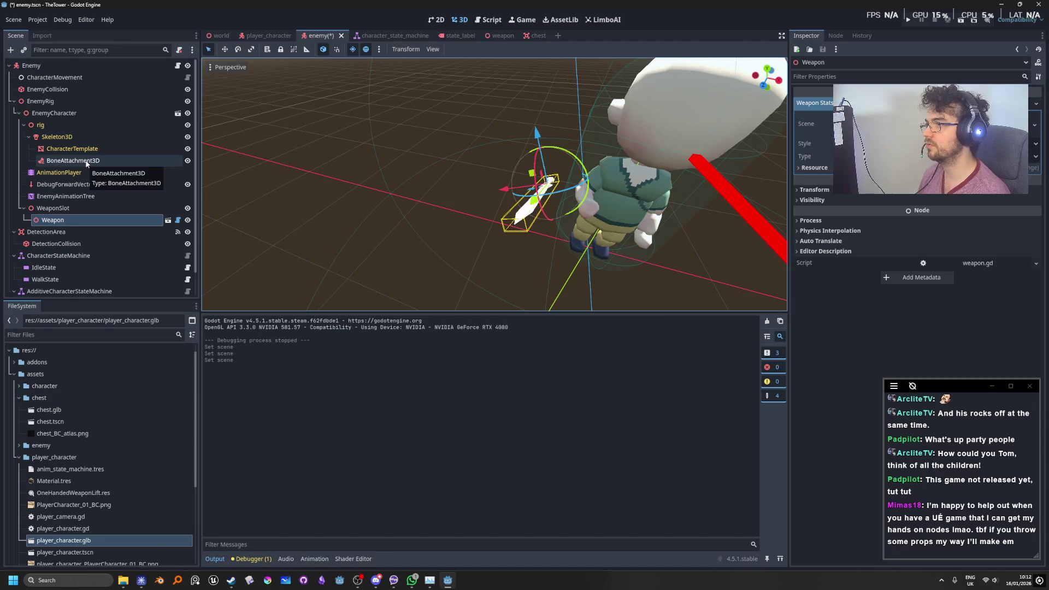
# Step: Open the player_character scene and select its RemoteTransform3D under BoneAttachment3D
pyautogui.click(86, 164)
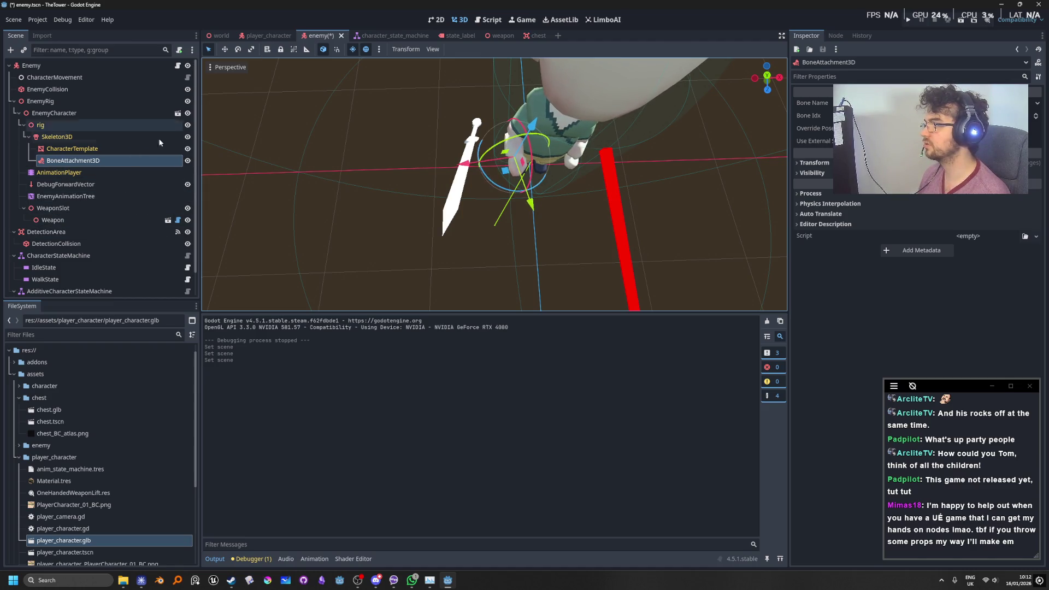
pyautogui.rightClick(126, 159)
pyautogui.click(107, 155)
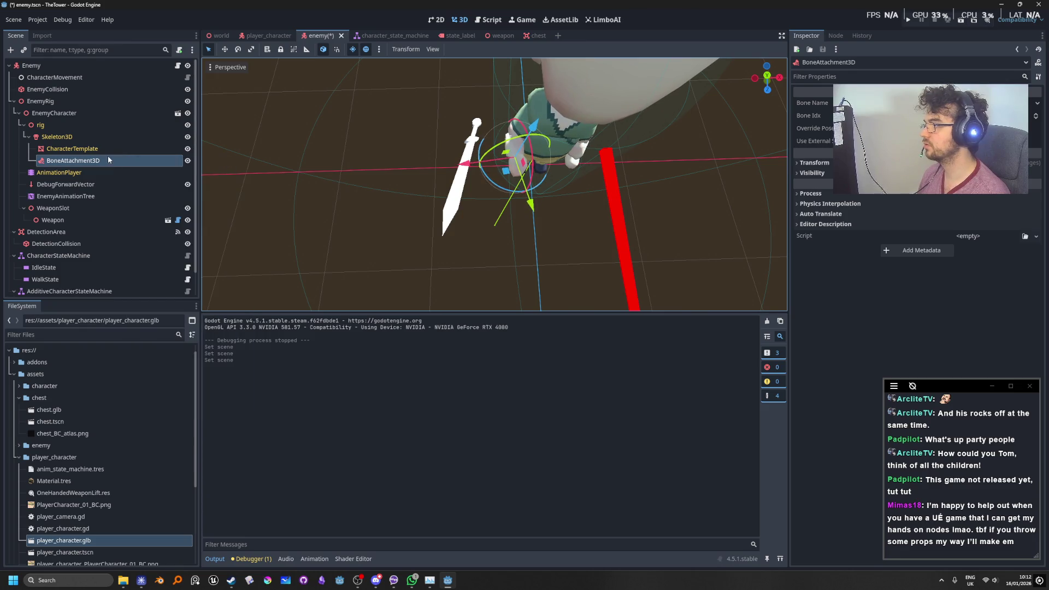
pyautogui.click(267, 35)
pyautogui.click(112, 161)
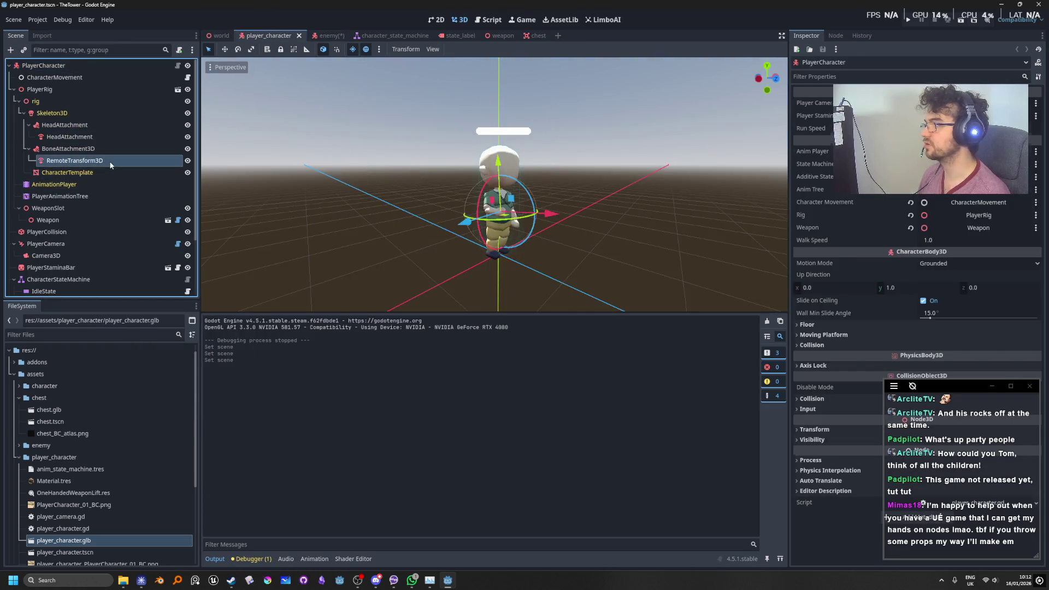
# Step: Paste the RemoteTransform3D under the enemy's BoneAttachment3D, save, and run the scene
pyautogui.click(325, 36)
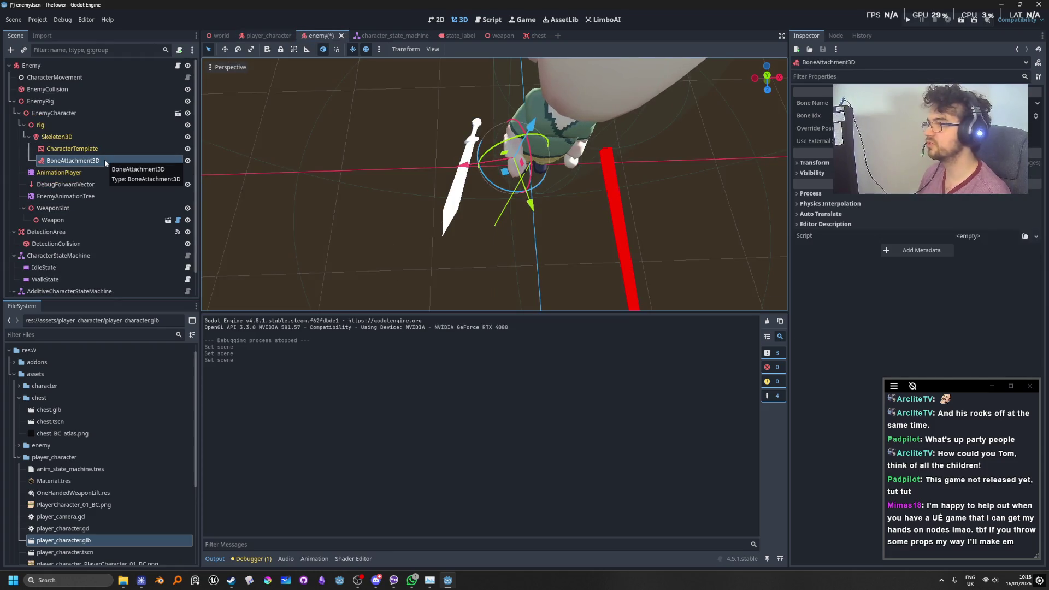
pyautogui.hotkey('ctrl', 'v')
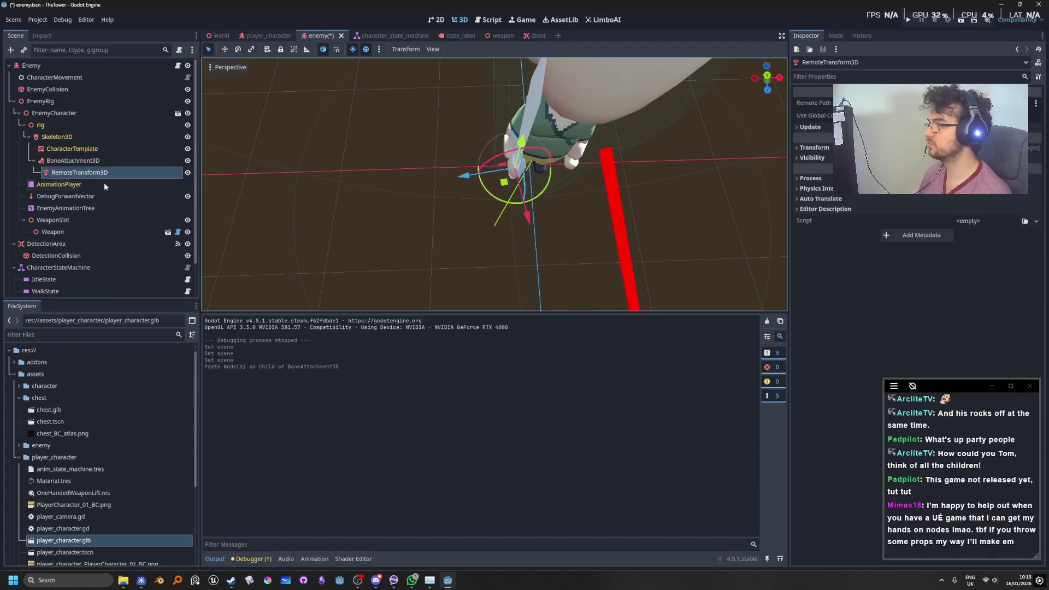
pyautogui.scroll(-5, 602, 145)
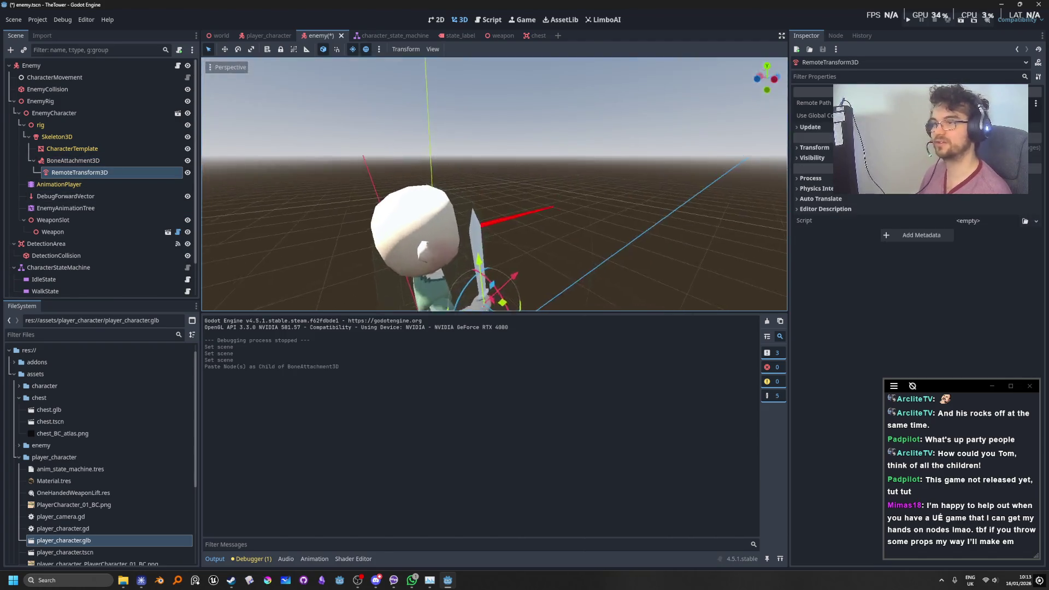
pyautogui.click(907, 19)
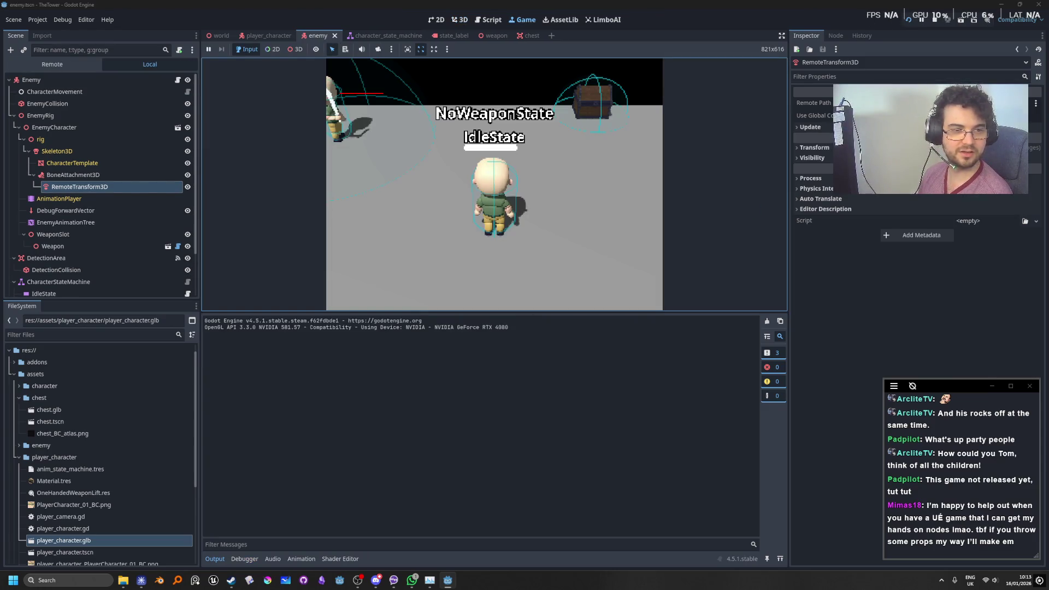
# Step: Move the player with W and D to watch the run/walk states, then stop the game
pyautogui.press('w')
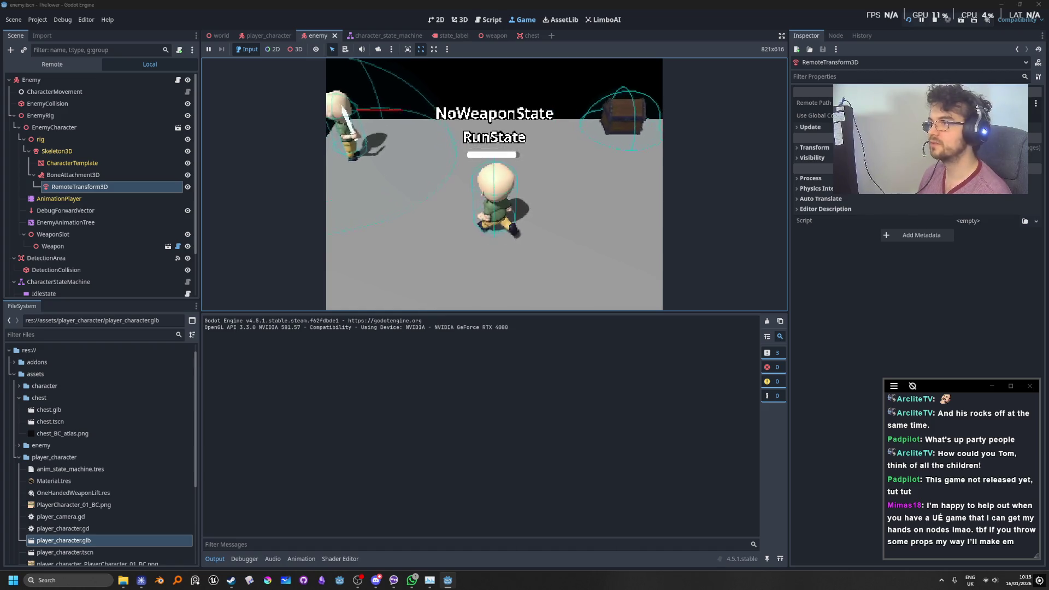
pyautogui.press('d')
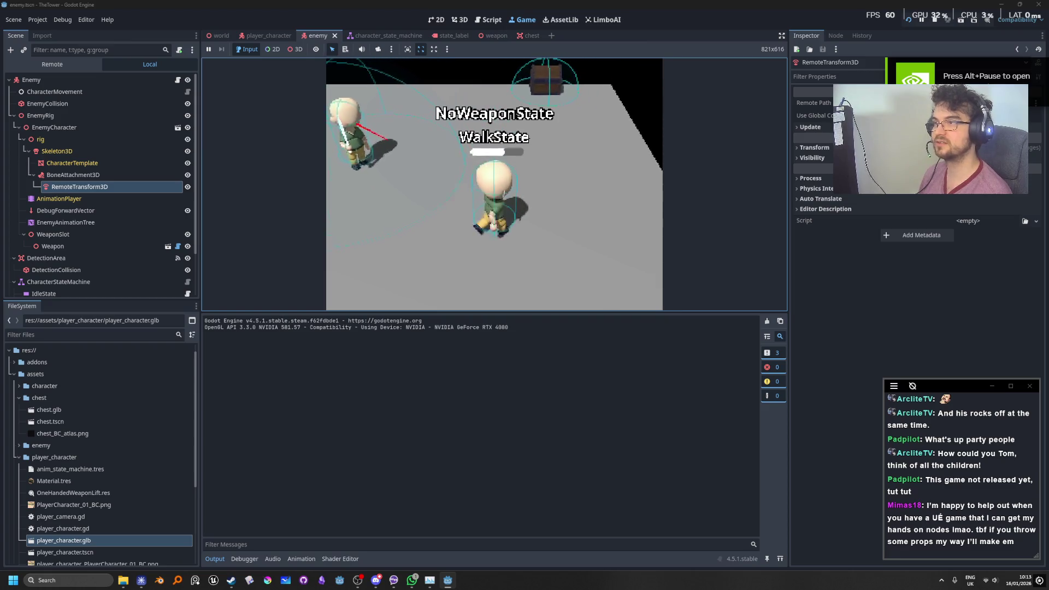
pyautogui.click(935, 19)
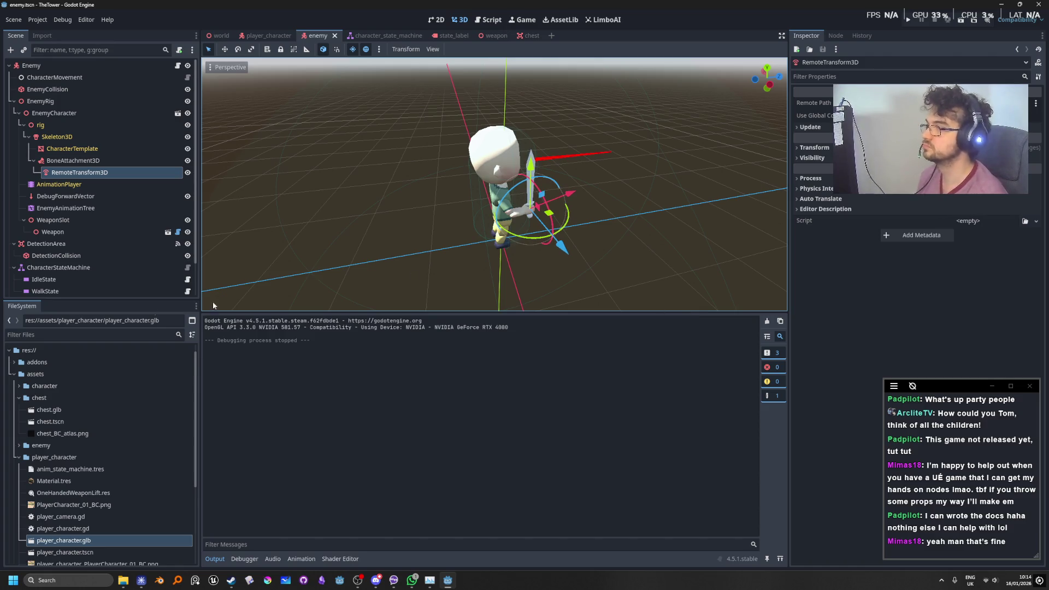
# Step: Test-run the game moving the player with W, stop it, and open enemy.gd from the Enemy node
pyautogui.click(907, 20)
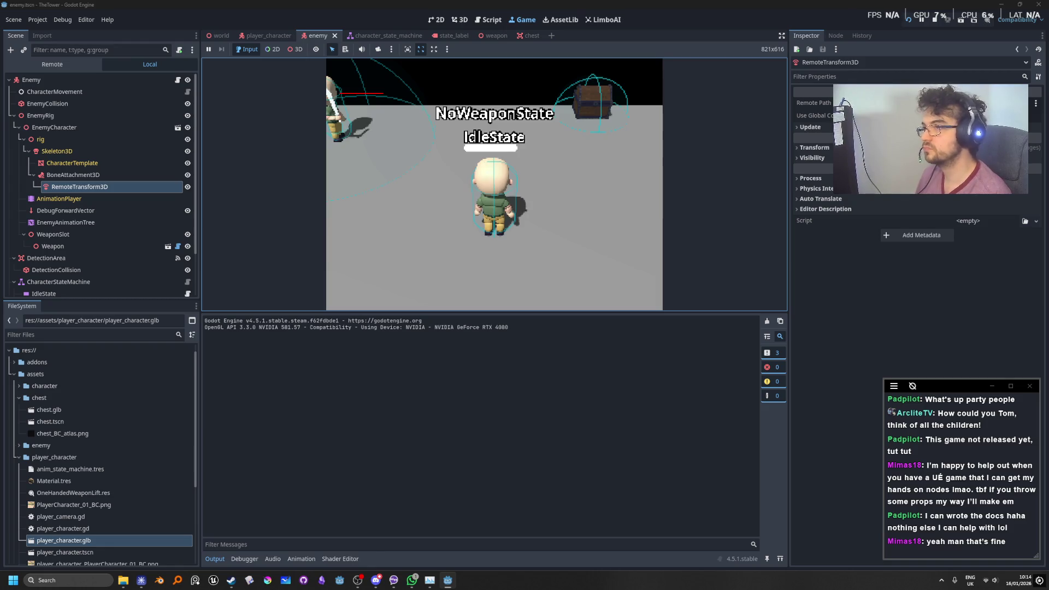
pyautogui.press('w')
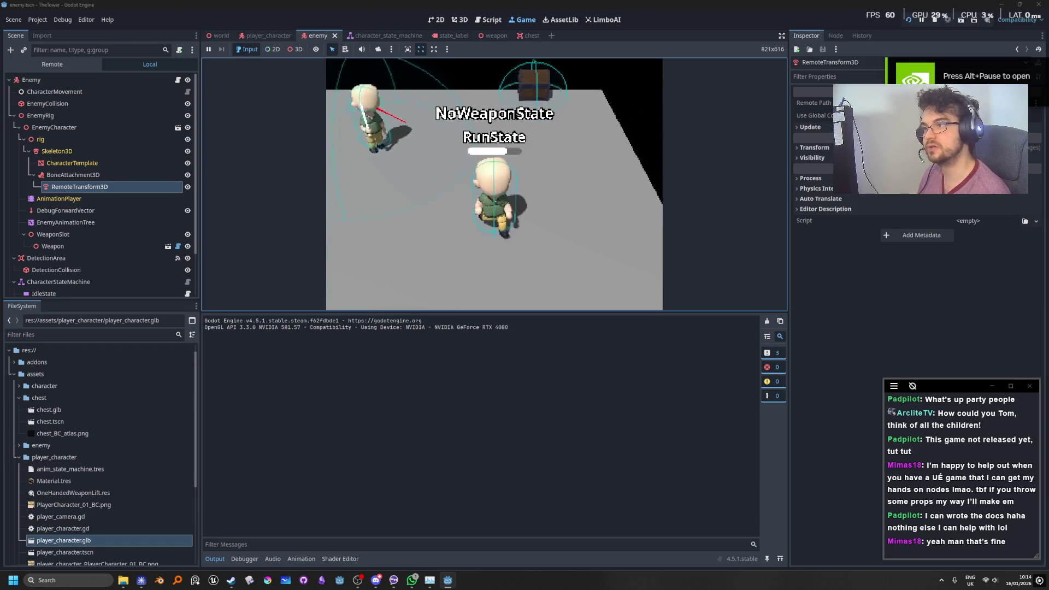
pyautogui.click(935, 20)
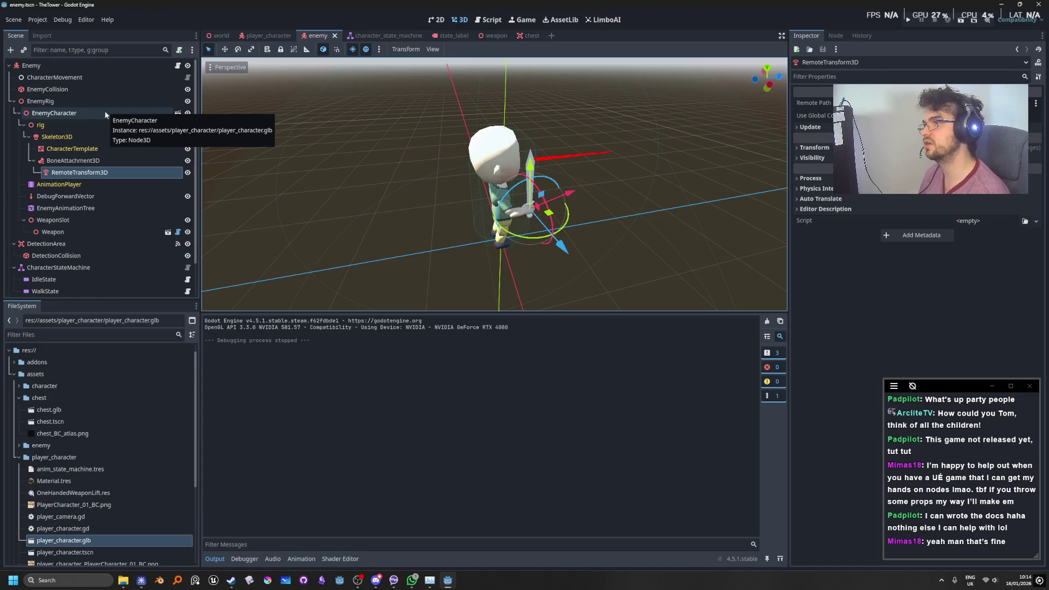
pyautogui.click(102, 65)
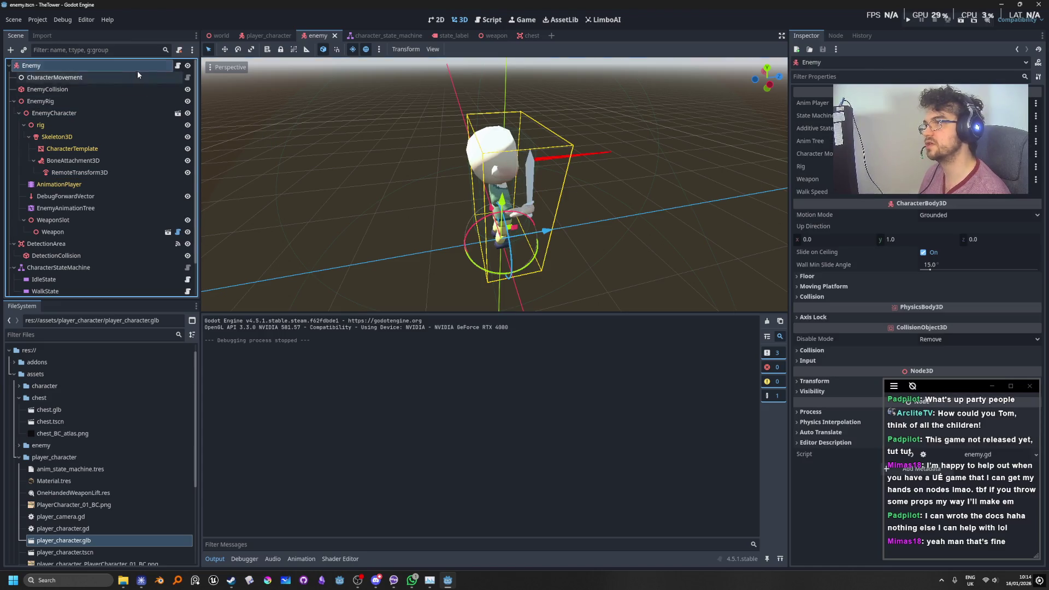
pyautogui.click(179, 65)
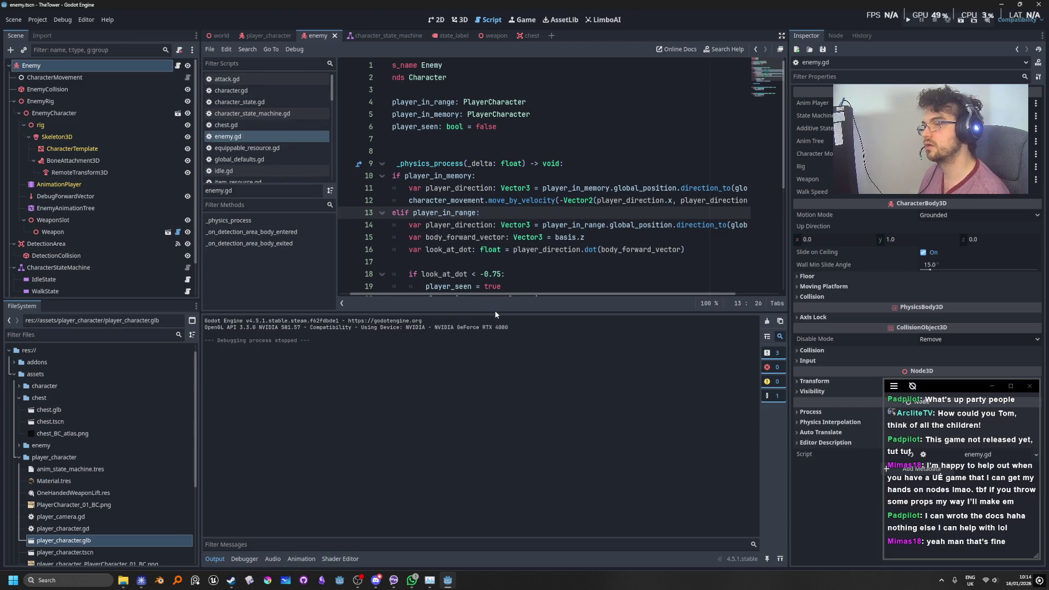
# Step: Enlarge the script editor and review enemy.gd's player_seen and look_at_dot code
pyautogui.moveTo(492, 309)
pyautogui.mouseDown()
pyautogui.moveTo(464, 465)
pyautogui.moveTo(451, 391)
pyautogui.mouseUp()
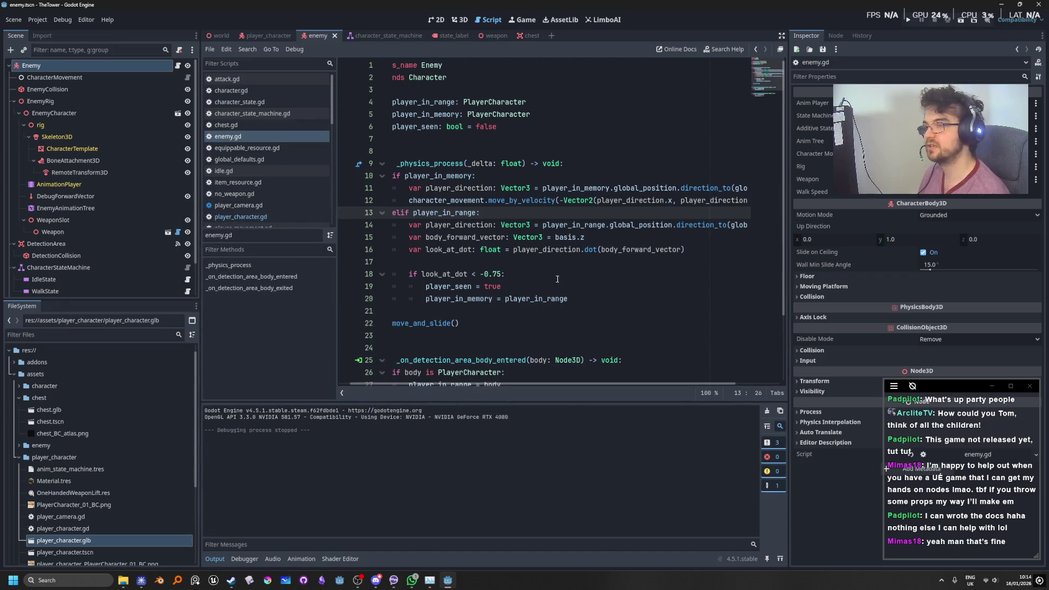
pyautogui.click(539, 125)
pyautogui.scroll(-3, 497, 313)
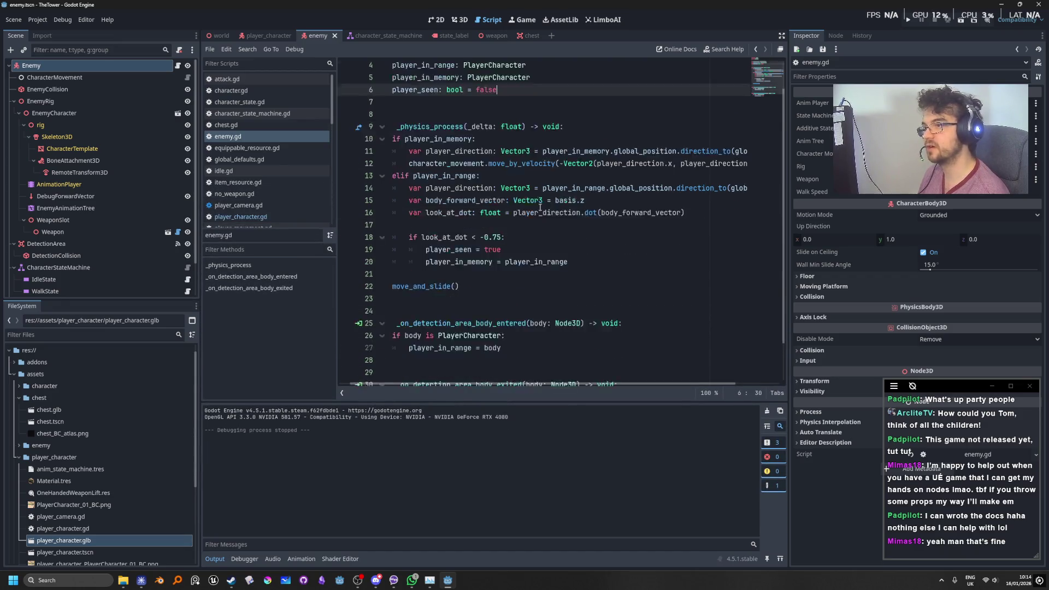
pyautogui.scroll(3, 497, 313)
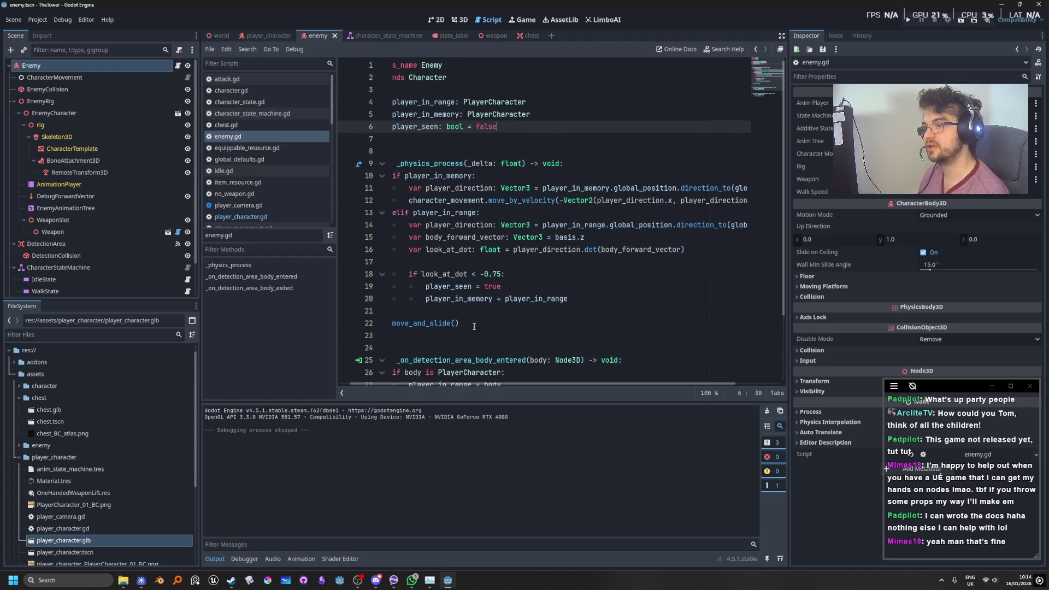
pyautogui.moveTo(471, 384); pyautogui.dragTo(457, 383)
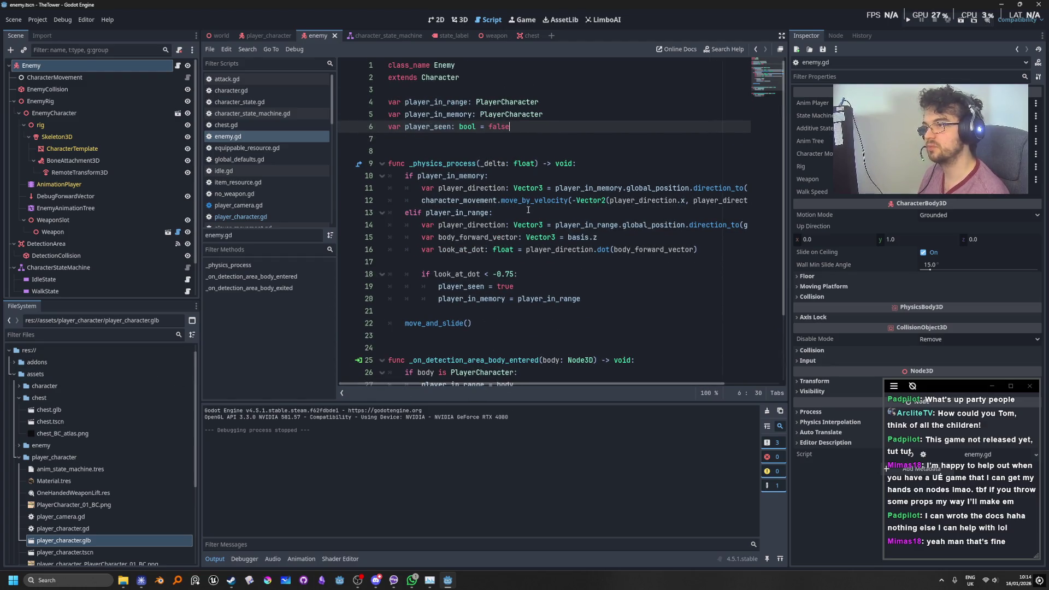
pyautogui.scroll(-2, 526, 212)
pyautogui.click(437, 188)
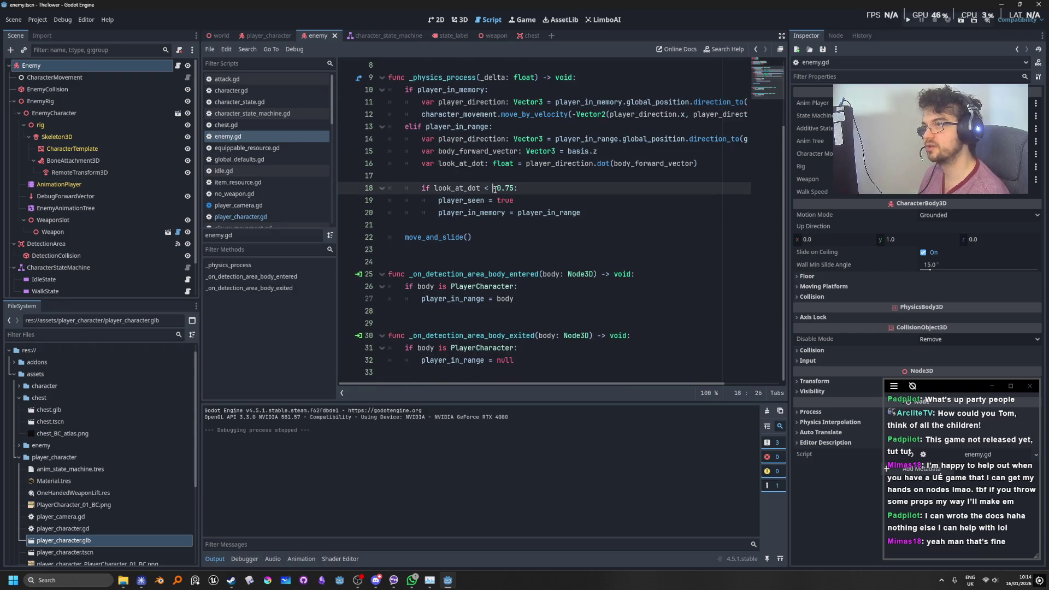
# Step: Switch to the player_character scene and show player_character.gd from the top
pyautogui.click(248, 35)
pyautogui.click(164, 65)
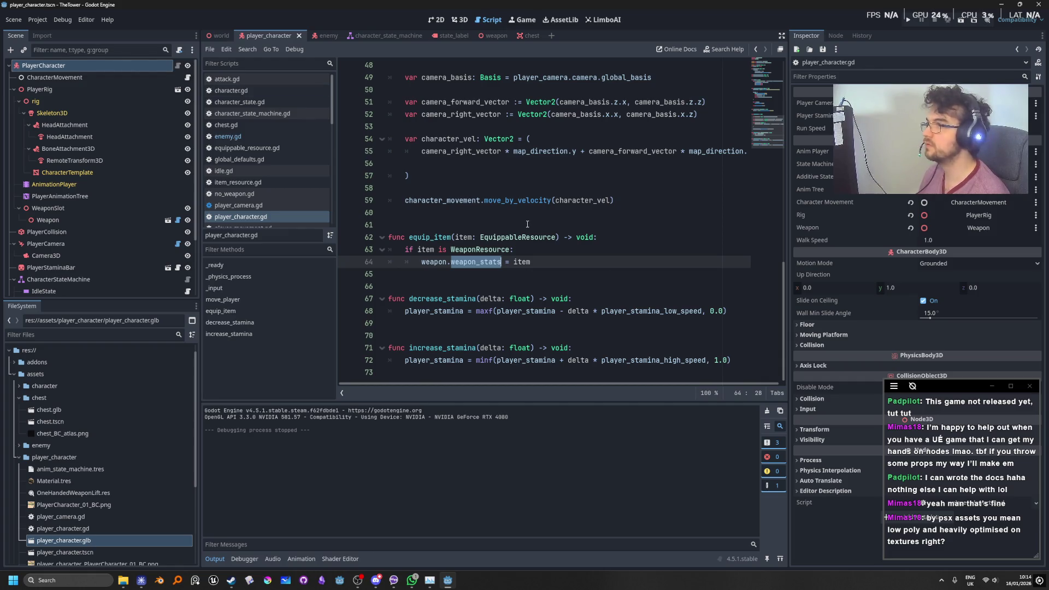
pyautogui.scroll(12, 527, 223)
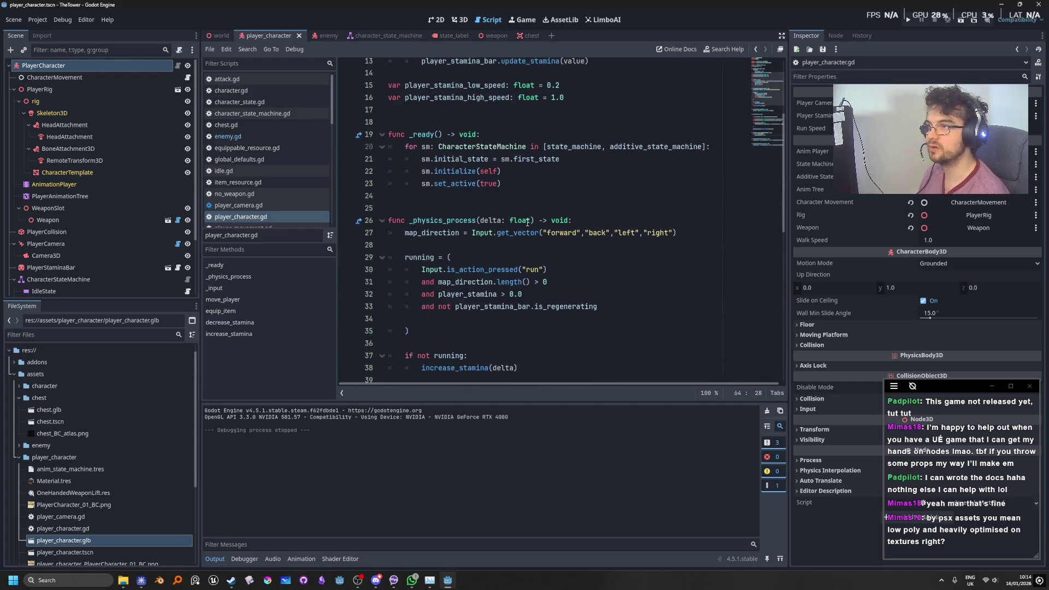
pyautogui.scroll(3, 527, 223)
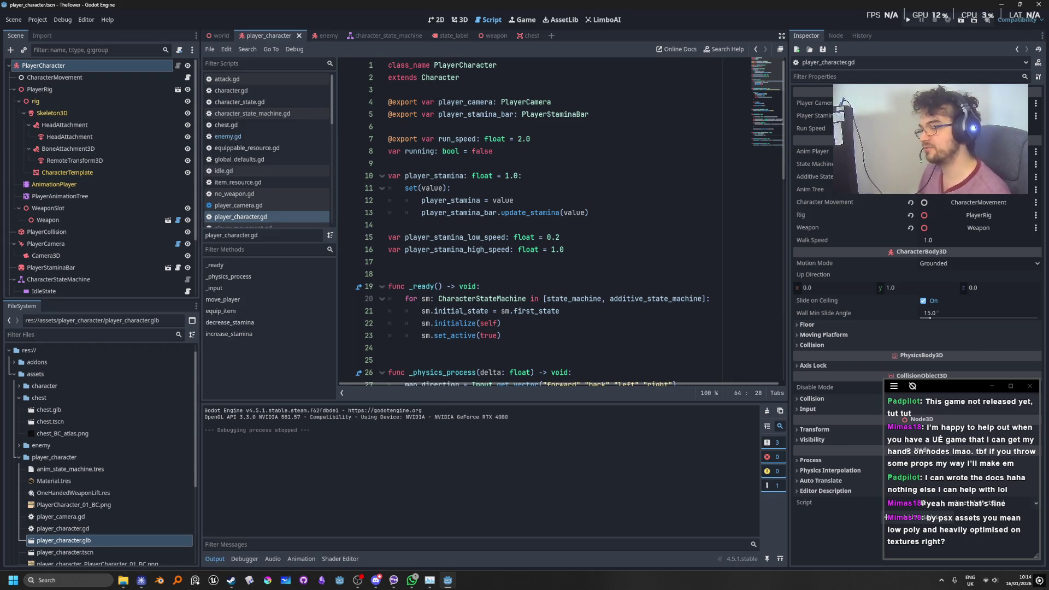
# Step: Search Windows for 'pixel' and launch Pixel Composer
pyautogui.click(54, 577)
pyautogui.write('pixel')
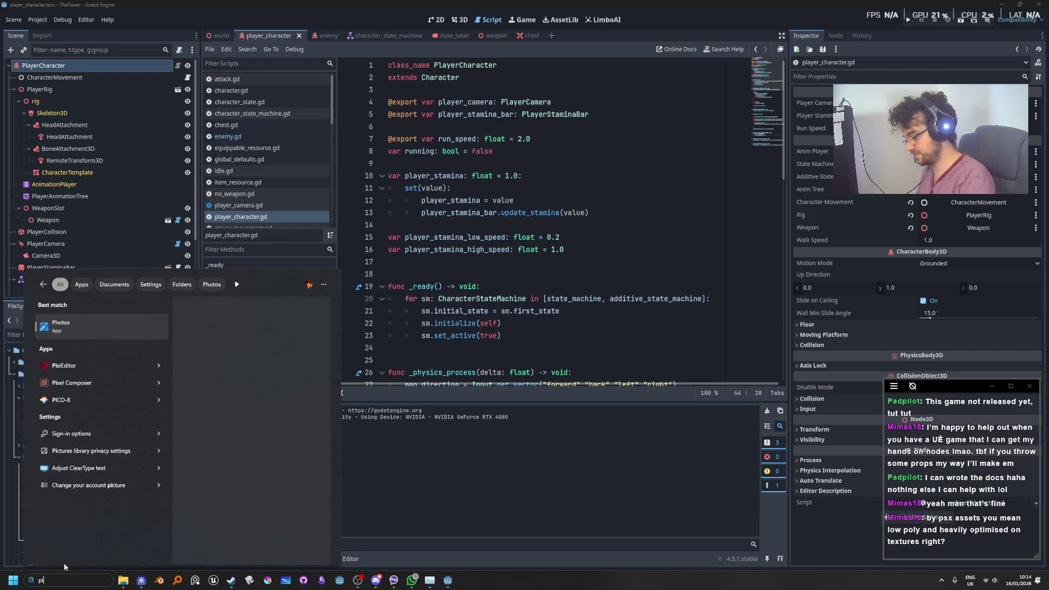
pyautogui.press('Return')
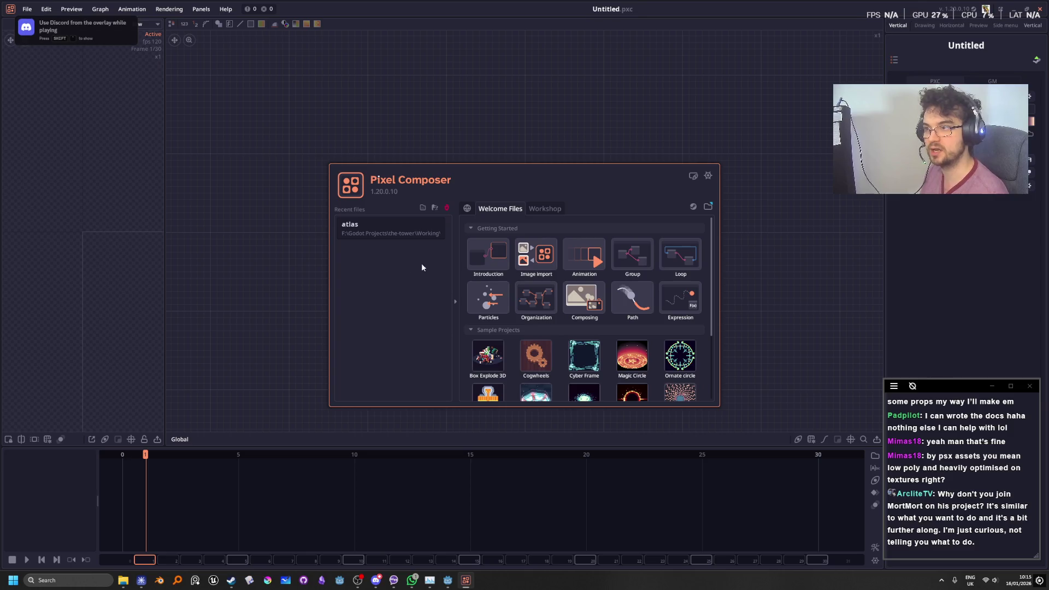
# Step: Open the recent atlas project and centre the node graph on its nodes
pyautogui.click(394, 227)
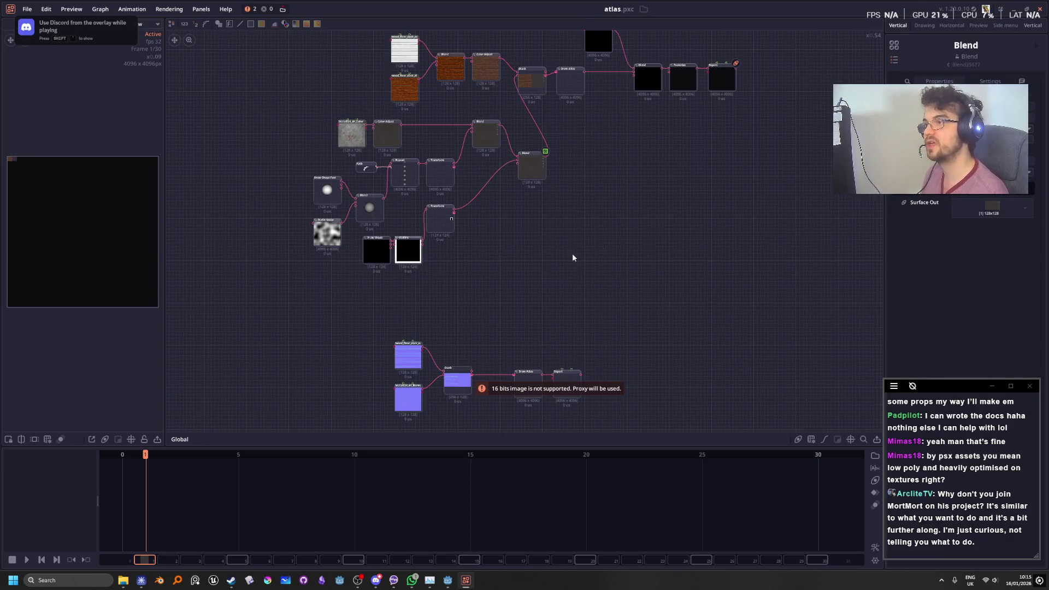
pyautogui.moveTo(674, 278); pyautogui.dragTo(472, 345)
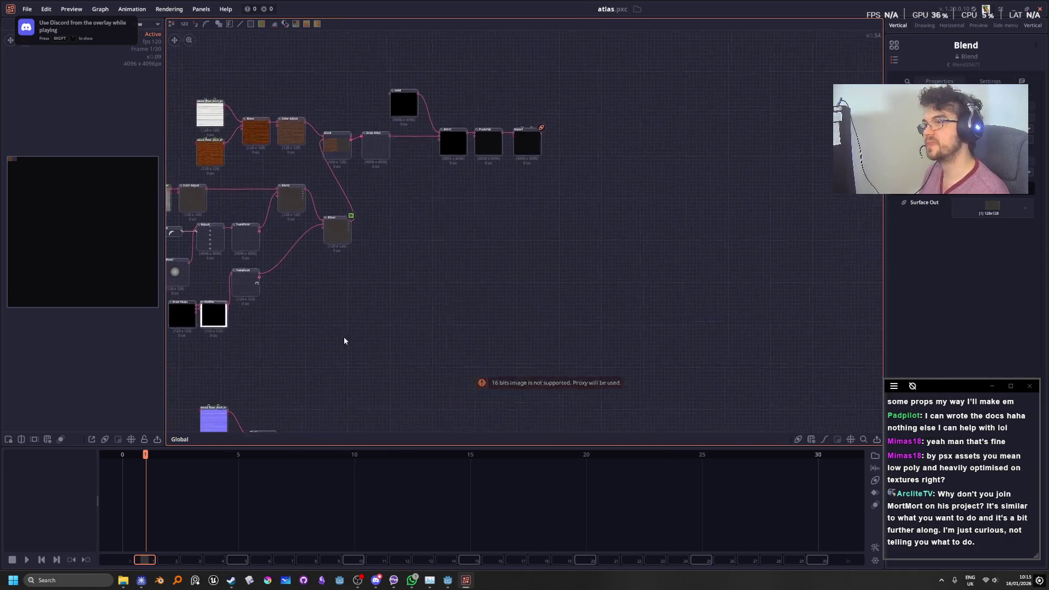
pyautogui.press('f')
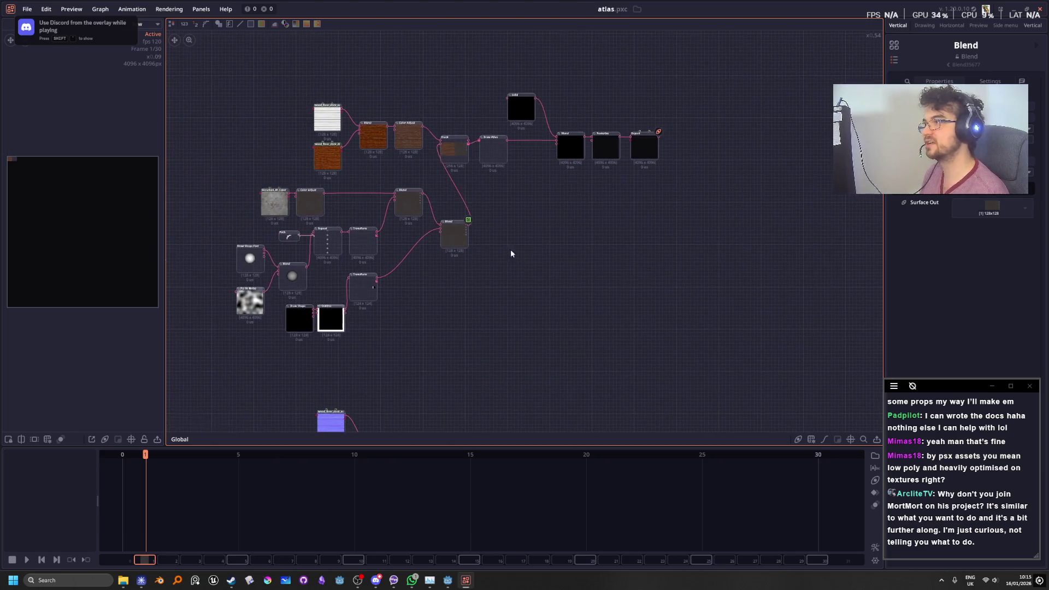
pyautogui.scroll(3, 122, 156)
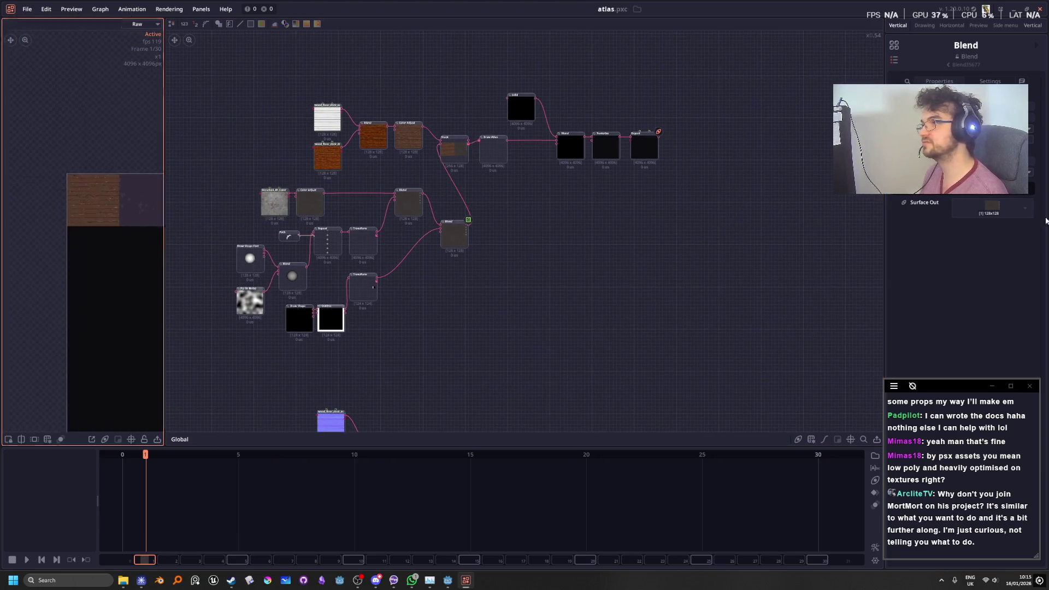
pyautogui.scroll(3, 90, 260)
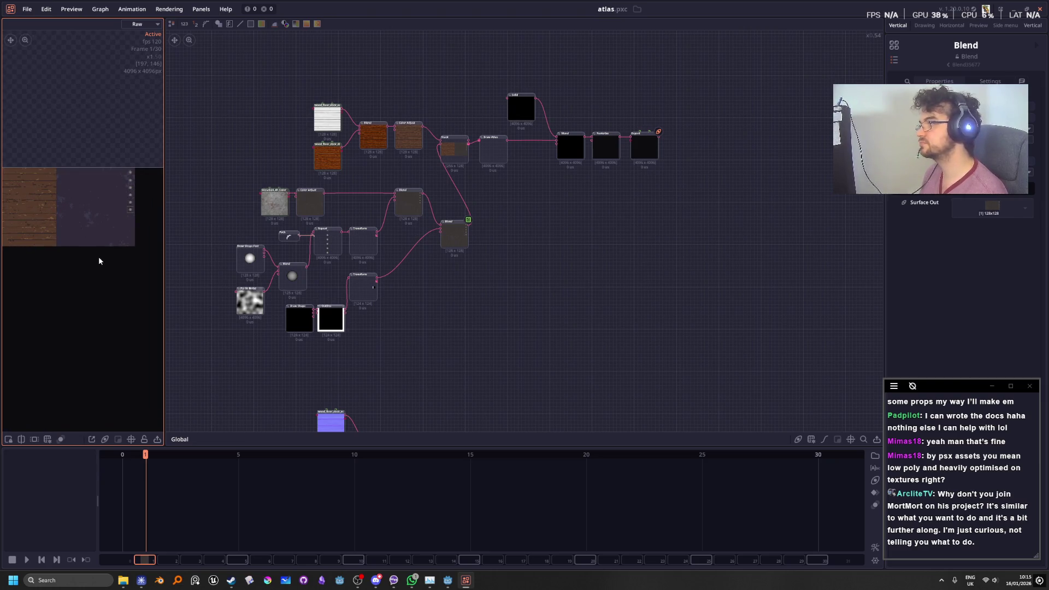
# Step: Widen the preview area and fit the whole 4096px canvas in view
pyautogui.moveTo(164, 221); pyautogui.dragTo(414, 230)
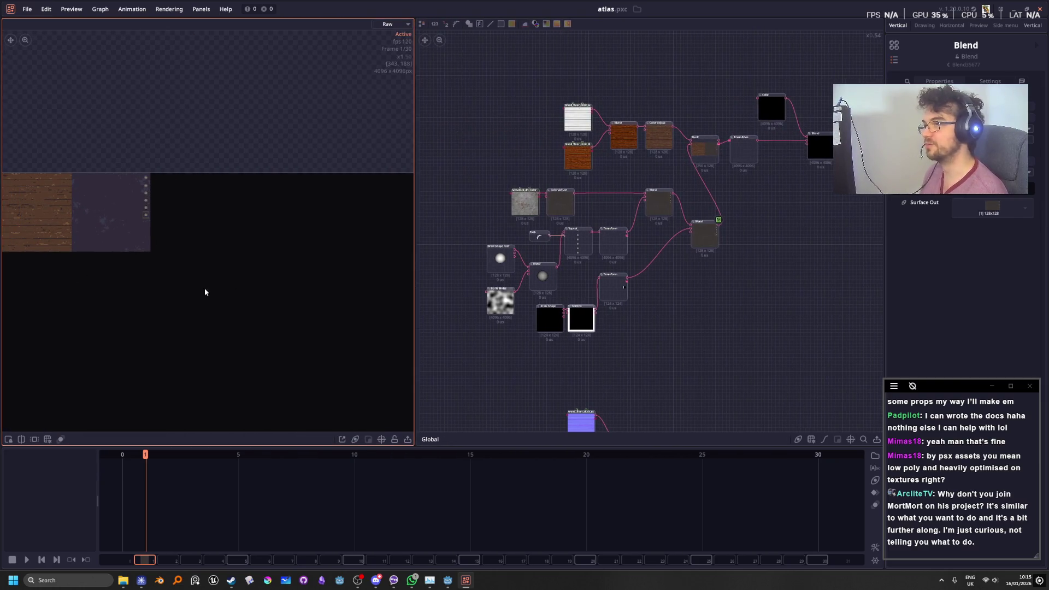
pyautogui.scroll(-3, 303, 361)
pyautogui.scroll(-1, 185, 234)
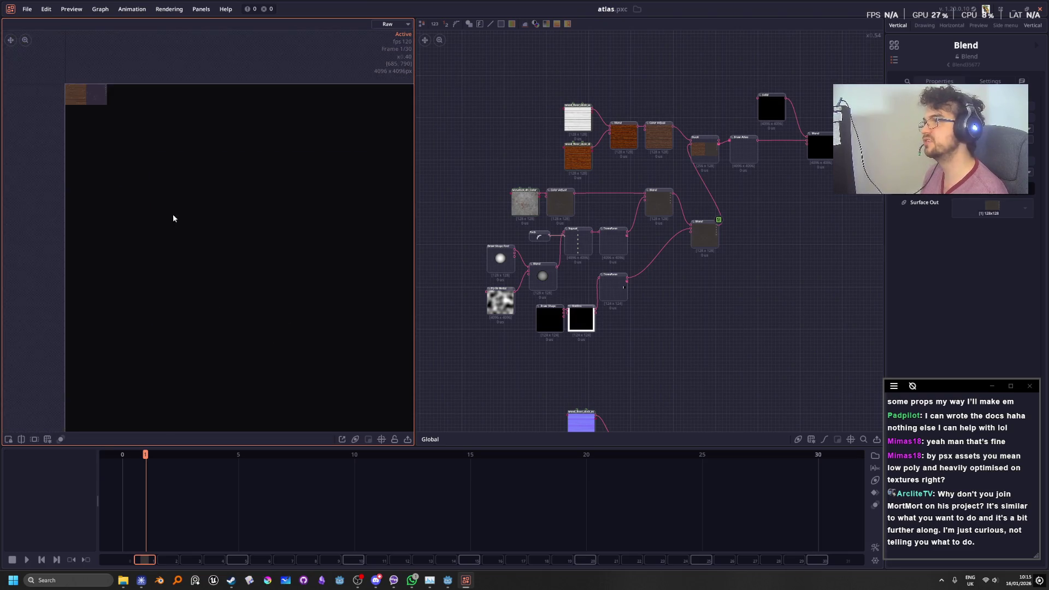
pyautogui.scroll(1, 95, 93)
pyautogui.press('f')
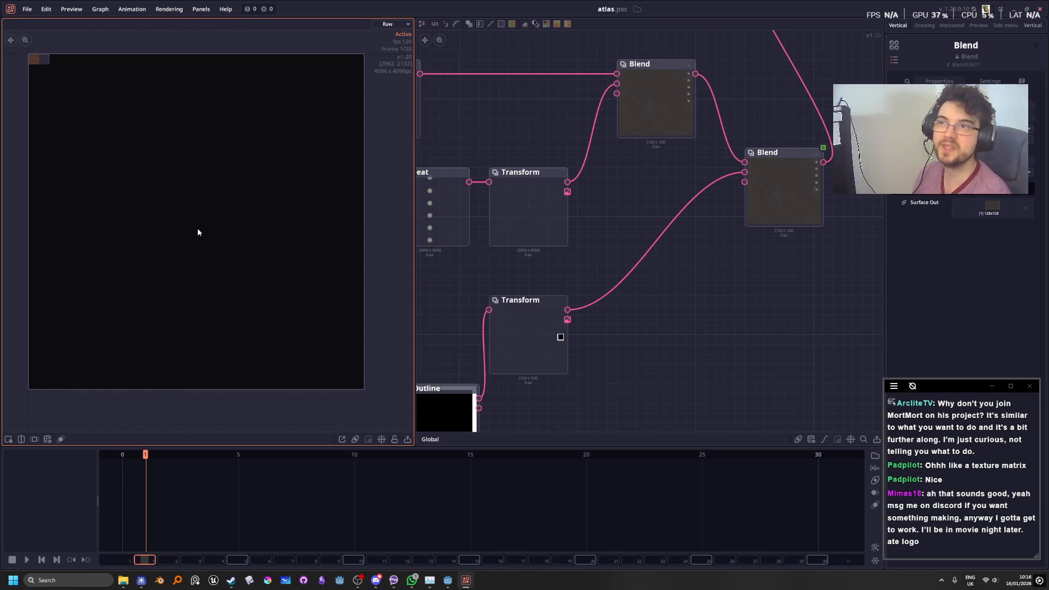
pyautogui.click(758, 305)
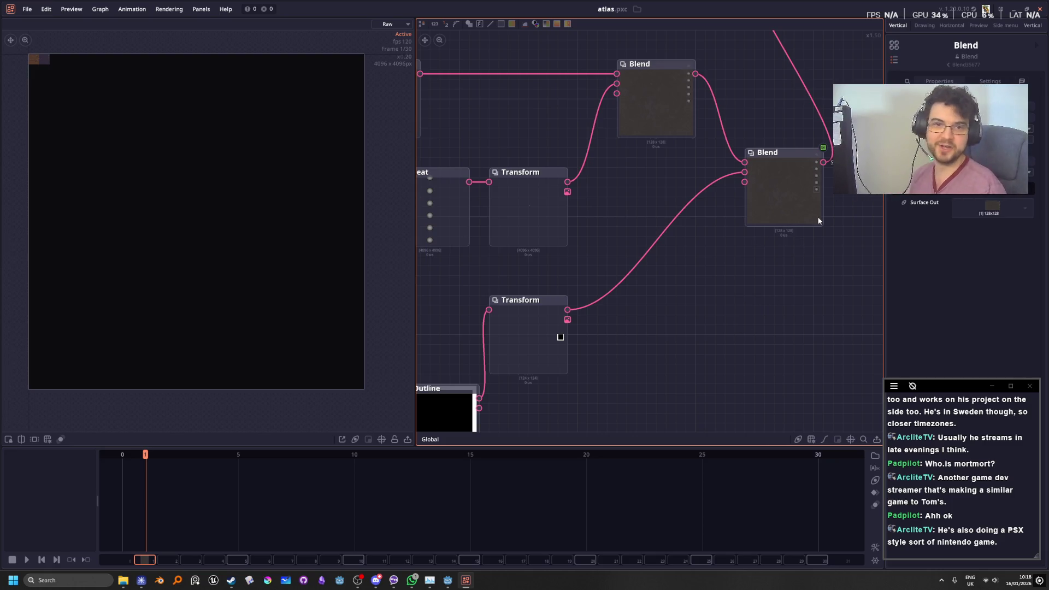
pyautogui.scroll(-3, 694, 267)
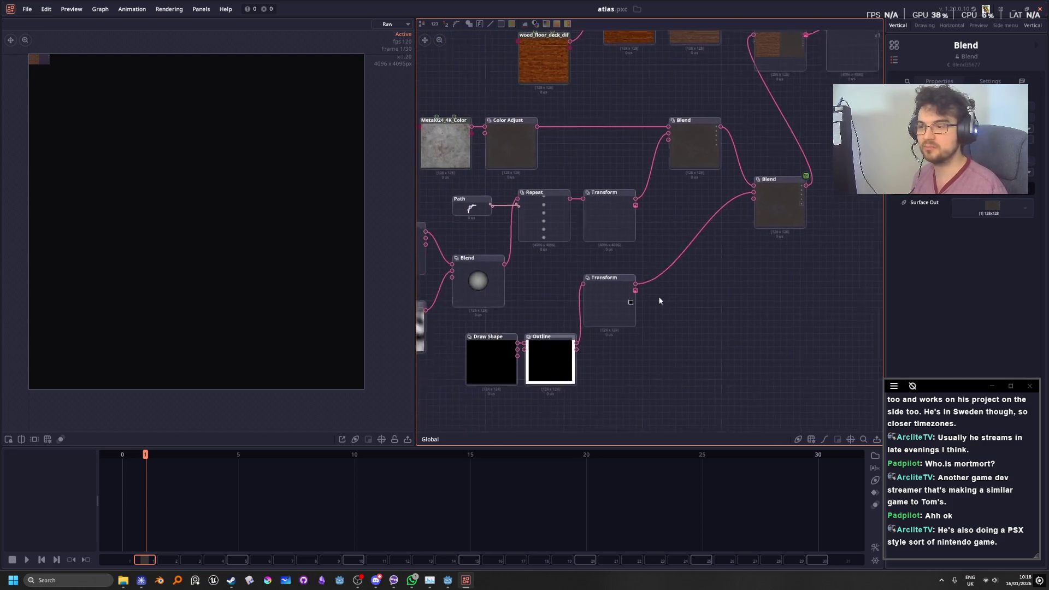
pyautogui.scroll(-3, 808, 266)
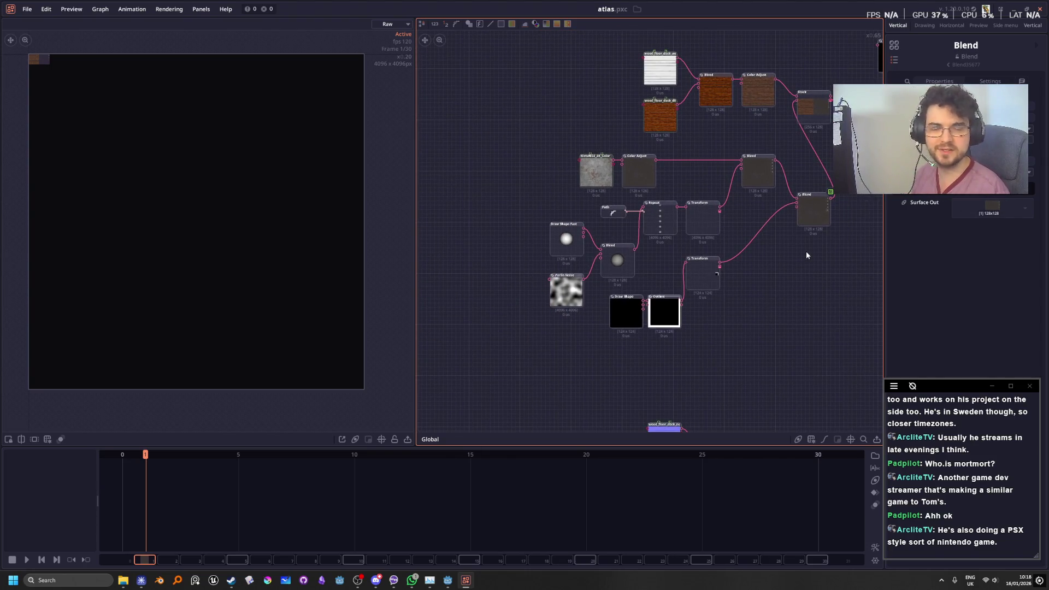
pyautogui.moveTo(797, 266); pyautogui.dragTo(702, 244)
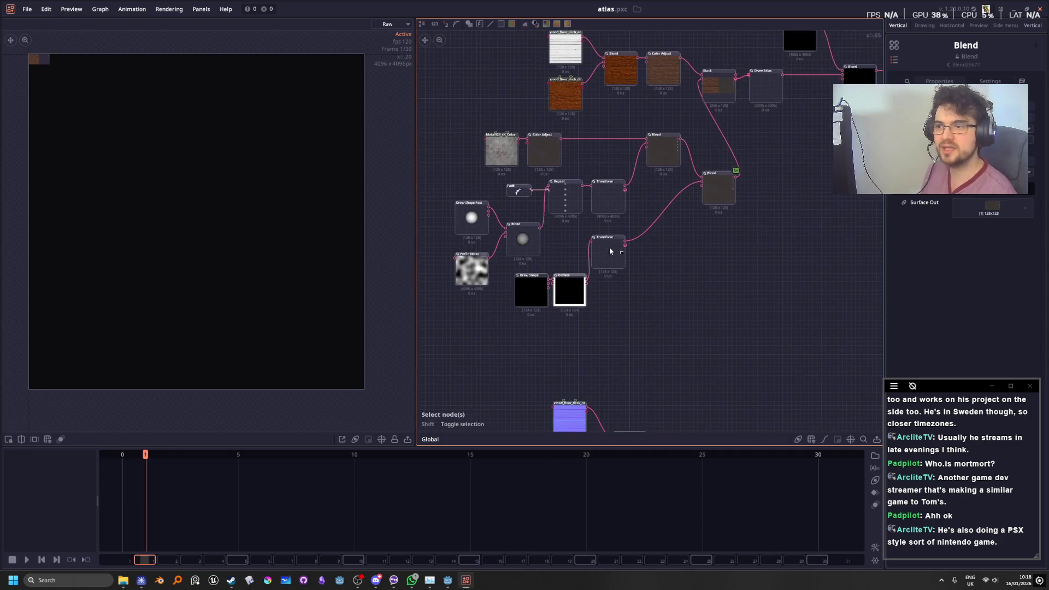
pyautogui.moveTo(607, 258); pyautogui.dragTo(608, 295)
pyautogui.moveTo(710, 303); pyautogui.dragTo(707, 353)
pyautogui.moveTo(700, 392)
pyautogui.mouseDown()
pyautogui.moveTo(720, 345)
pyautogui.moveTo(624, 285)
pyautogui.mouseUp()
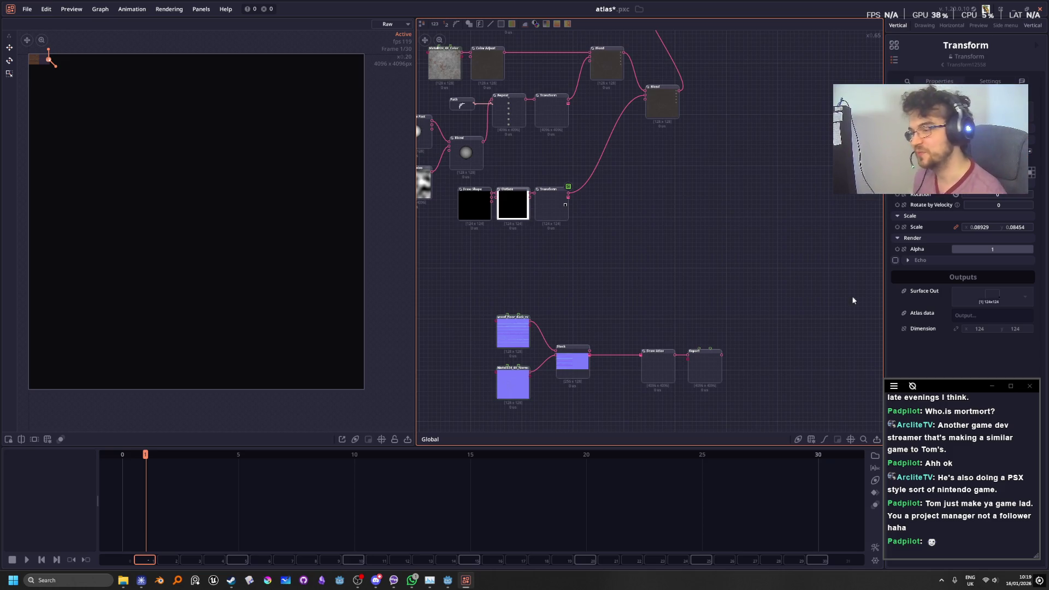
pyautogui.scroll(-1, 601, 280)
pyautogui.scroll(1, 566, 278)
pyautogui.scroll(-3, 670, 276)
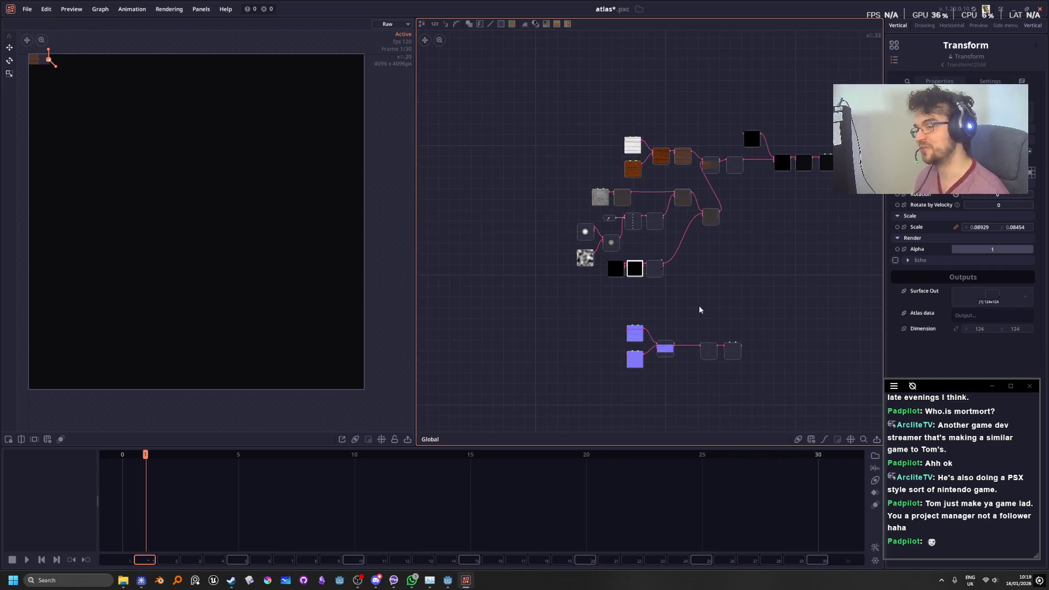
pyautogui.scroll(3, 697, 309)
pyautogui.scroll(4, 687, 316)
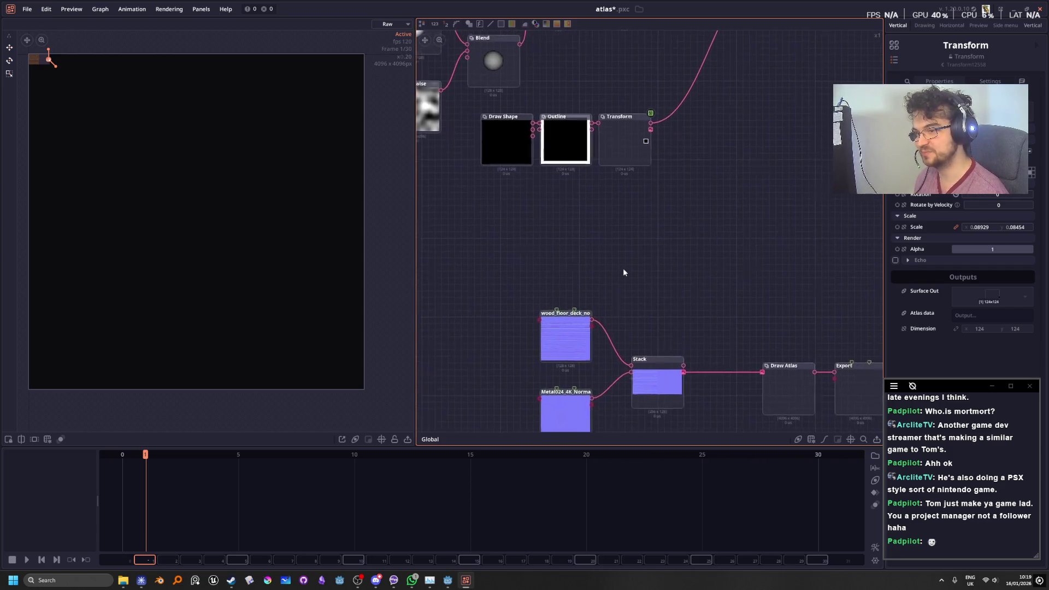
pyautogui.scroll(-1, 623, 272)
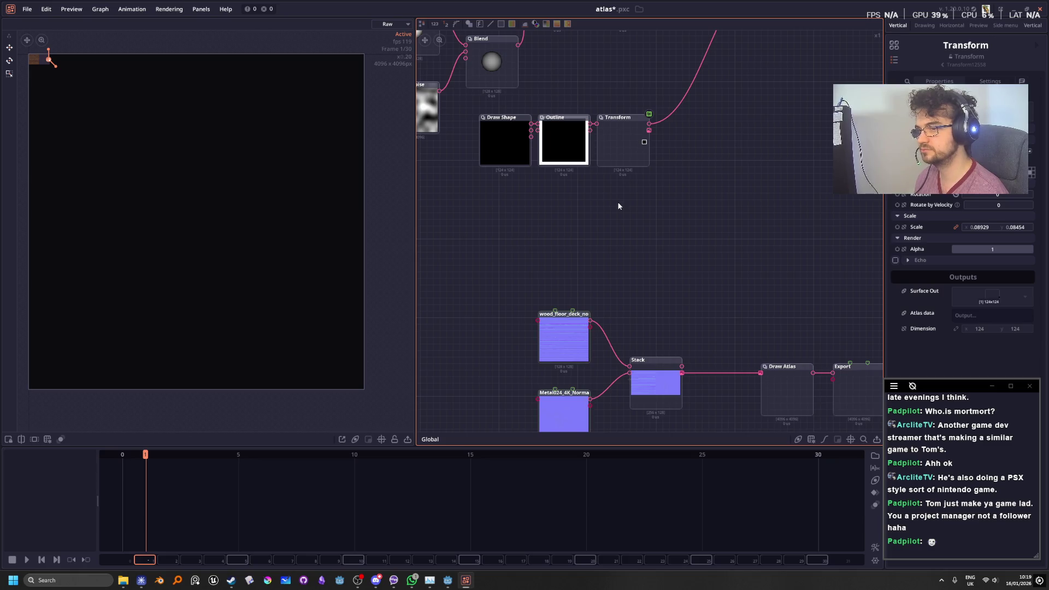
pyautogui.moveTo(620, 198); pyautogui.dragTo(648, 143)
pyautogui.scroll(2, 633, 295)
pyautogui.scroll(3, 634, 295)
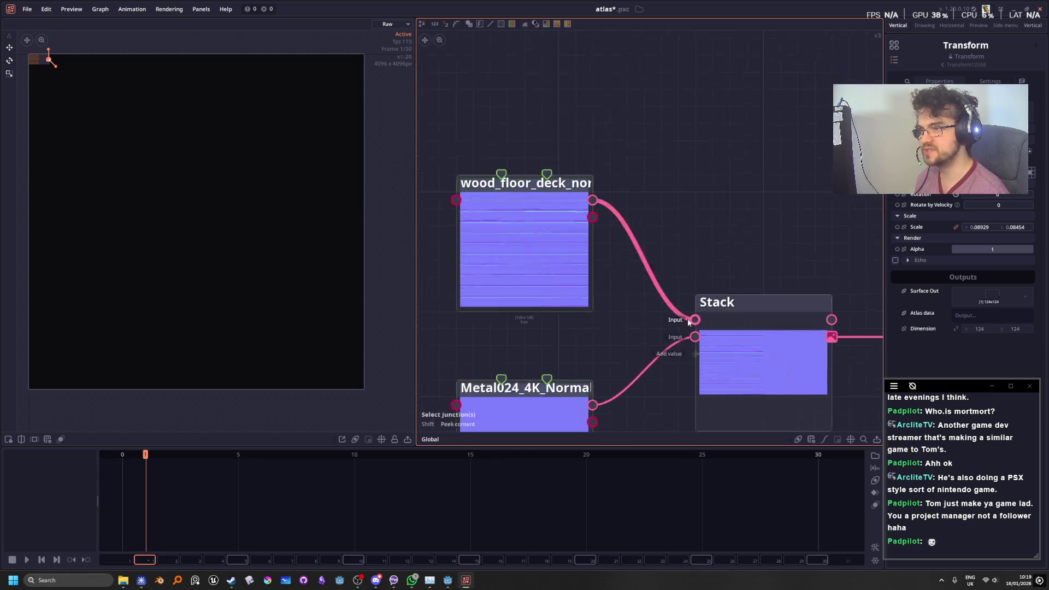
pyautogui.scroll(2, 761, 414)
pyautogui.scroll(-4, 773, 386)
pyautogui.moveTo(772, 386)
pyautogui.mouseDown()
pyautogui.moveTo(517, 360)
pyautogui.moveTo(625, 351)
pyautogui.moveTo(578, 293)
pyautogui.moveTo(676, 337)
pyautogui.mouseUp()
pyautogui.scroll(-3, 608, 255)
pyautogui.moveTo(608, 255)
pyautogui.mouseDown()
pyautogui.moveTo(632, 346)
pyautogui.moveTo(613, 414)
pyautogui.mouseUp()
pyautogui.scroll(3, 633, 346)
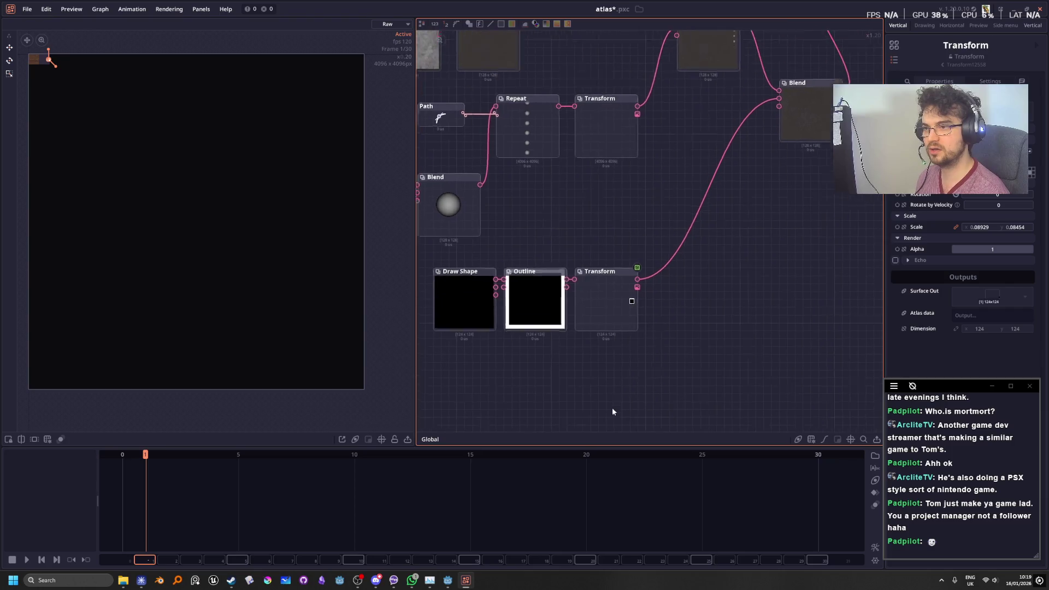
pyautogui.scroll(-2, 575, 372)
pyautogui.moveTo(575, 372)
pyautogui.mouseDown()
pyautogui.moveTo(575, 339)
pyautogui.moveTo(665, 277)
pyautogui.moveTo(664, 247)
pyautogui.moveTo(631, 236)
pyautogui.moveTo(598, 269)
pyautogui.moveTo(579, 262)
pyautogui.mouseUp()
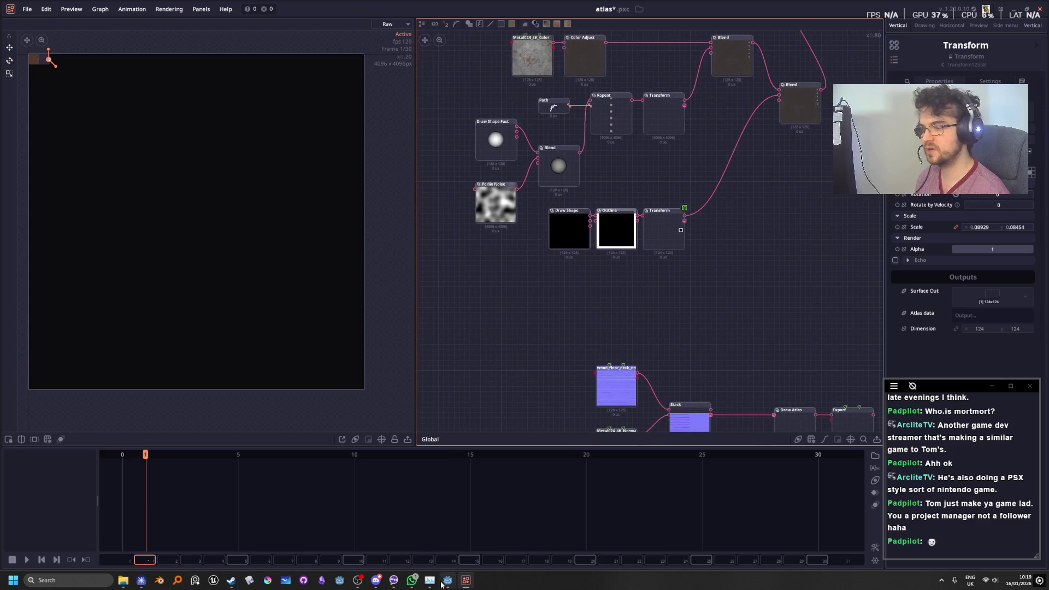
# Step: Open the world scene in 3D and fly the camera to frame both characters and the chest
pyautogui.click(448, 580)
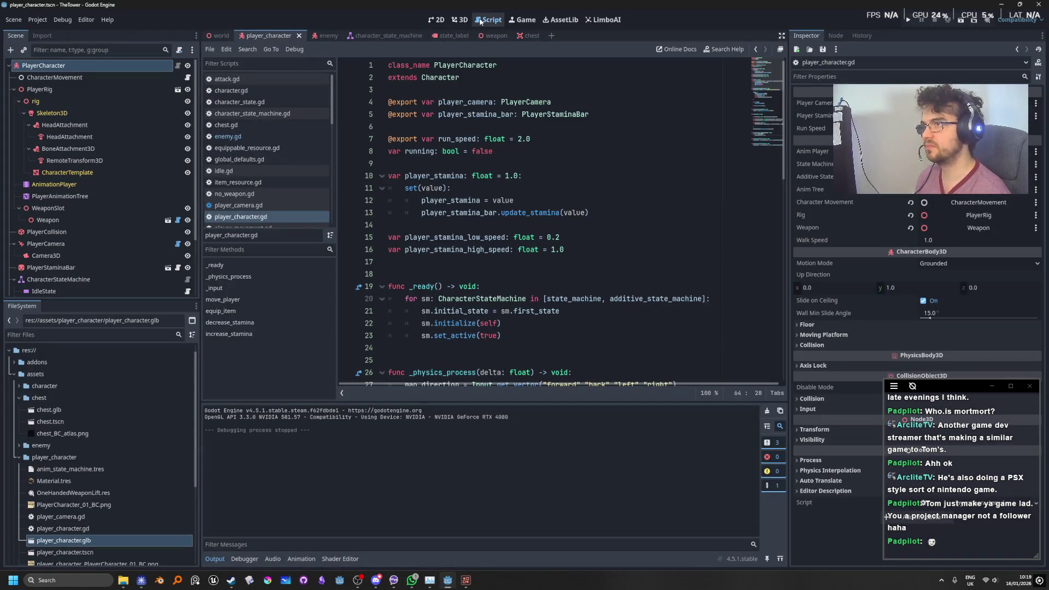
pyautogui.click(459, 19)
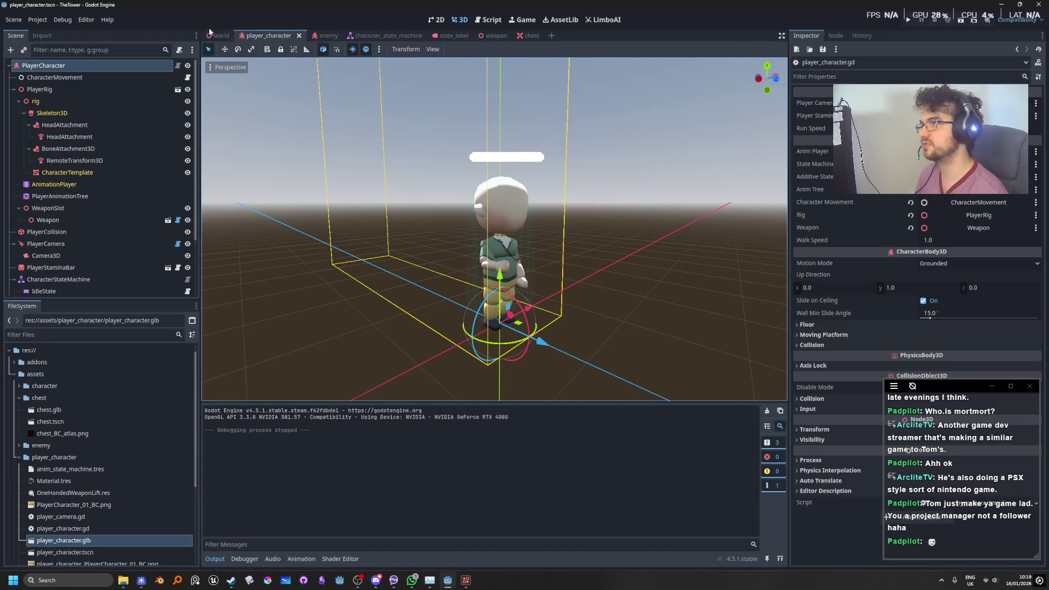
pyautogui.click(219, 36)
pyautogui.press('w')
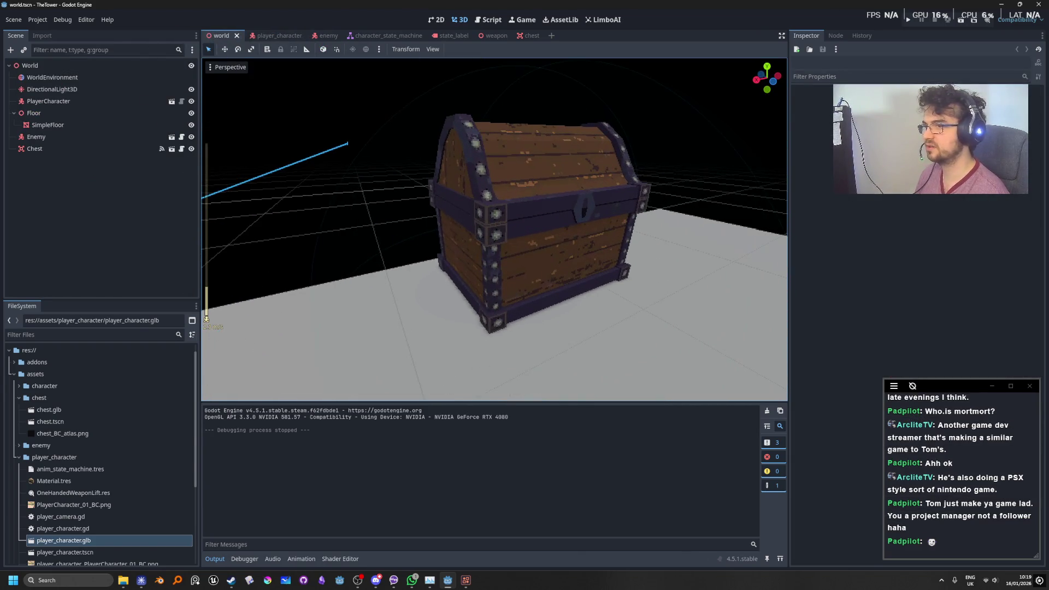
pyautogui.press('s')
pyautogui.press('s')
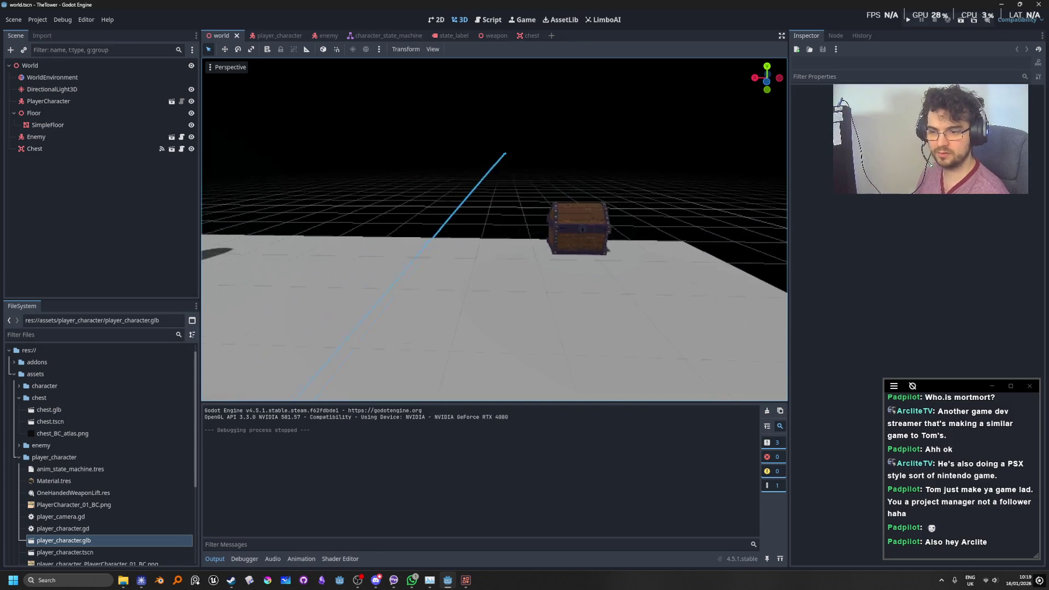
pyautogui.press('d')
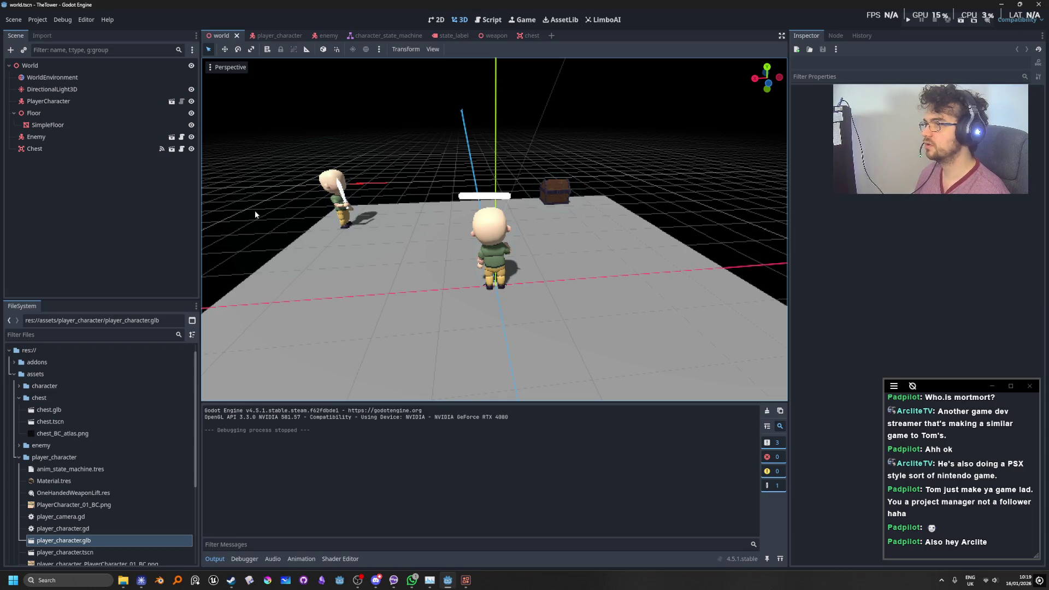
# Step: Orbit and zoom around the enemy character in its scene, then return to the player character's script
pyautogui.click(878, 63)
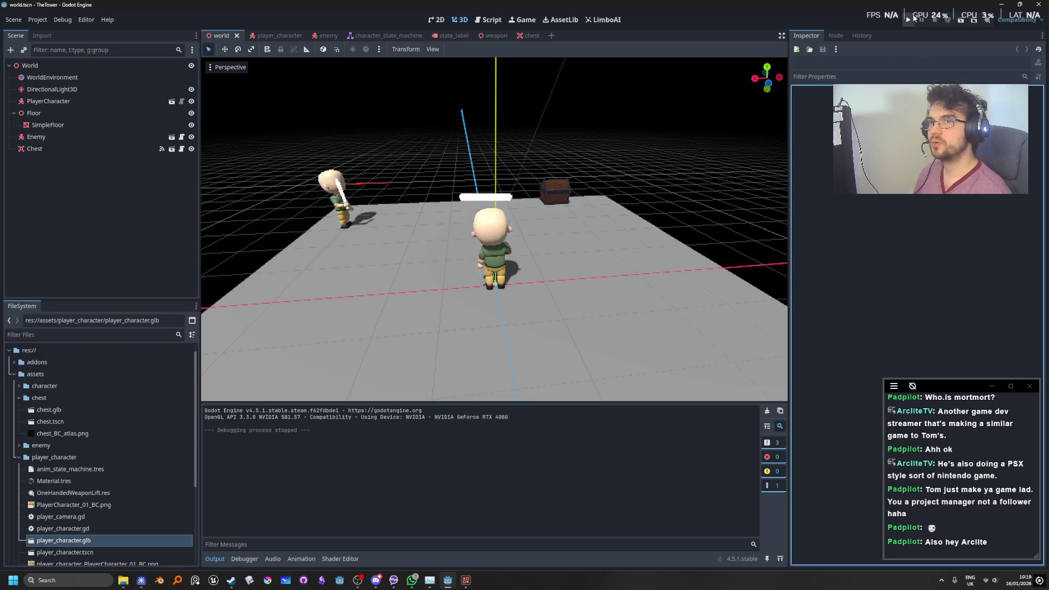
pyautogui.click(284, 36)
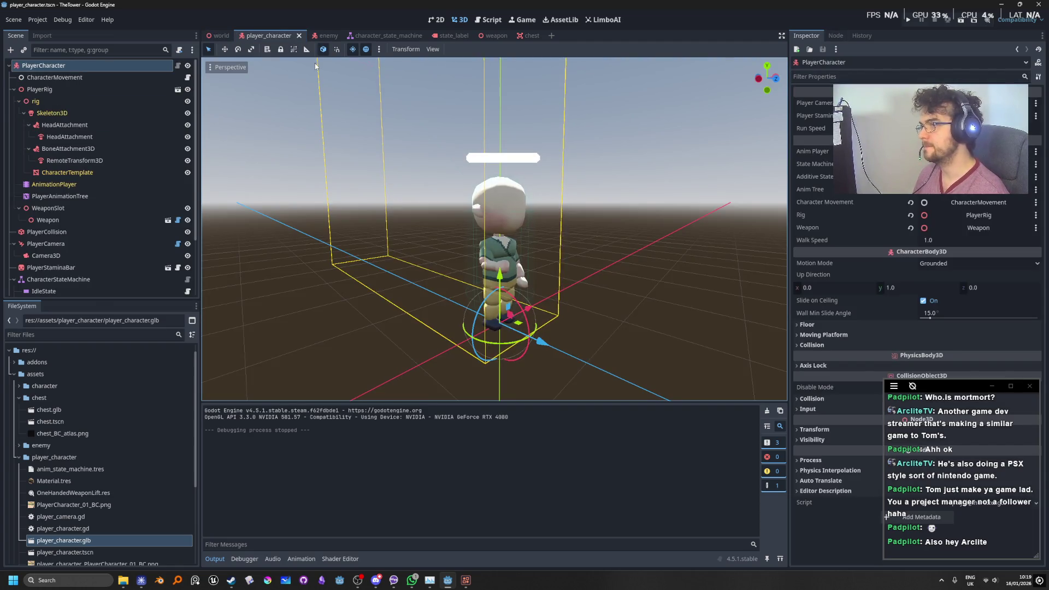
pyautogui.click(329, 36)
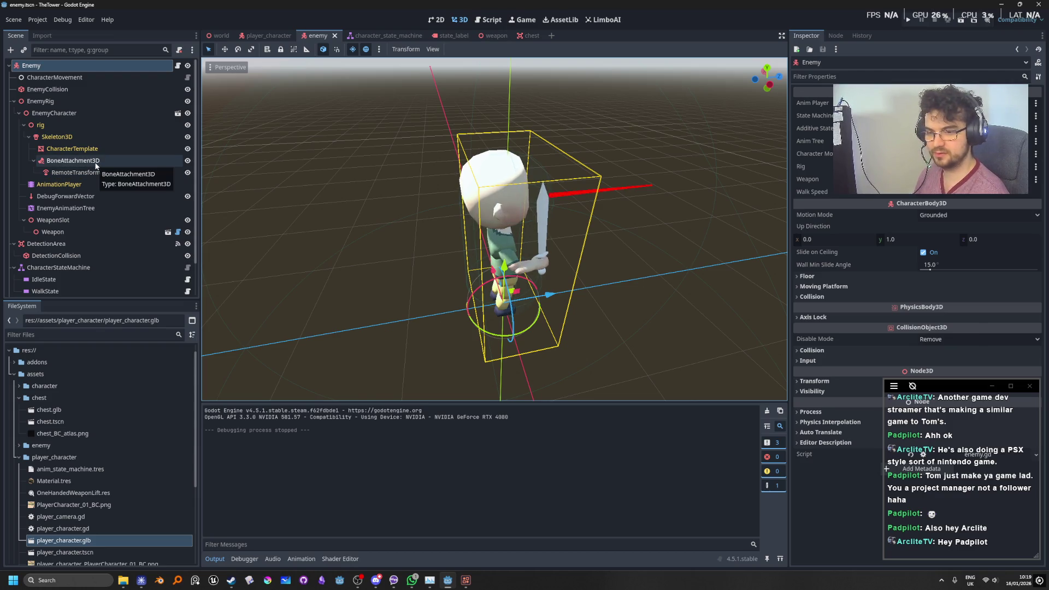
pyautogui.moveTo(495, 229); pyautogui.dragTo(546, 262)
pyautogui.scroll(-3, 494, 229)
pyautogui.scroll(-3, 494, 229)
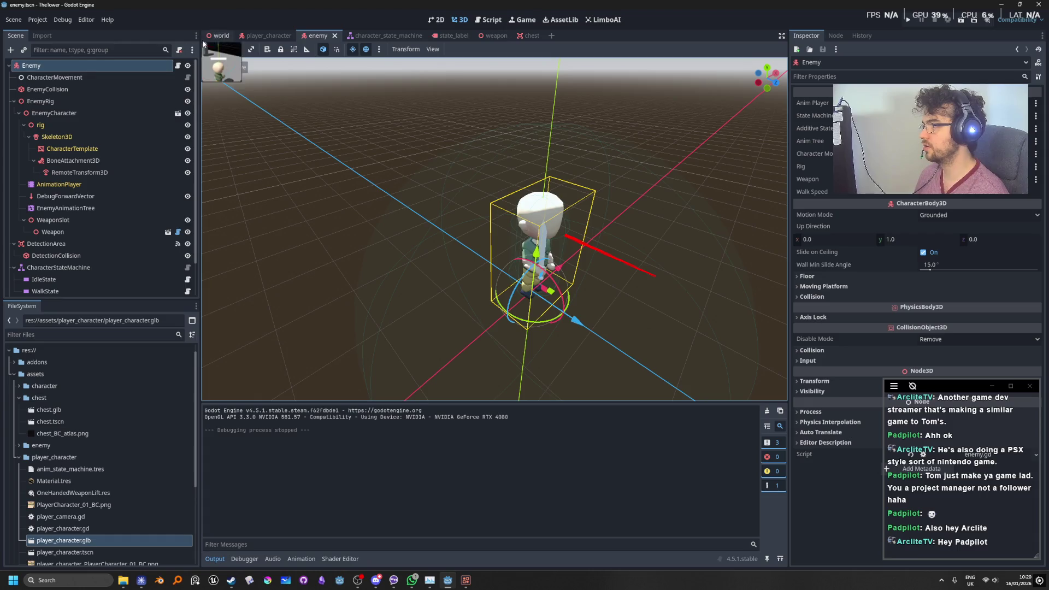
pyautogui.click(255, 36)
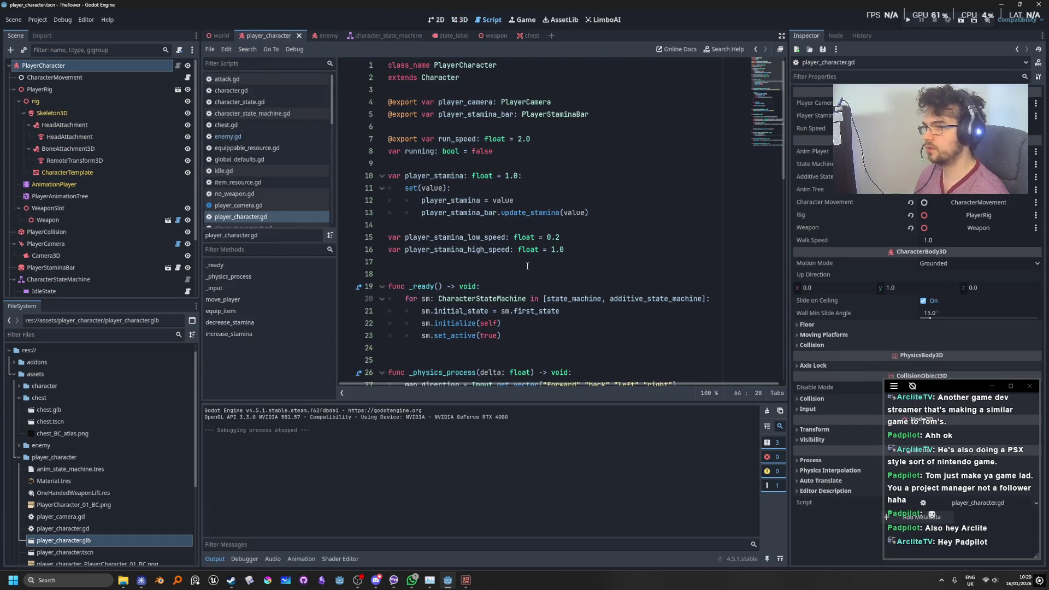
# Step: Scroll through player_character.gd and highlight every use of map_direction
pyautogui.scroll(-2, 527, 266)
pyautogui.scroll(-3, 517, 270)
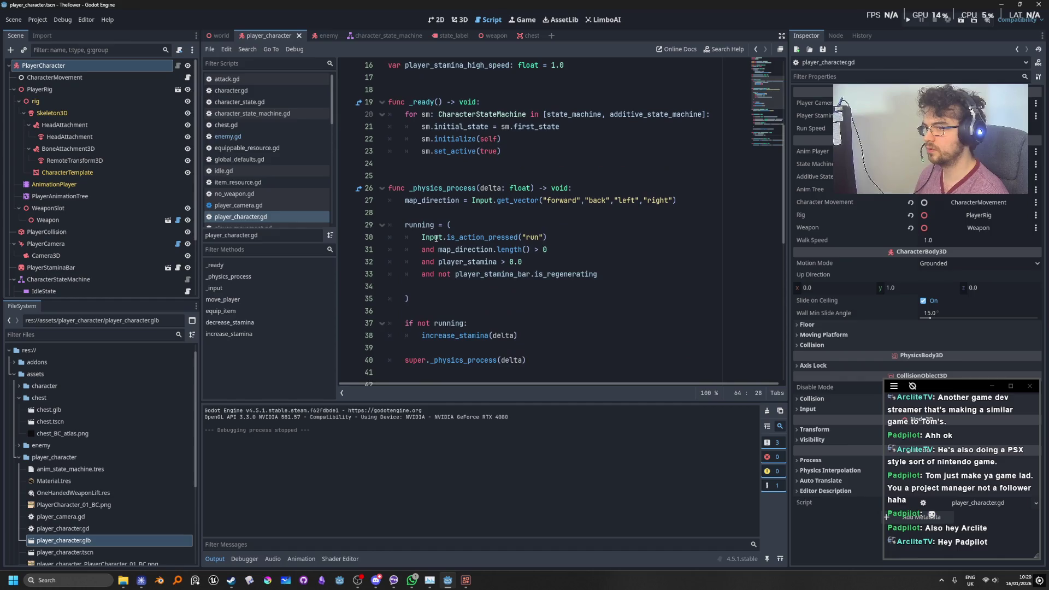
pyautogui.scroll(-2, 398, 226)
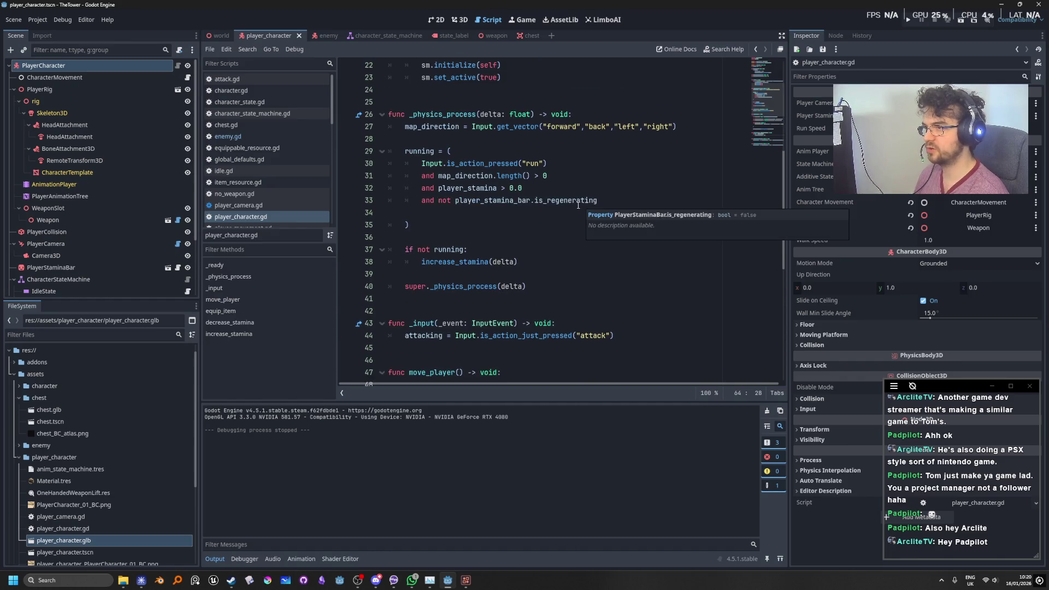
pyautogui.scroll(-1, 573, 205)
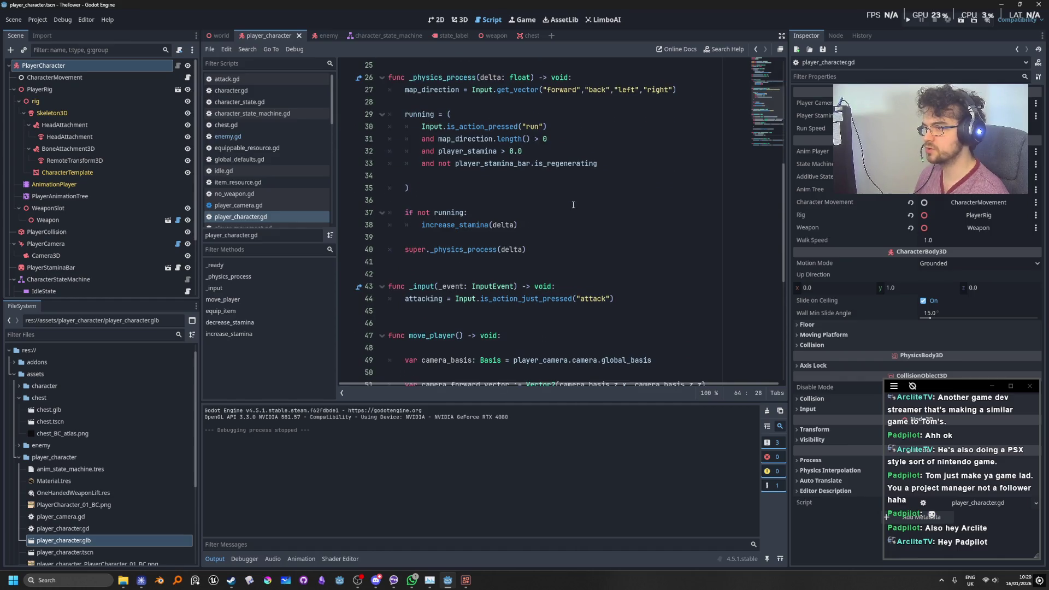
pyautogui.doubleClick(437, 94)
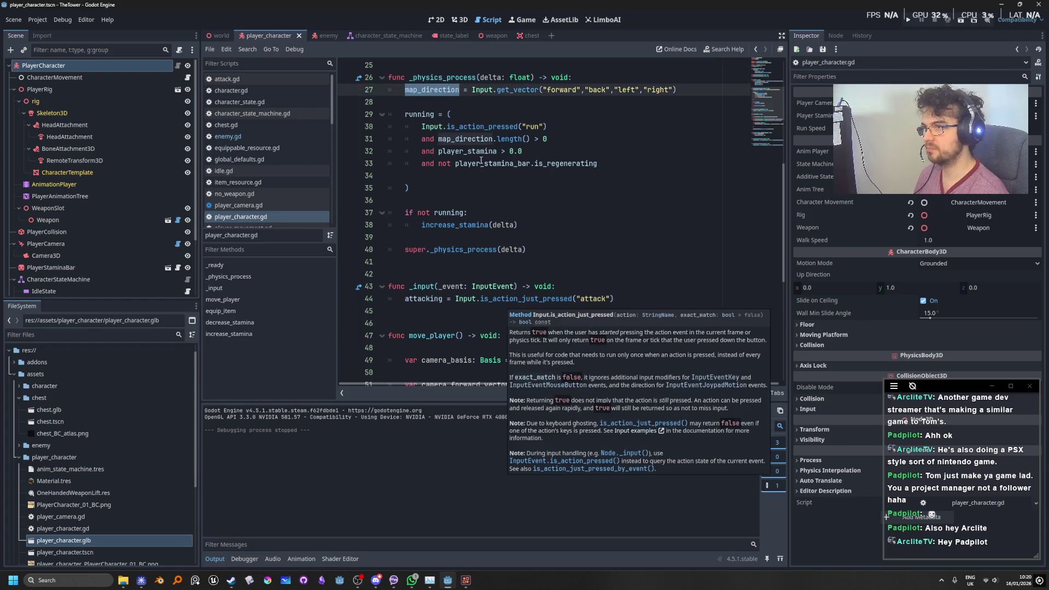
# Step: Find and select the move_by_velocity call on line 59
pyautogui.scroll(-1, 568, 262)
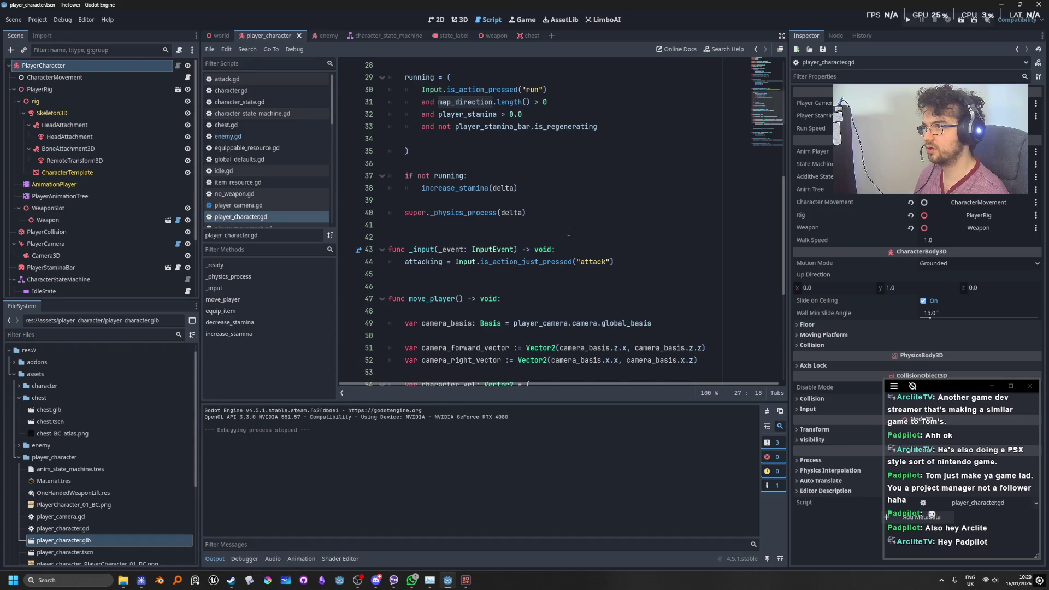
pyautogui.scroll(-1, 546, 232)
pyautogui.scroll(-3, 431, 237)
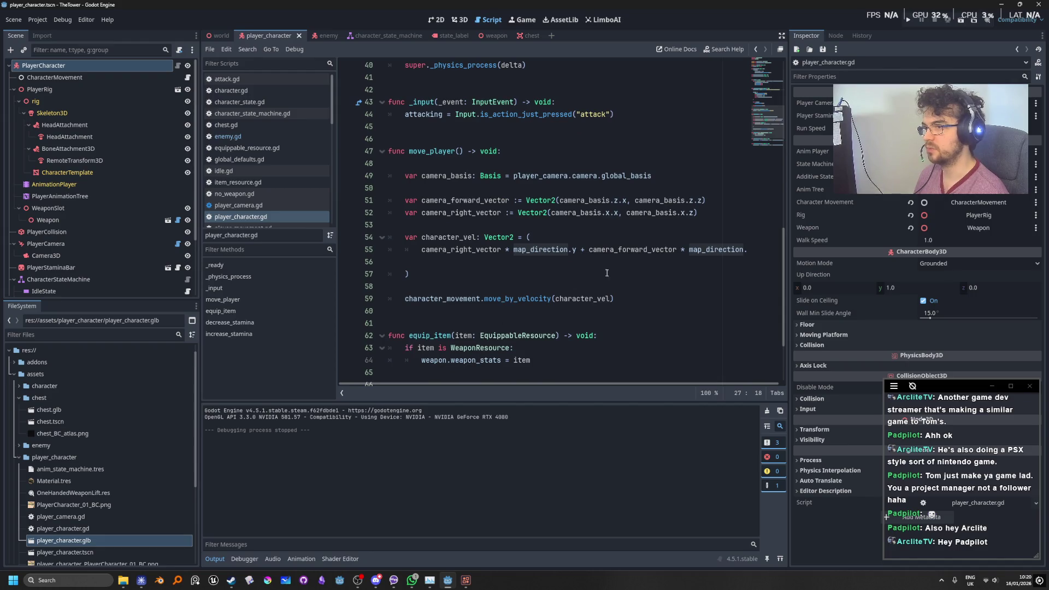
pyautogui.click(634, 296)
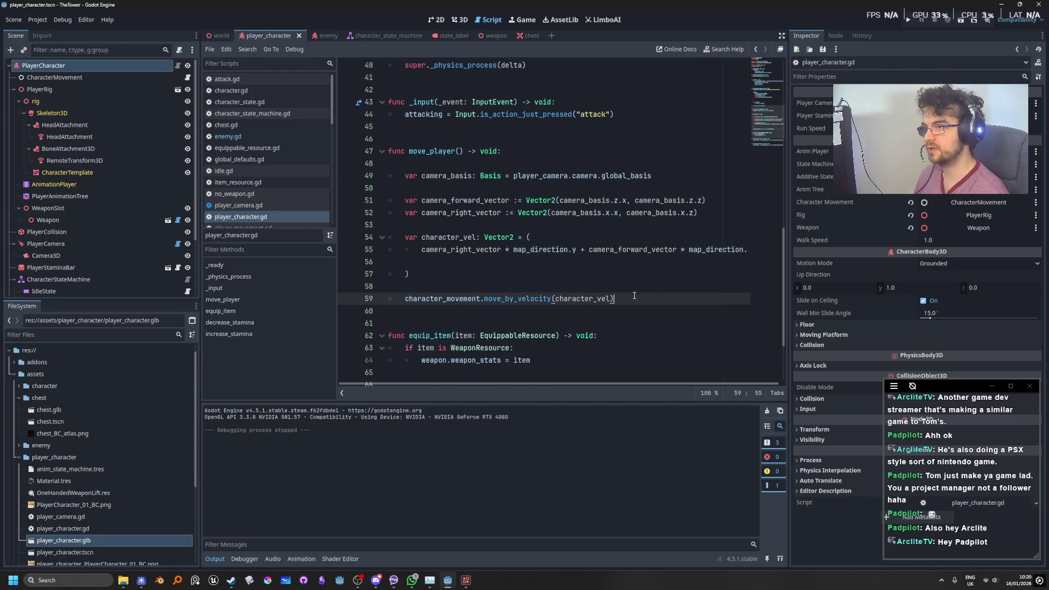
pyautogui.doubleClick(505, 296)
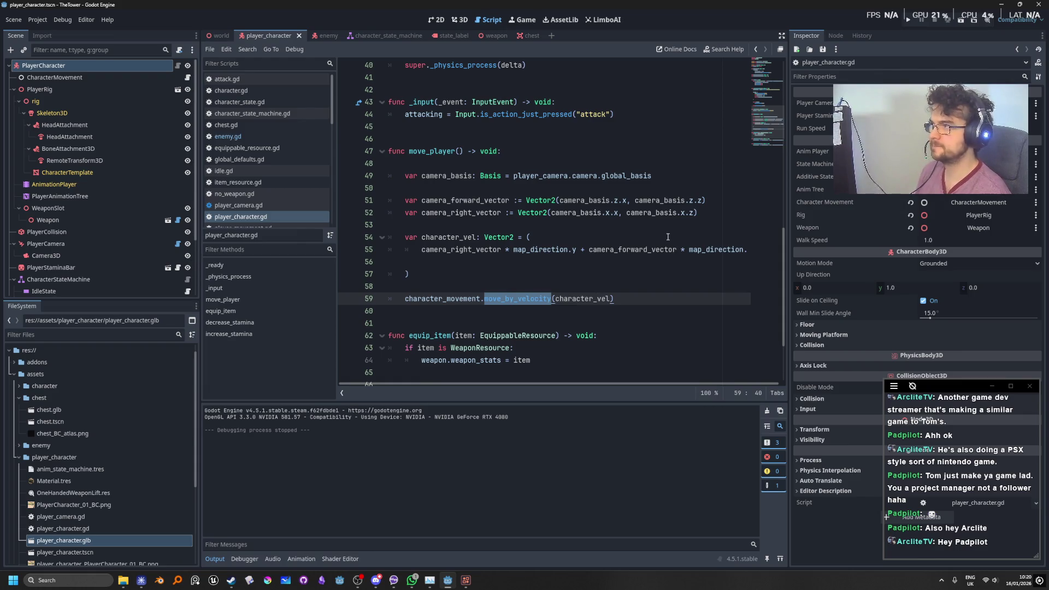
# Step: Glance at the enemy scene, return to player_character, and select PlayerAnimationTree for editing
pyautogui.click(327, 37)
pyautogui.click(280, 36)
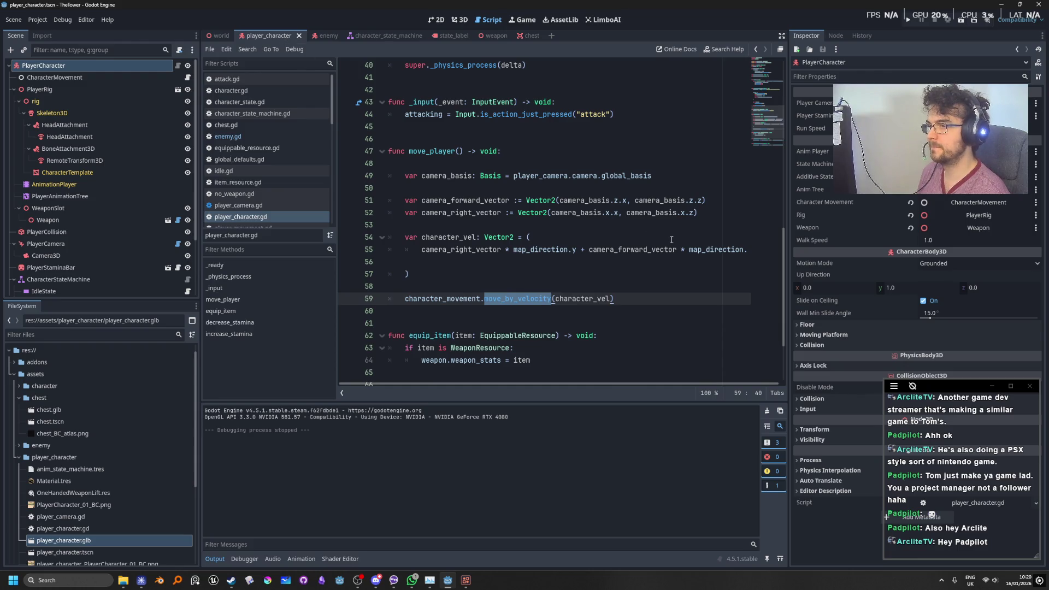
pyautogui.scroll(-3, 514, 284)
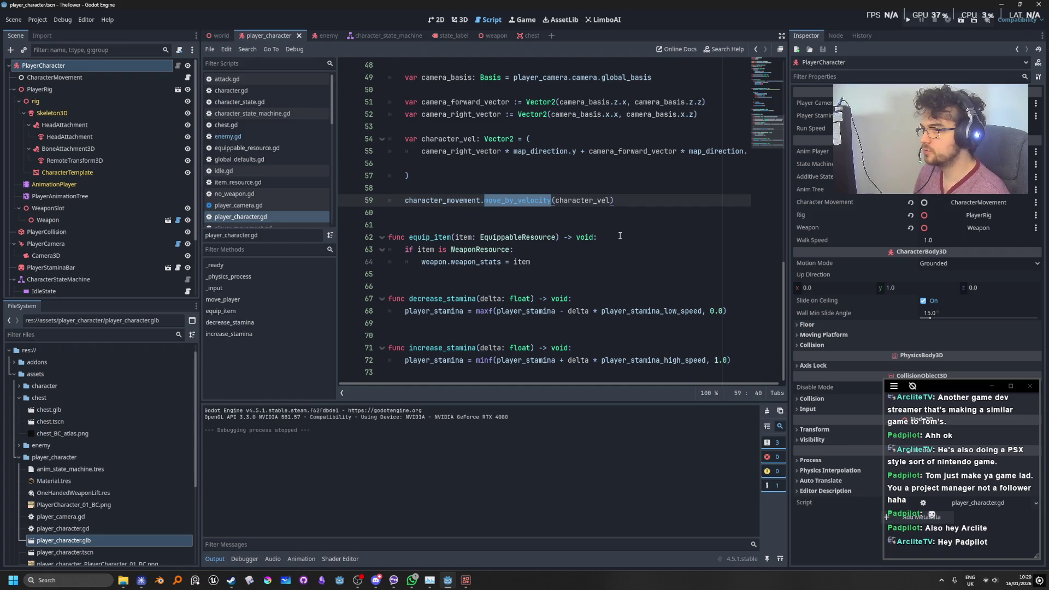
pyautogui.scroll(1, 620, 235)
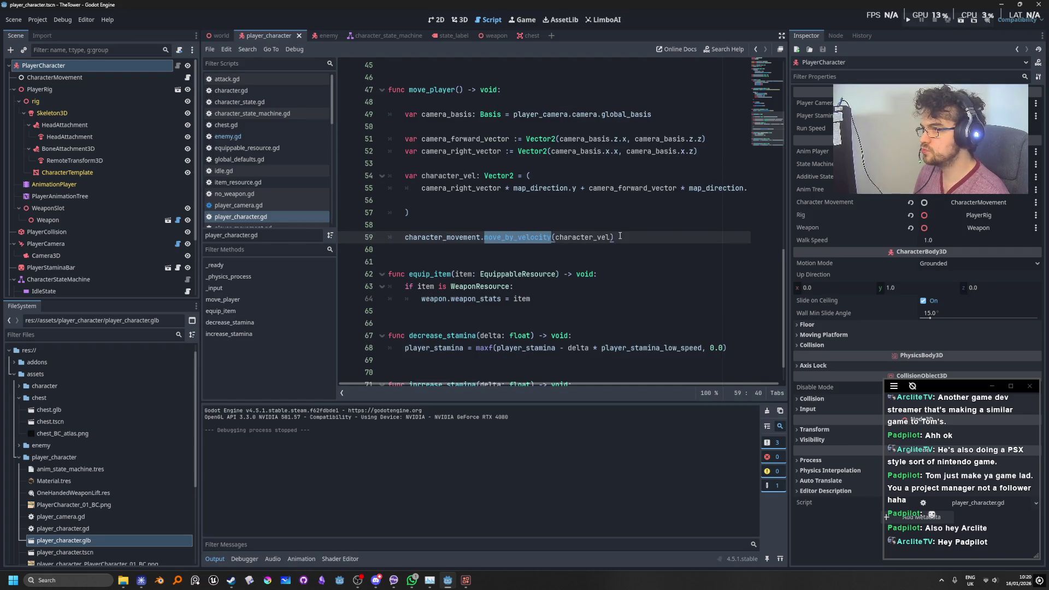
pyautogui.scroll(-1, 620, 235)
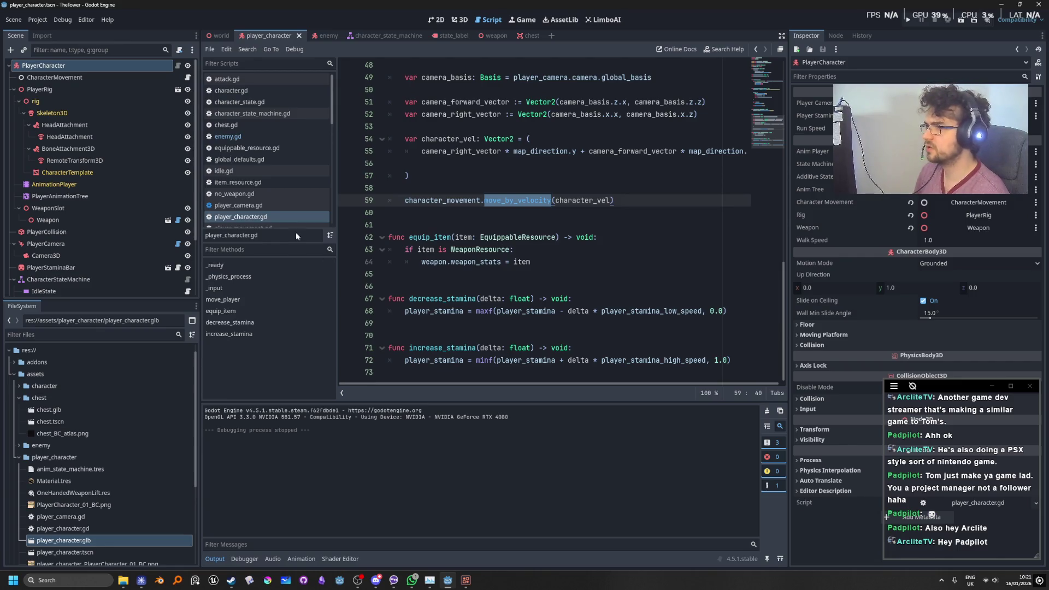
pyautogui.click(74, 195)
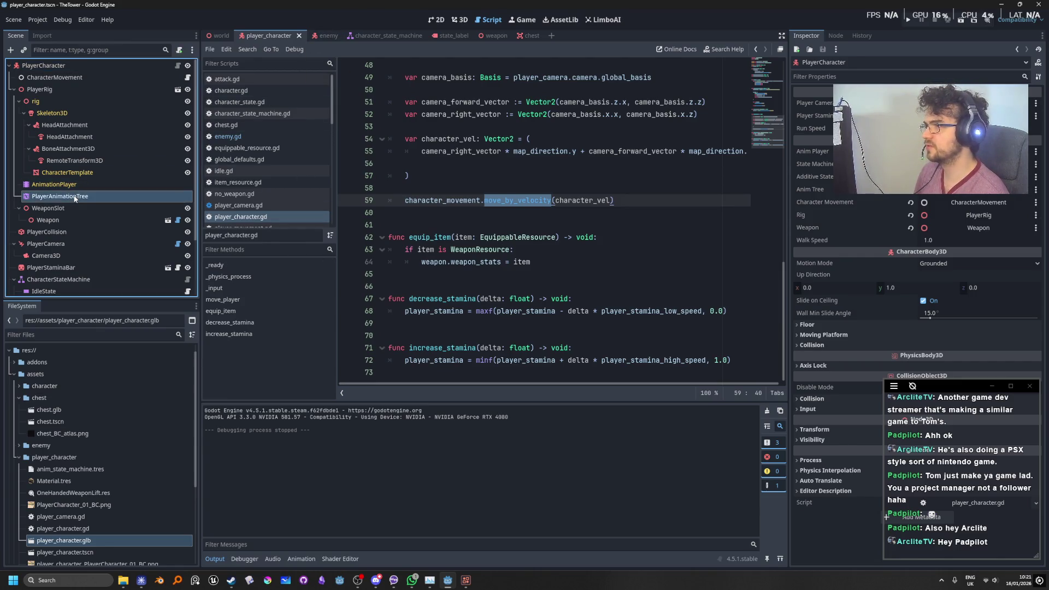
# Step: Open the player's StateMachine graph and show the Idle→Walk transition's Advance expression settings
pyautogui.hscroll(2, 481, 492)
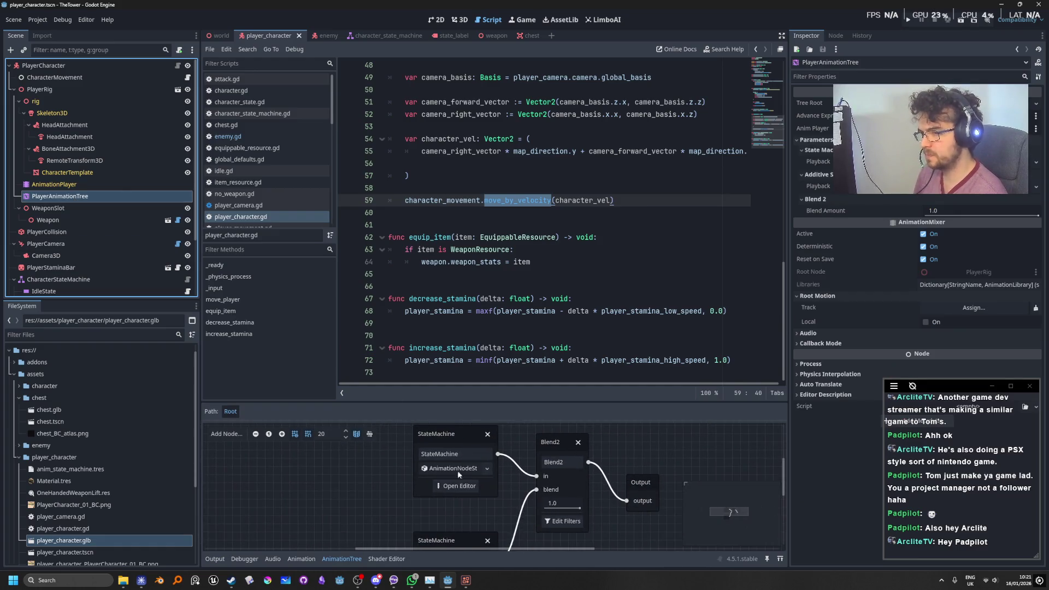
pyautogui.click(457, 434)
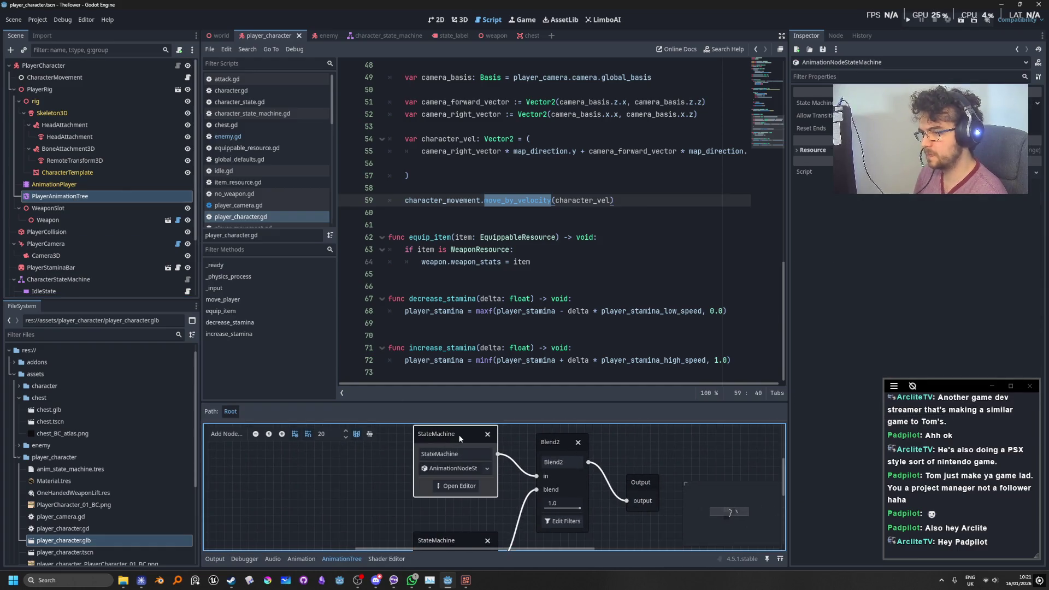
pyautogui.click(459, 485)
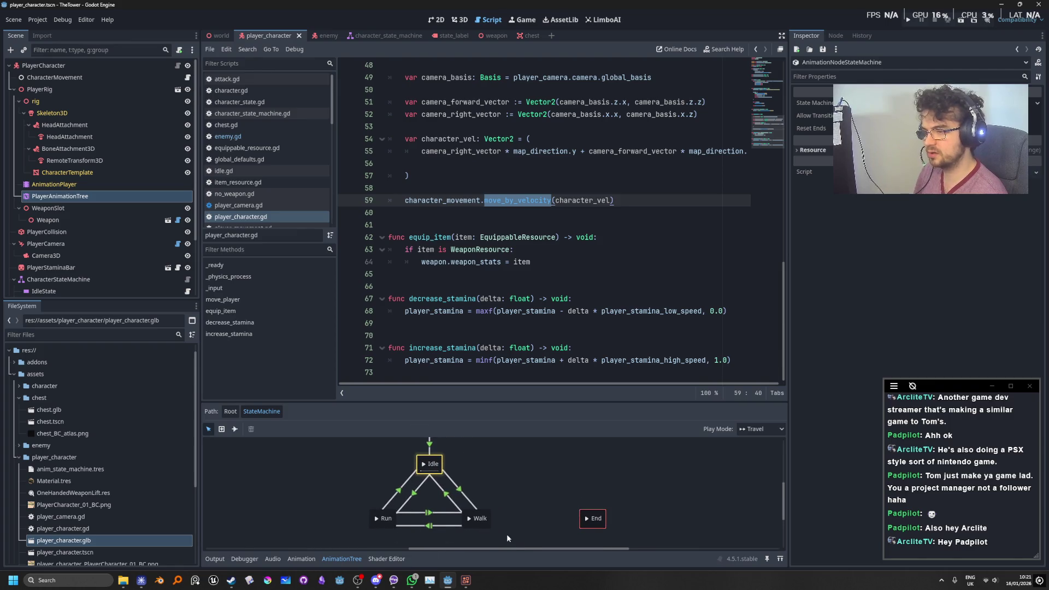
pyautogui.click(459, 500)
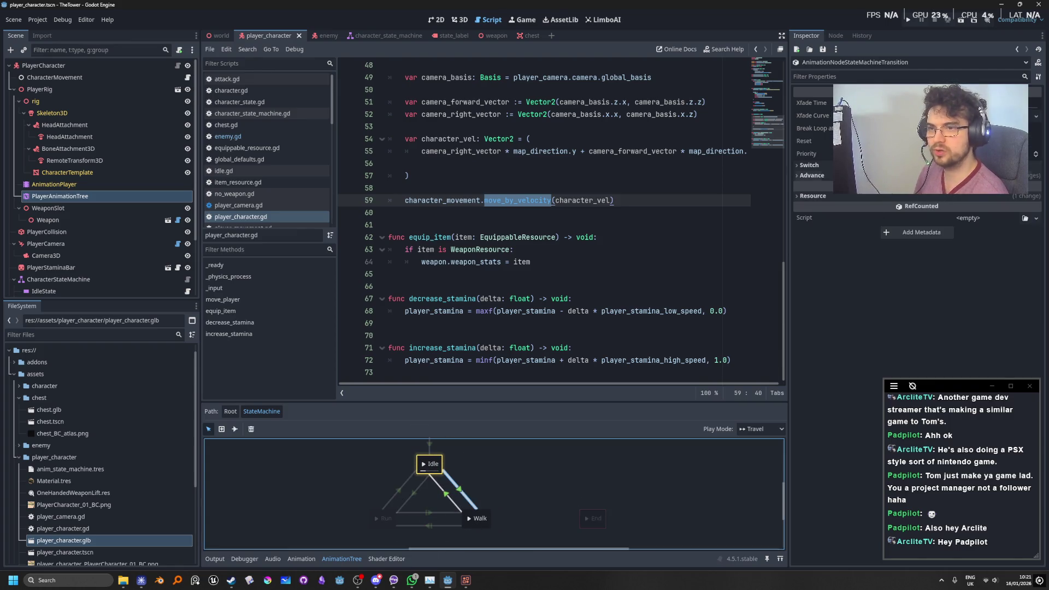
pyautogui.click(807, 179)
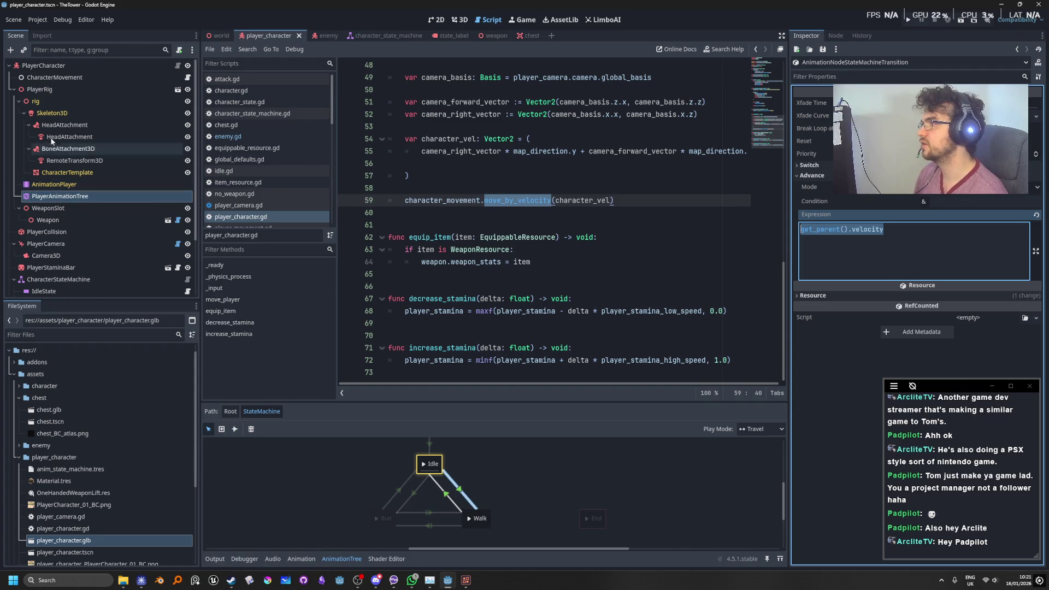
# Step: Reselect the animation tree, reopen the Idle→Walk transition, then switch to the enemy scene
pyautogui.click(52, 90)
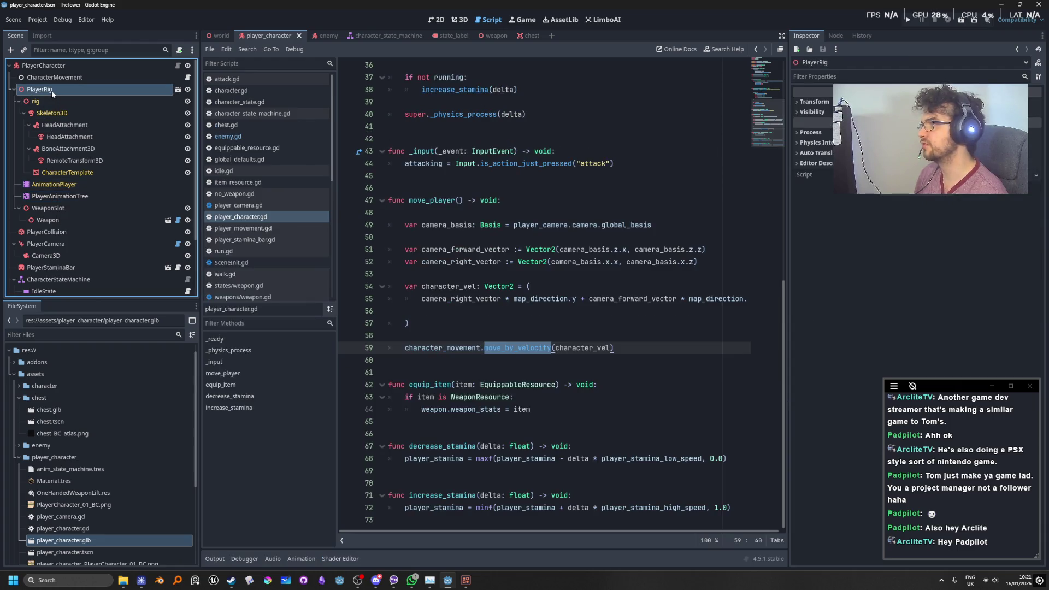
pyautogui.click(59, 197)
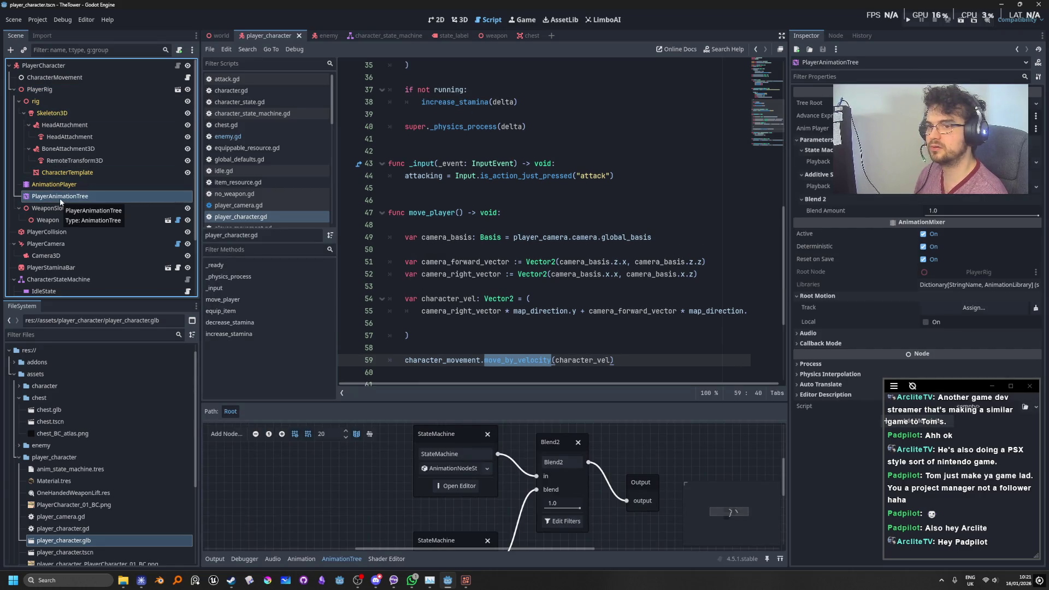
pyautogui.click(216, 36)
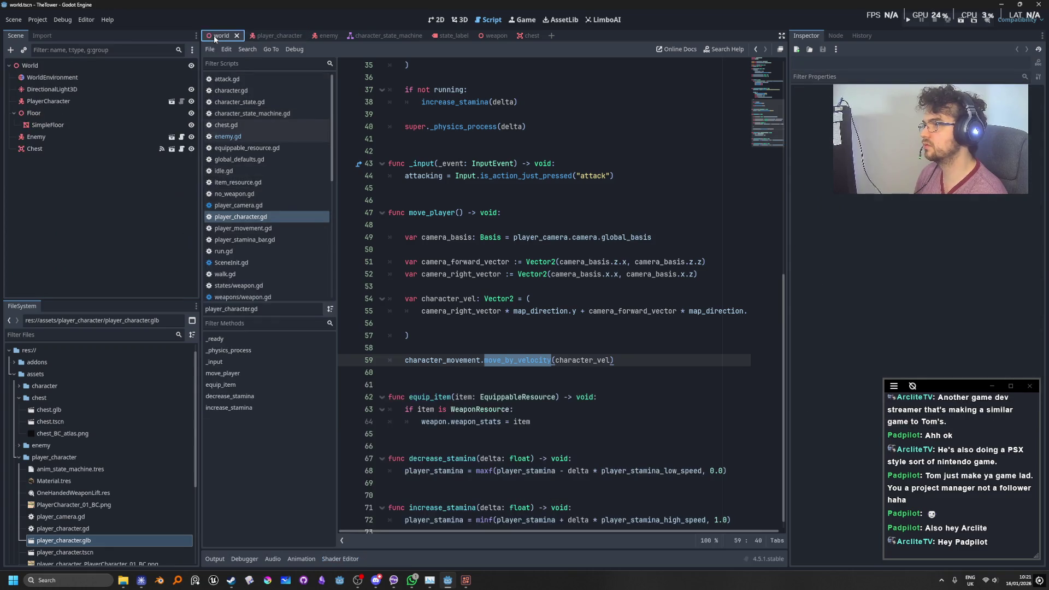
pyautogui.click(273, 36)
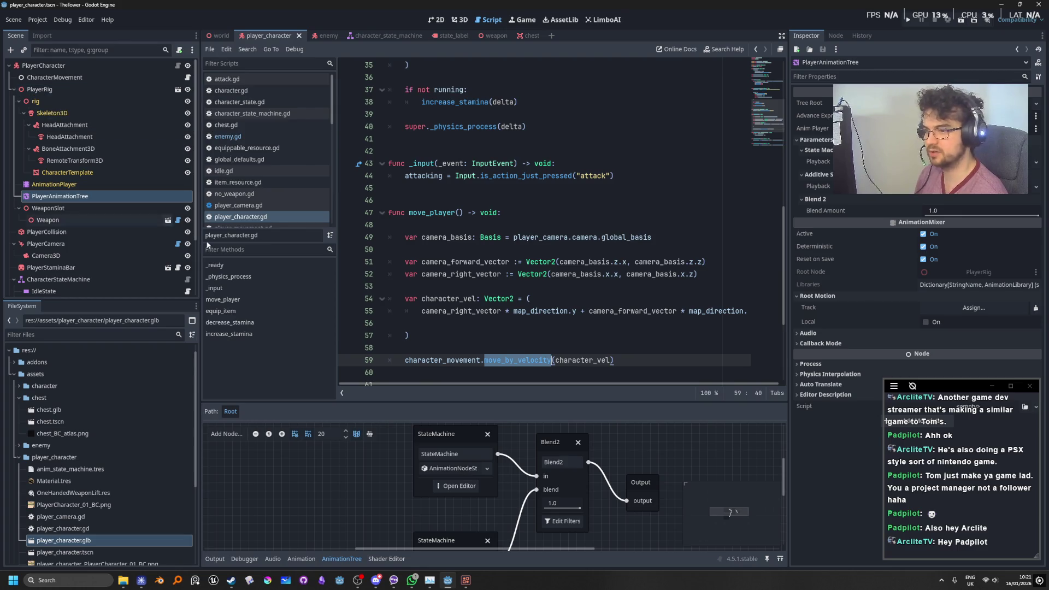
pyautogui.scroll(-5, 359, 453)
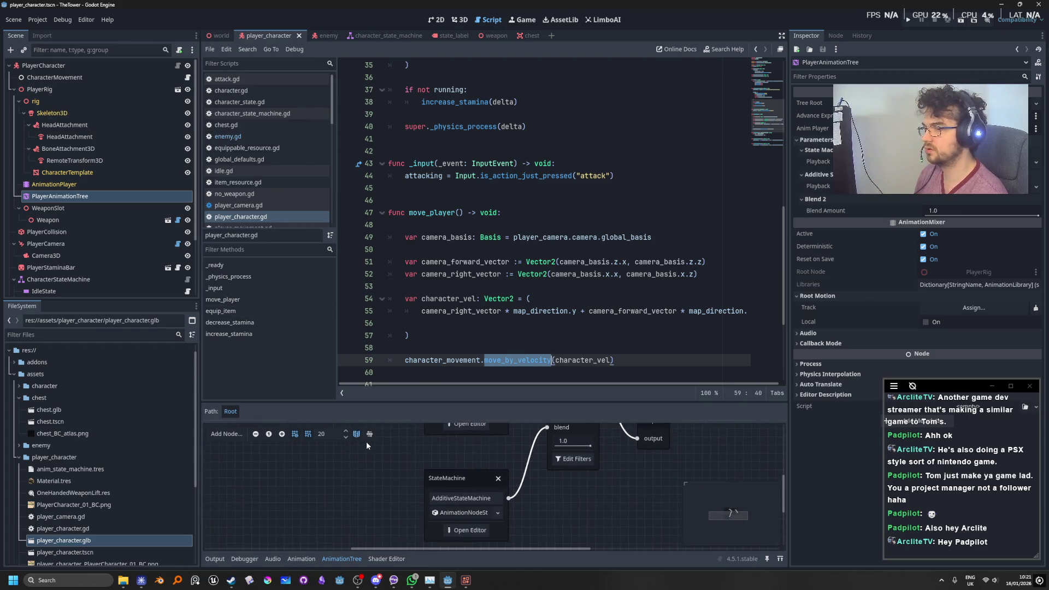
pyautogui.click(464, 467)
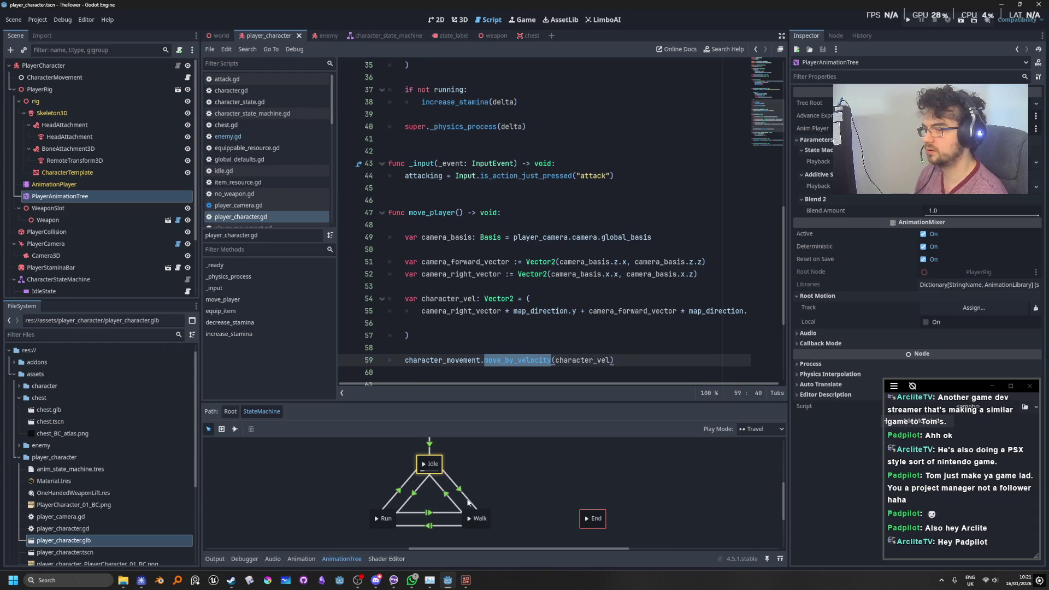
pyautogui.click(463, 495)
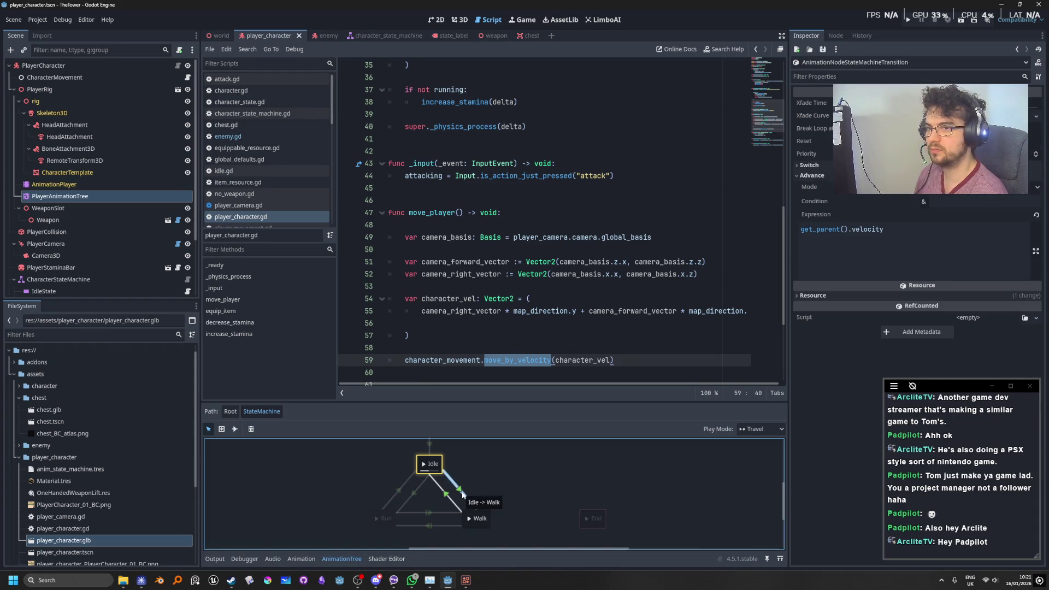
pyautogui.click(326, 35)
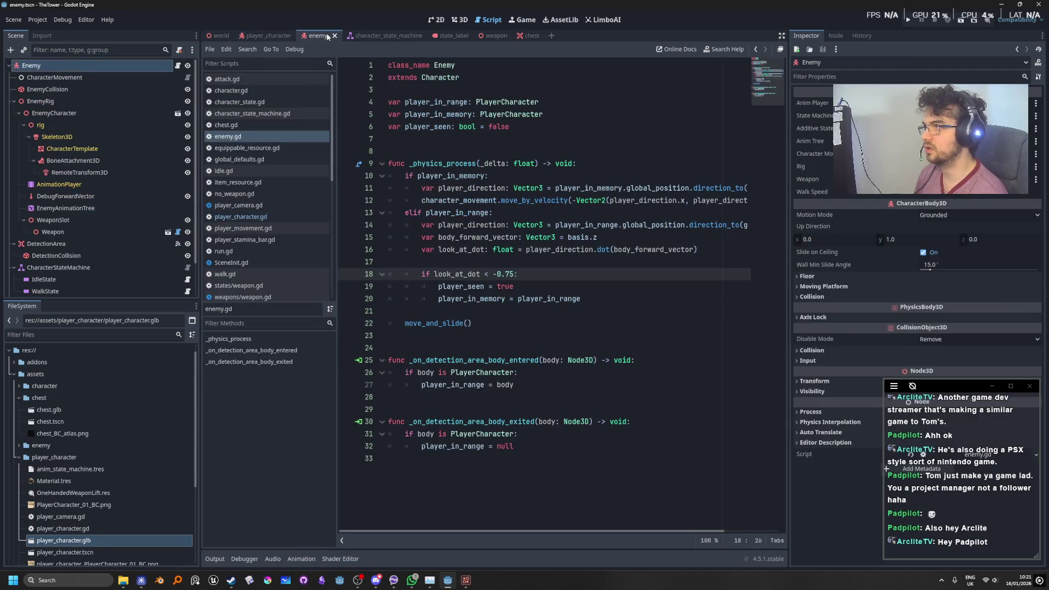
# Step: Drag EnemyAnimationTree directly under EnemyRig, then save and run the game with F5
pyautogui.click(93, 209)
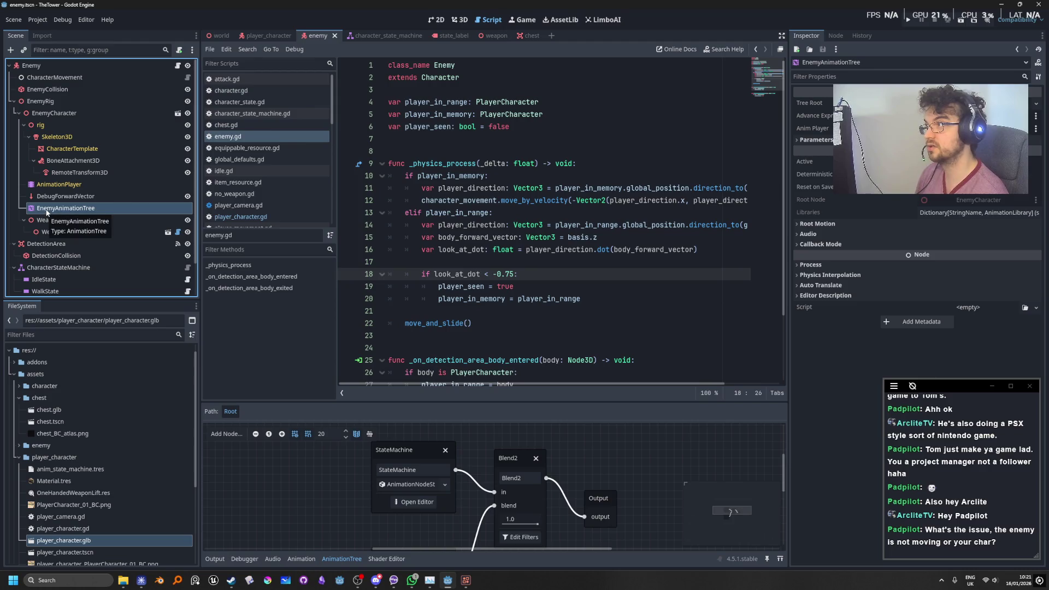
pyautogui.moveTo(46, 212); pyautogui.dragTo(44, 102)
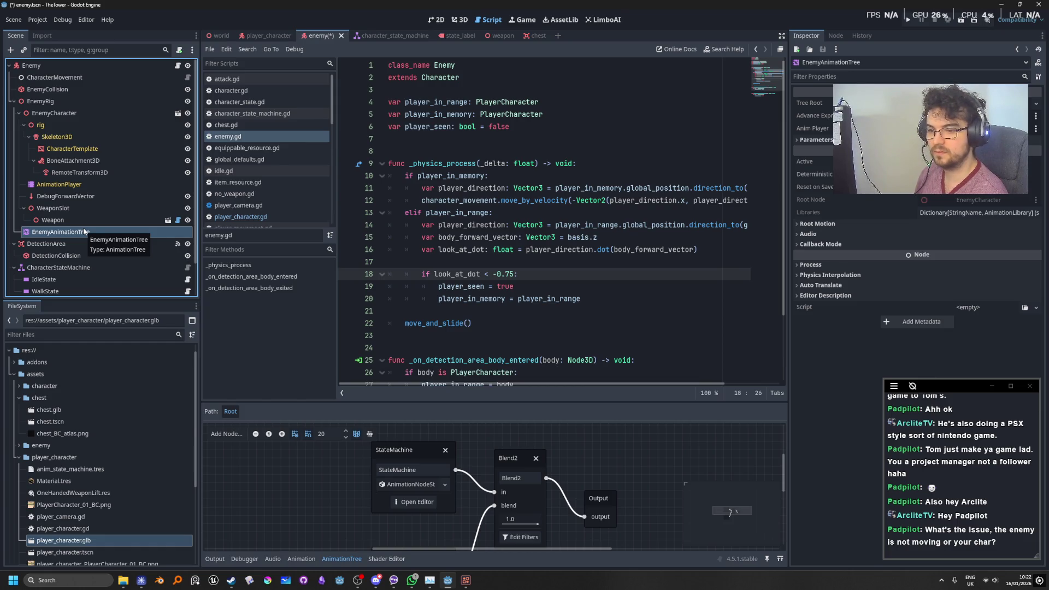
pyautogui.press('F5')
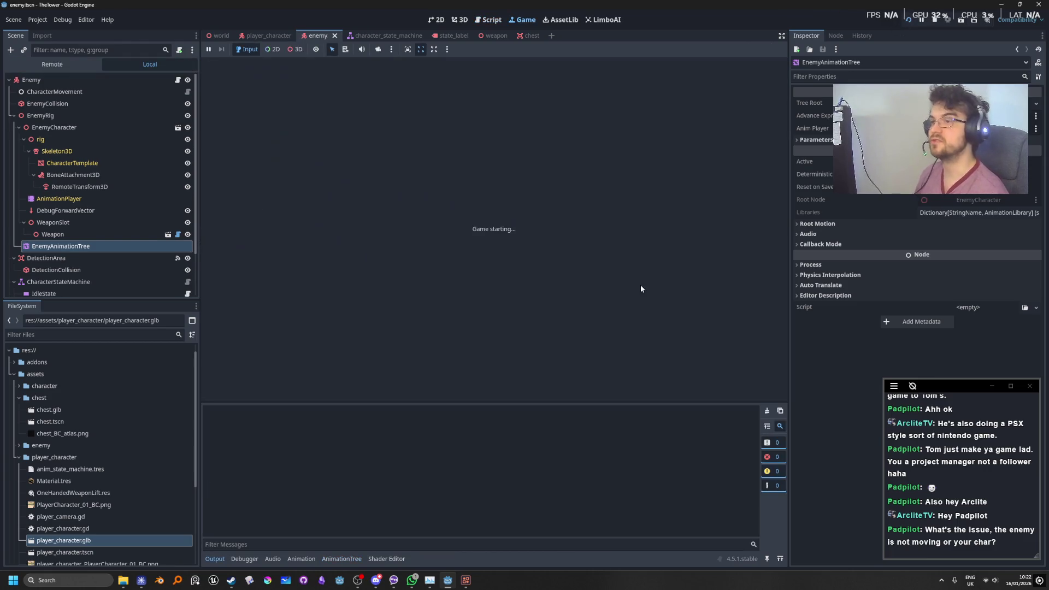
# Step: Run the game twice, walking the player near the enemy, stop with F8, and return to enemy.gd line 7
pyautogui.press('w')
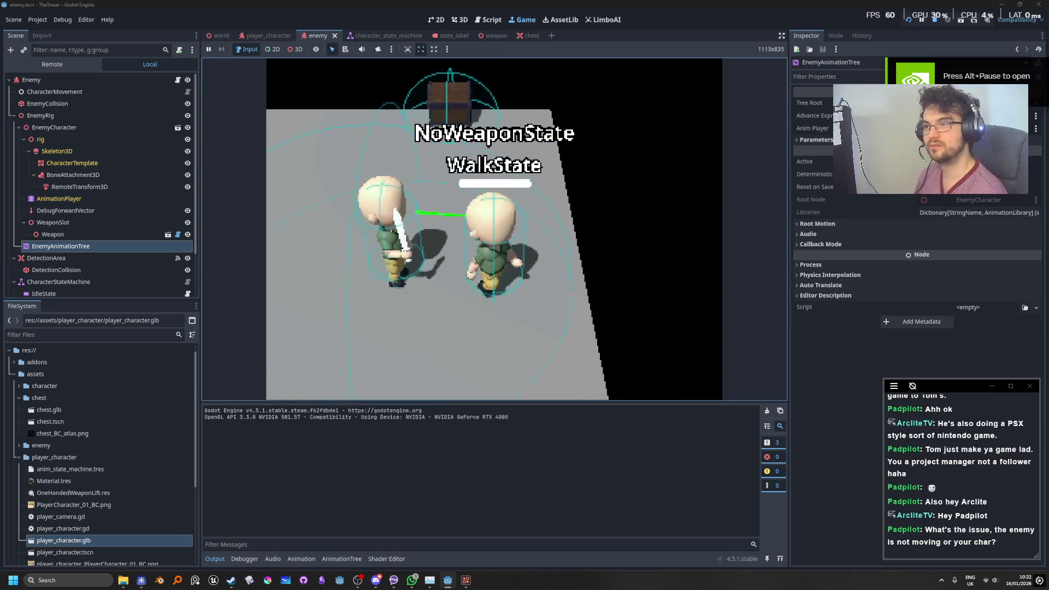
pyautogui.click(936, 22)
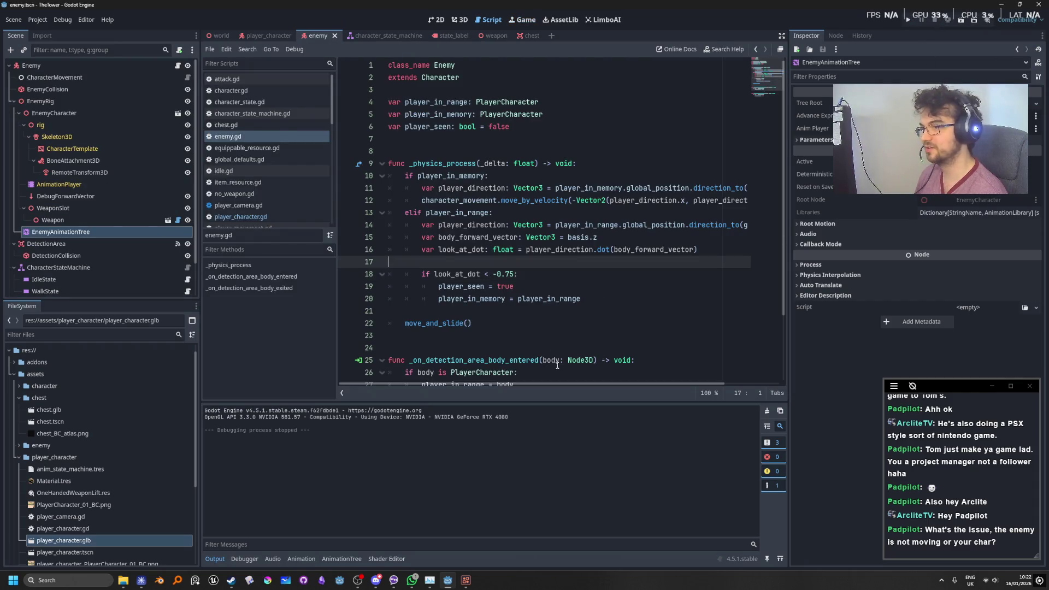
pyautogui.click(910, 21)
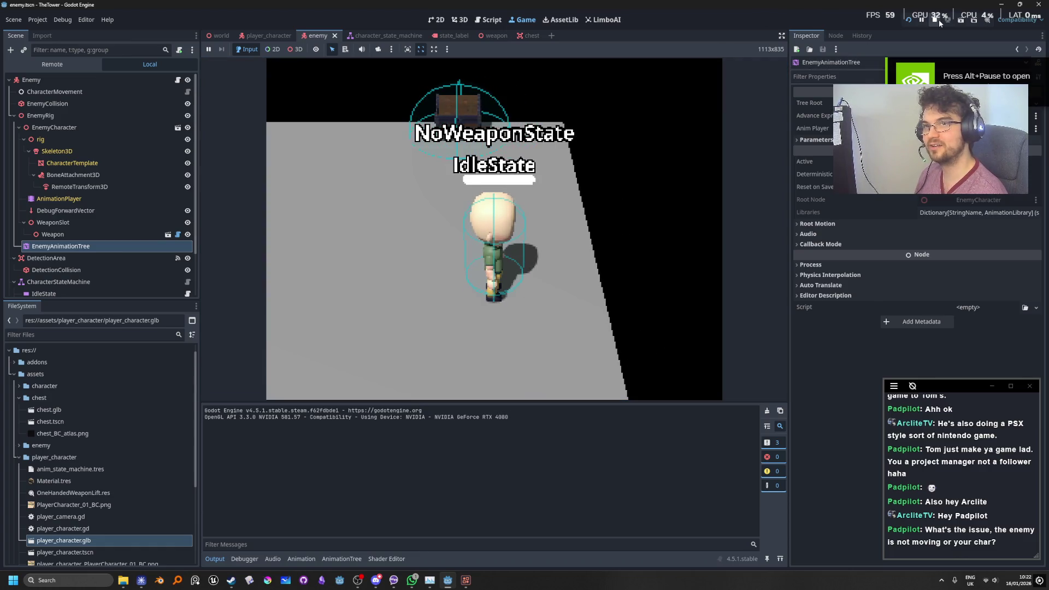
pyautogui.press('F8')
pyautogui.press('F5')
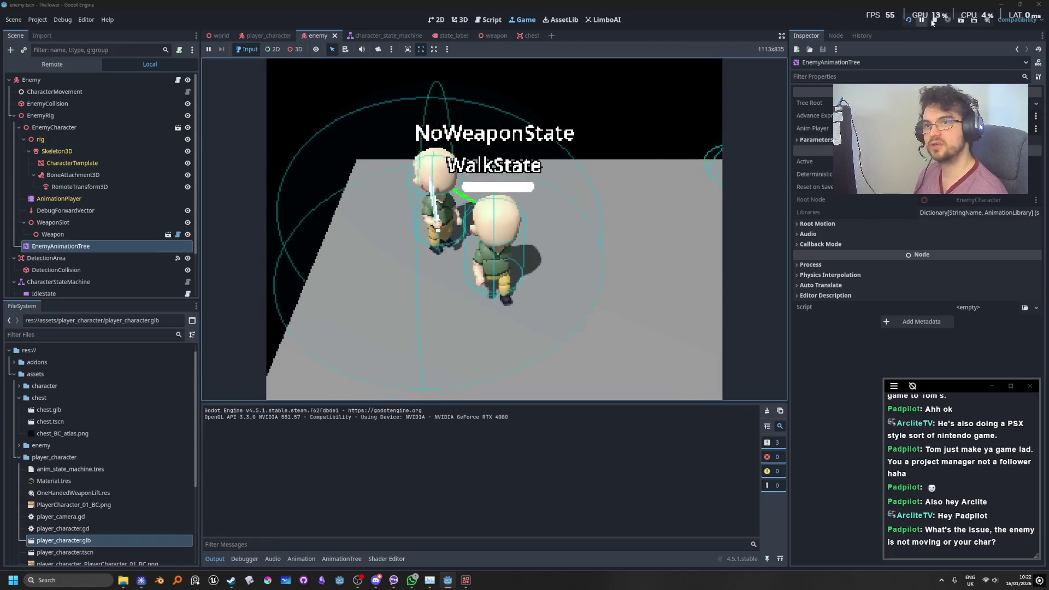
pyautogui.press('F8')
pyautogui.click(393, 138)
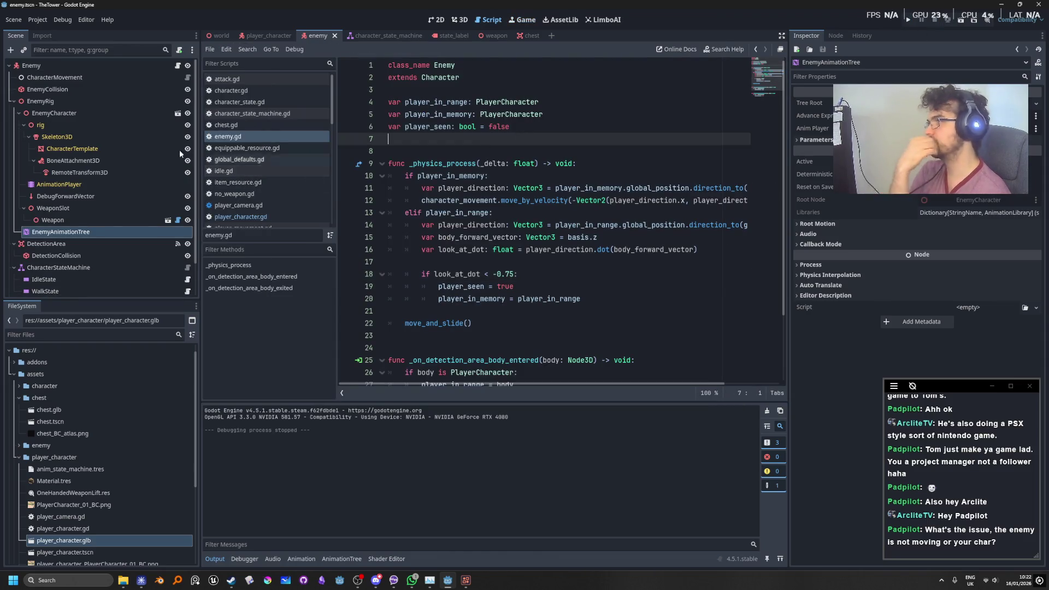
# Step: Compare move_by_velocity in CharacterMovement's script with its call on line 12 of enemy.gd
pyautogui.click(106, 77)
pyautogui.click(188, 77)
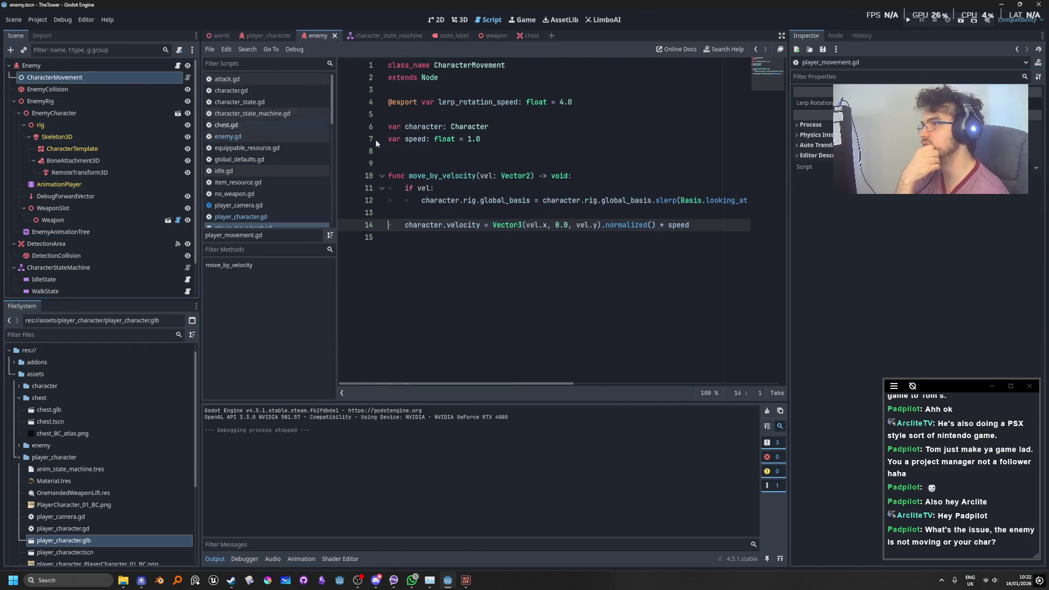
pyautogui.doubleClick(432, 175)
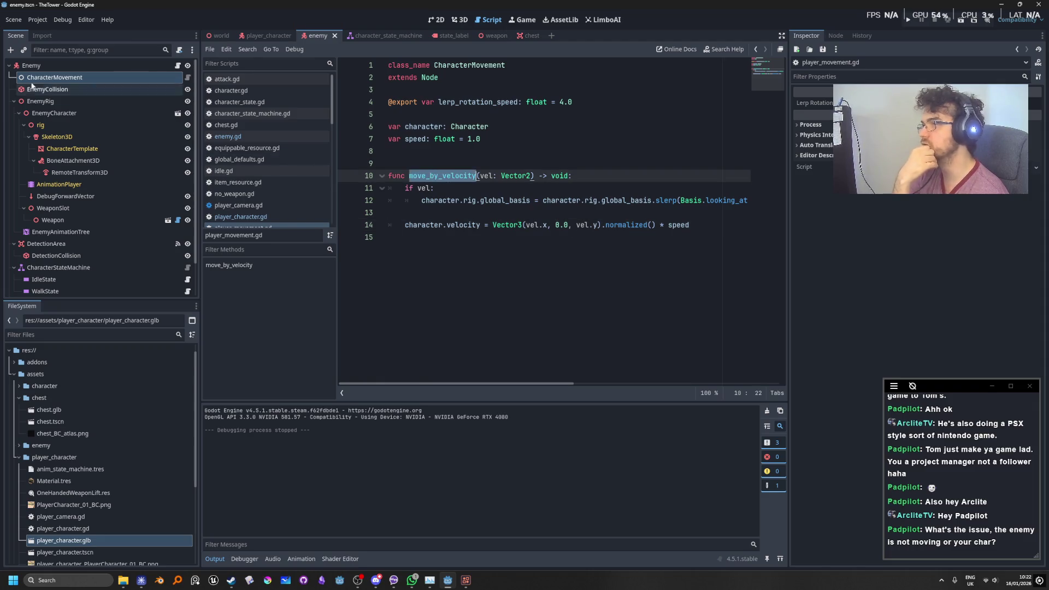
pyautogui.click(177, 66)
pyautogui.scroll(-2, 611, 348)
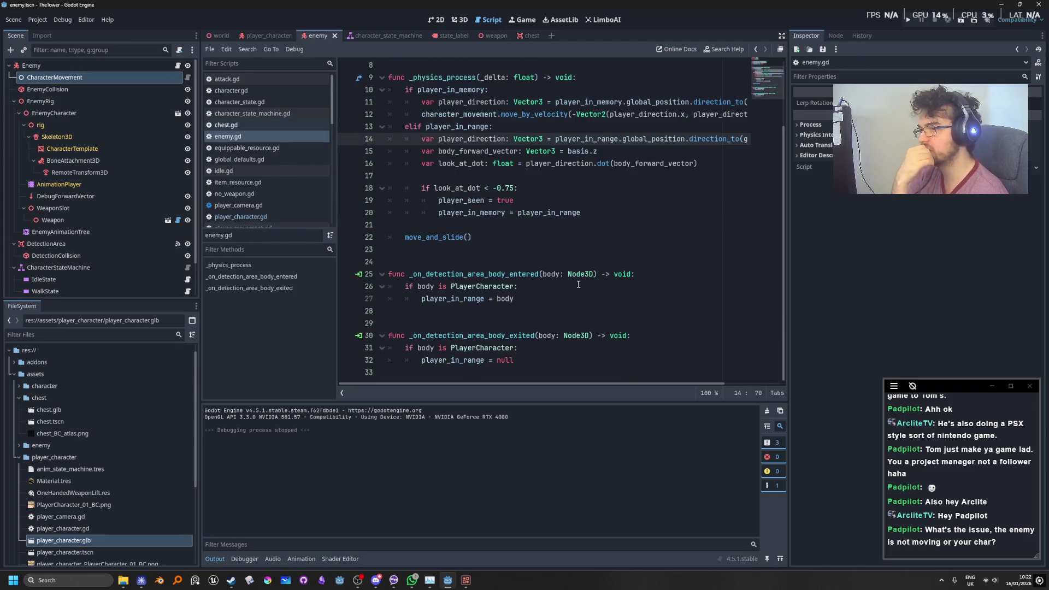
pyautogui.scroll(2, 535, 322)
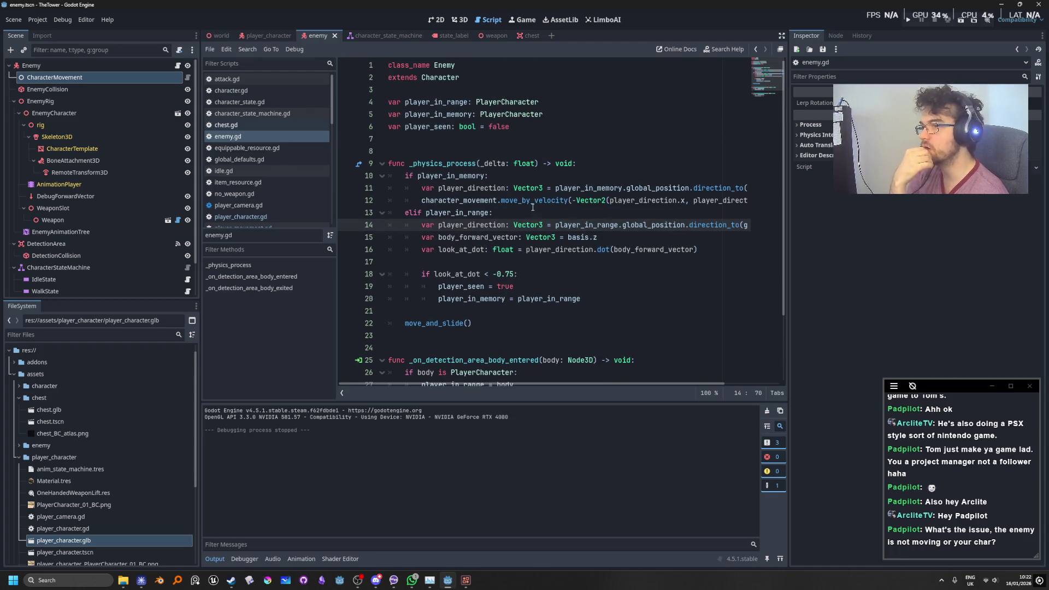
pyautogui.doubleClick(522, 201)
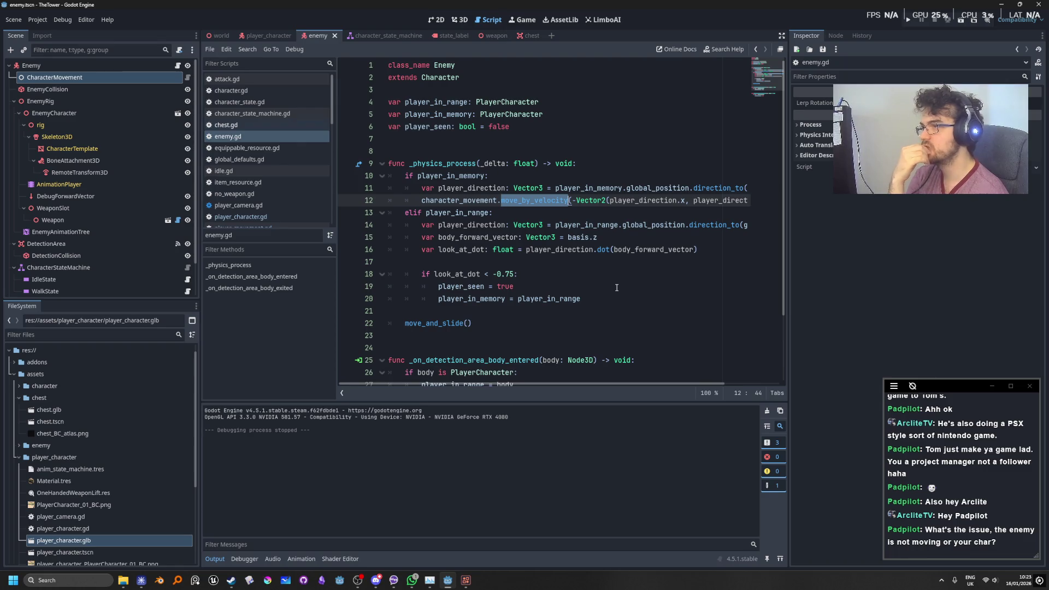
# Step: Inspect the enemy's transition into Walk and its get_parent().velocity advance expression
pyautogui.scroll(-1, 616, 287)
pyautogui.scroll(-1, 616, 288)
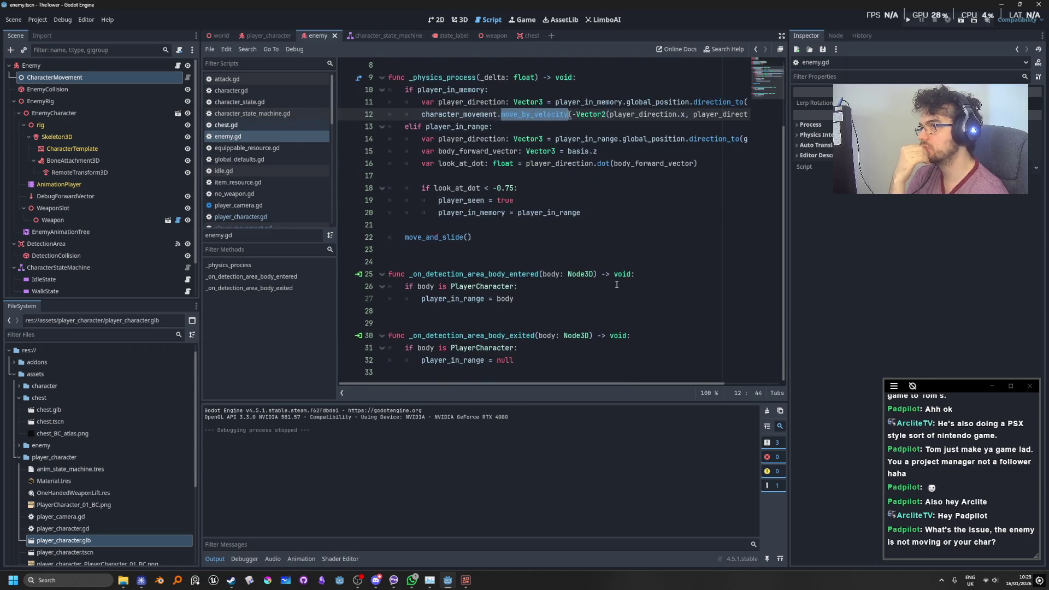
pyautogui.click(85, 232)
pyautogui.click(417, 505)
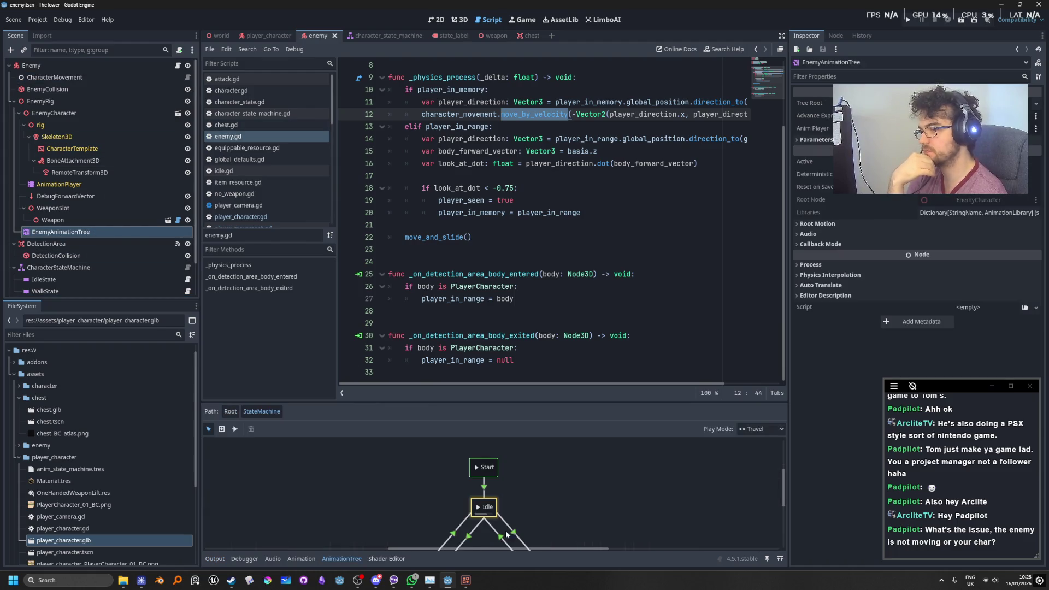
pyautogui.click(532, 463)
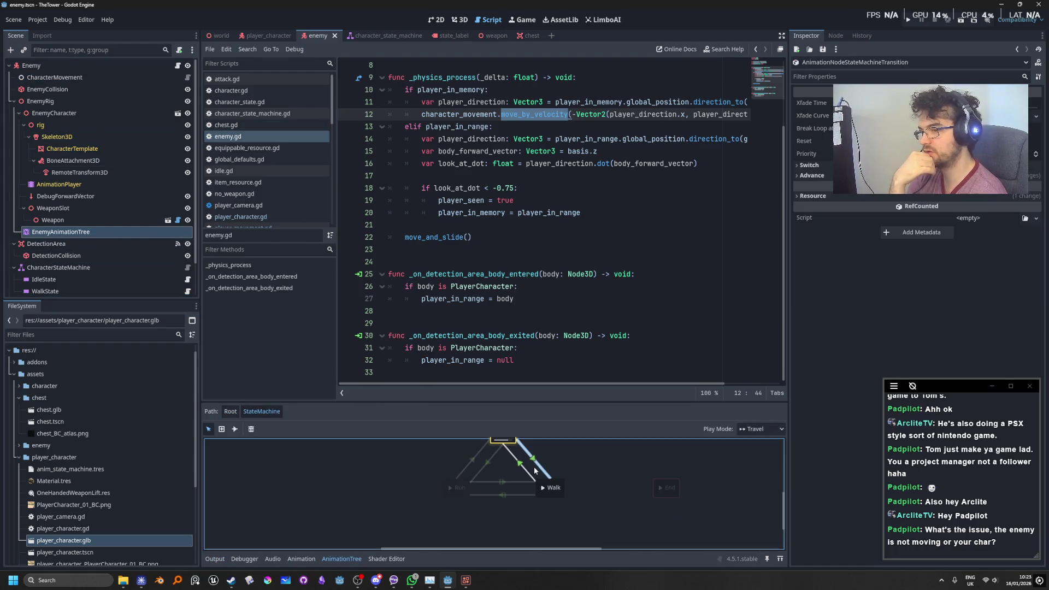
pyautogui.click(811, 176)
pyautogui.click(893, 232)
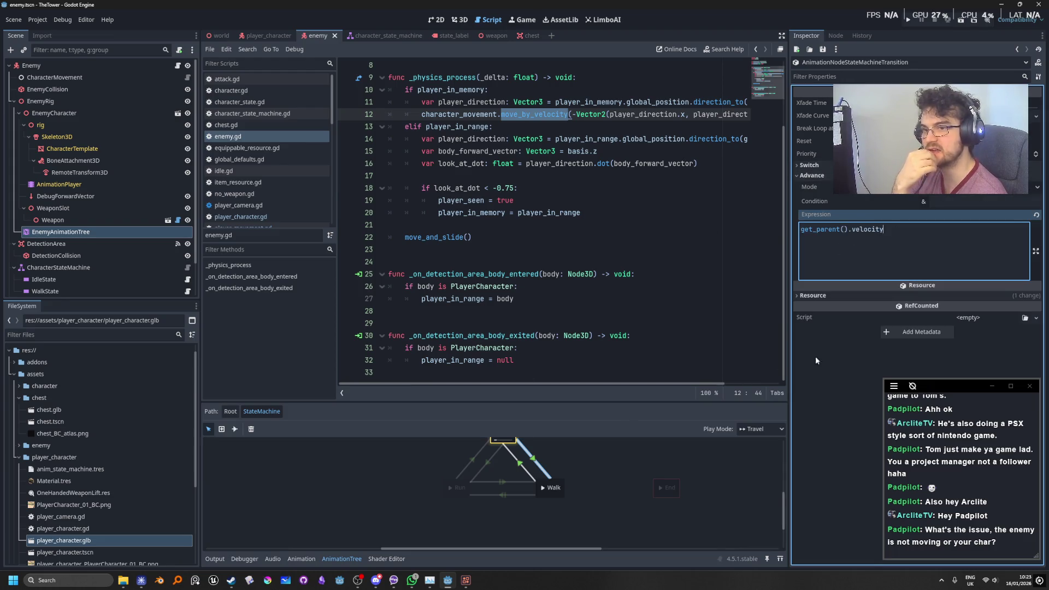
# Step: Check EnemyAnimationTree's Root Node setting, then switch to the player_character scene
pyautogui.scroll(3, 618, 488)
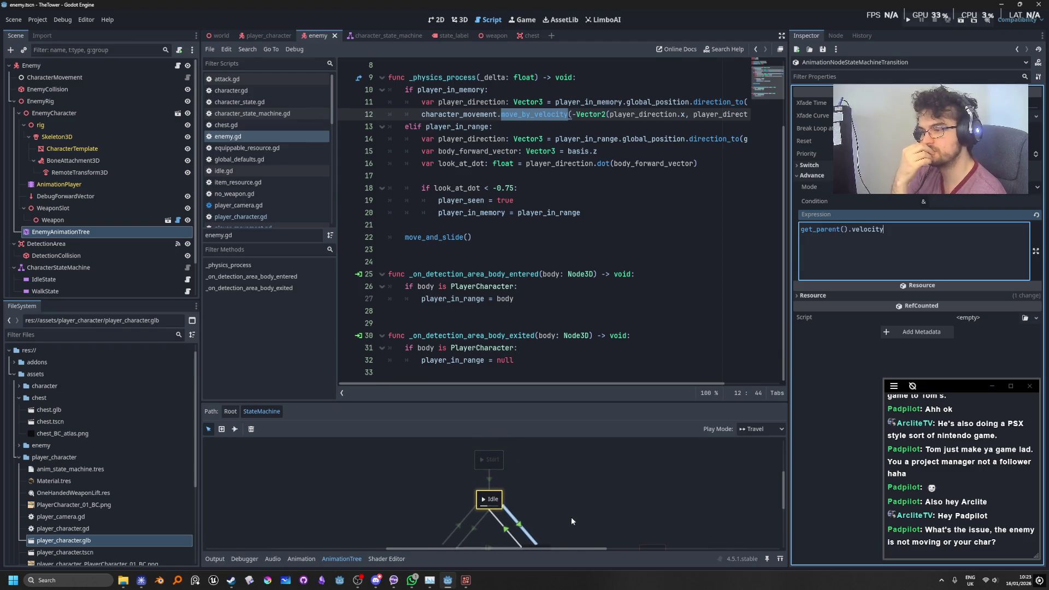
pyautogui.click(60, 232)
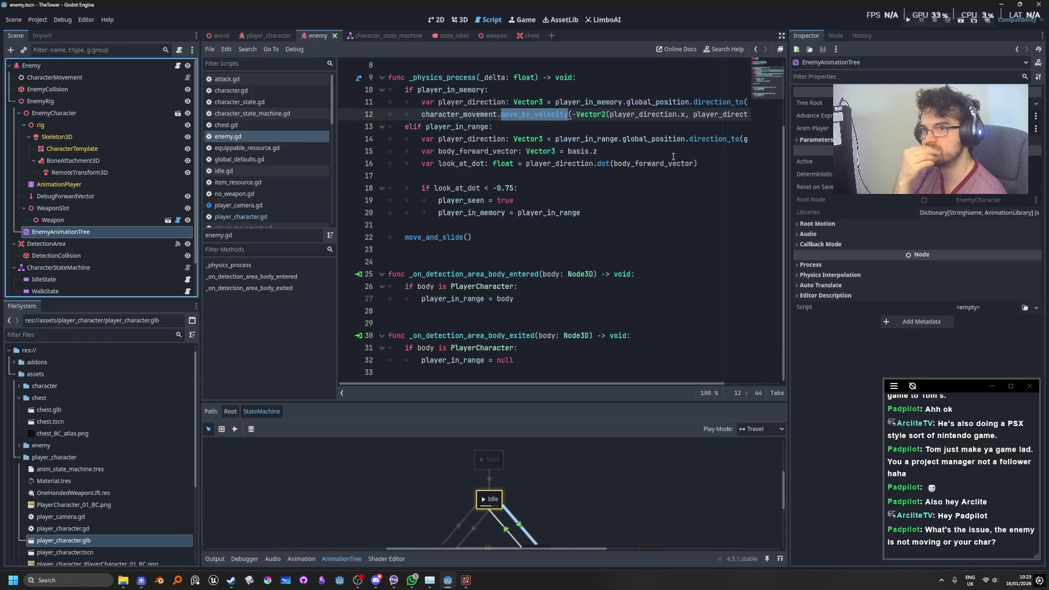
pyautogui.click(952, 199)
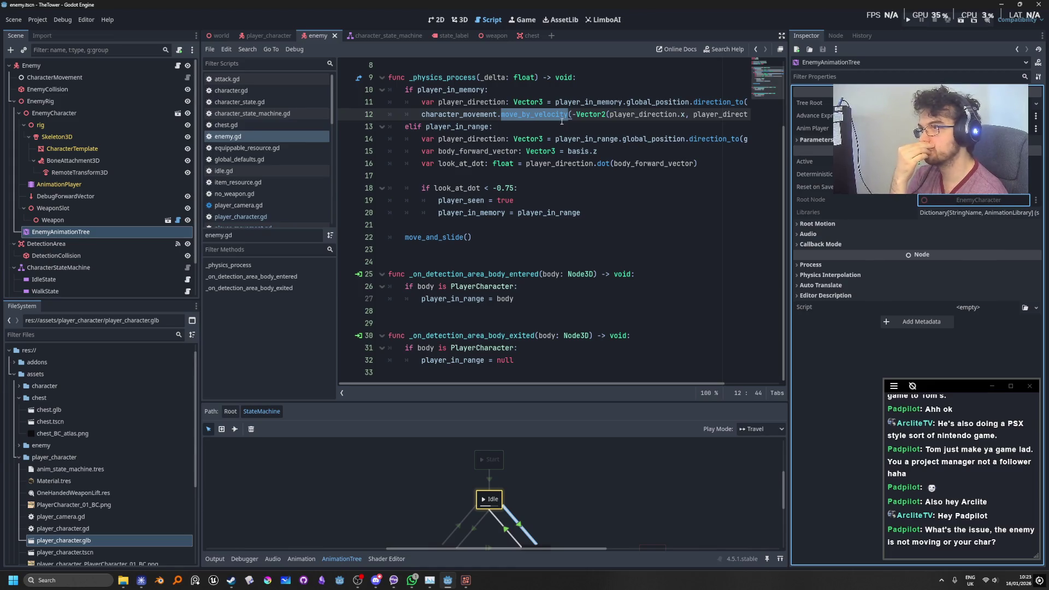
pyautogui.click(268, 35)
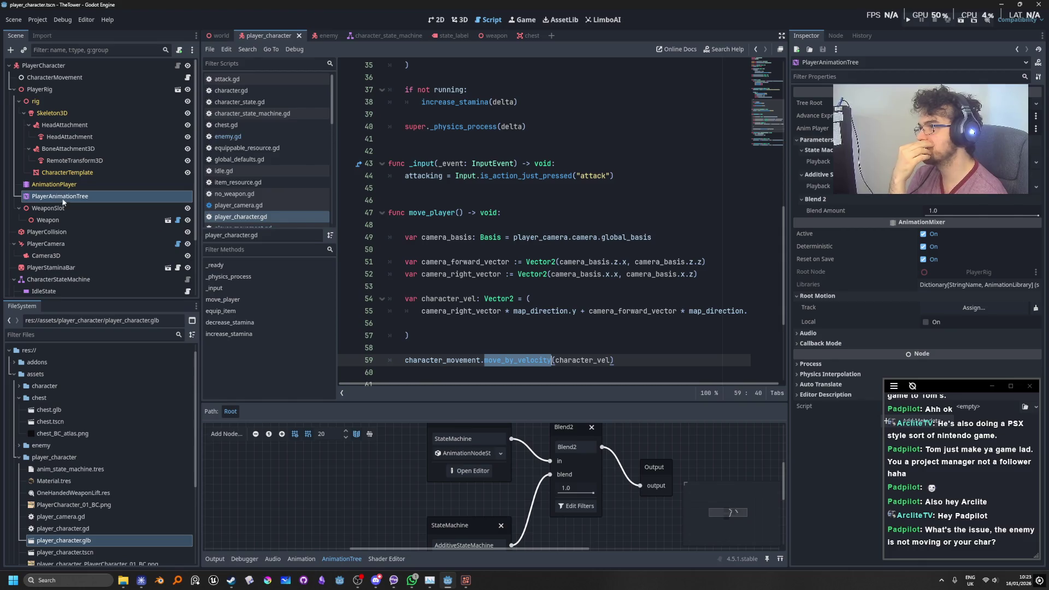
# Step: Compare the player and enemy animation trees' Root Node and view the enemy's AnimationPlayer animations
pyautogui.click(972, 271)
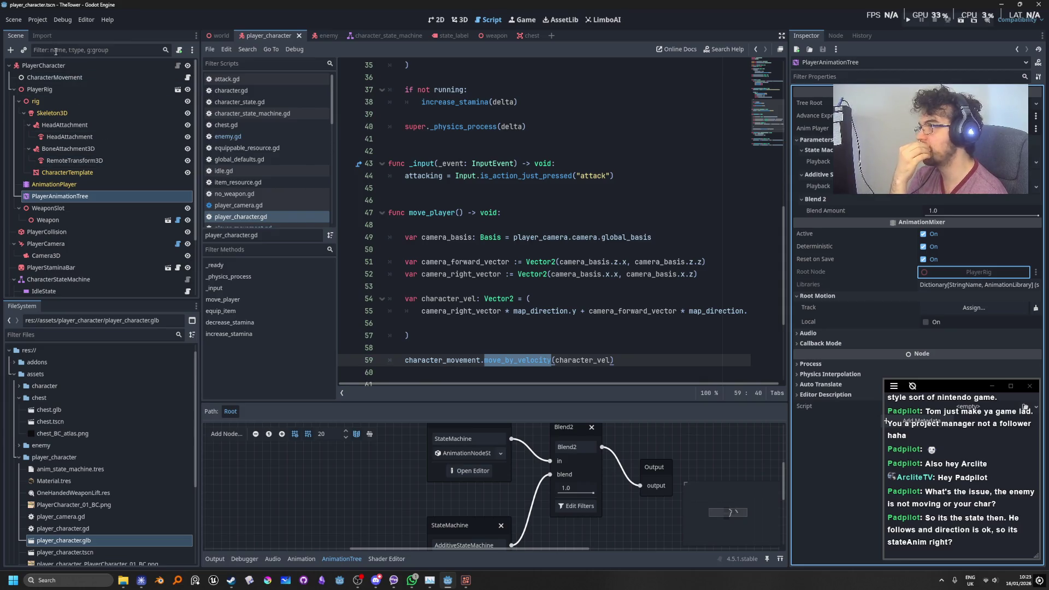
pyautogui.click(320, 39)
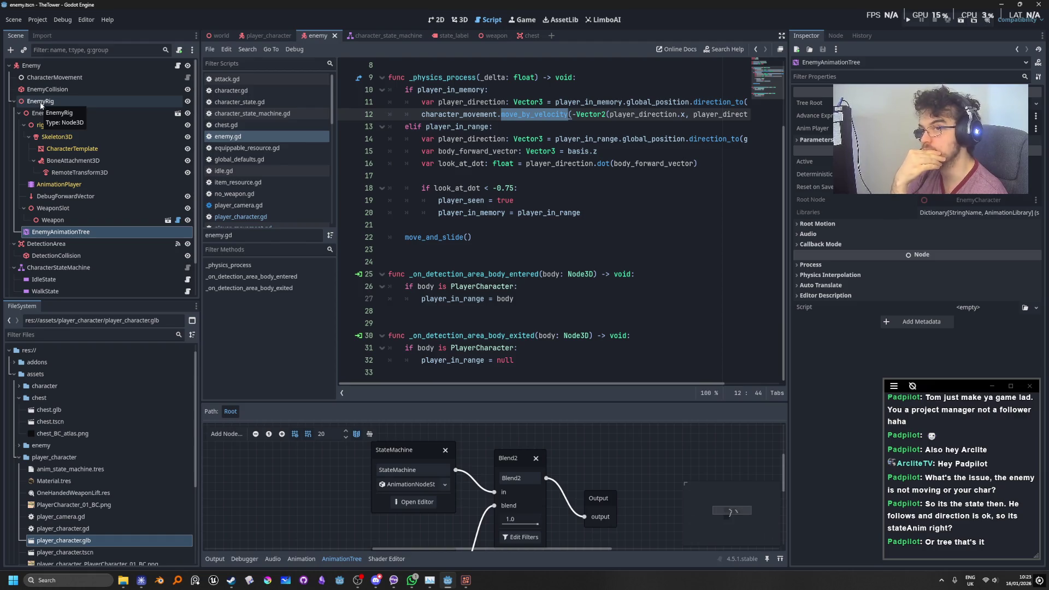
pyautogui.click(991, 207)
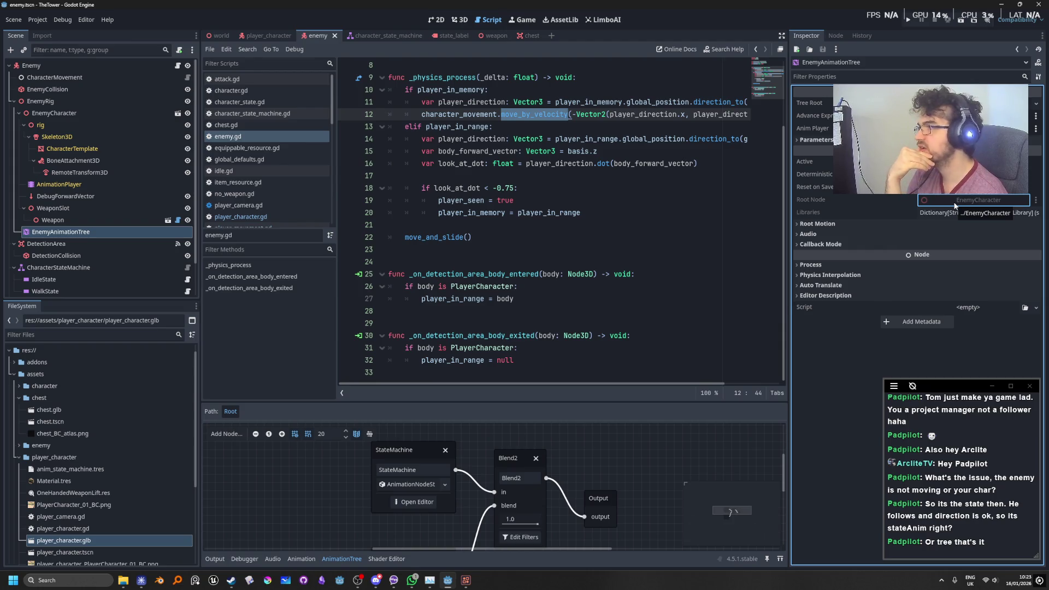
pyautogui.click(53, 185)
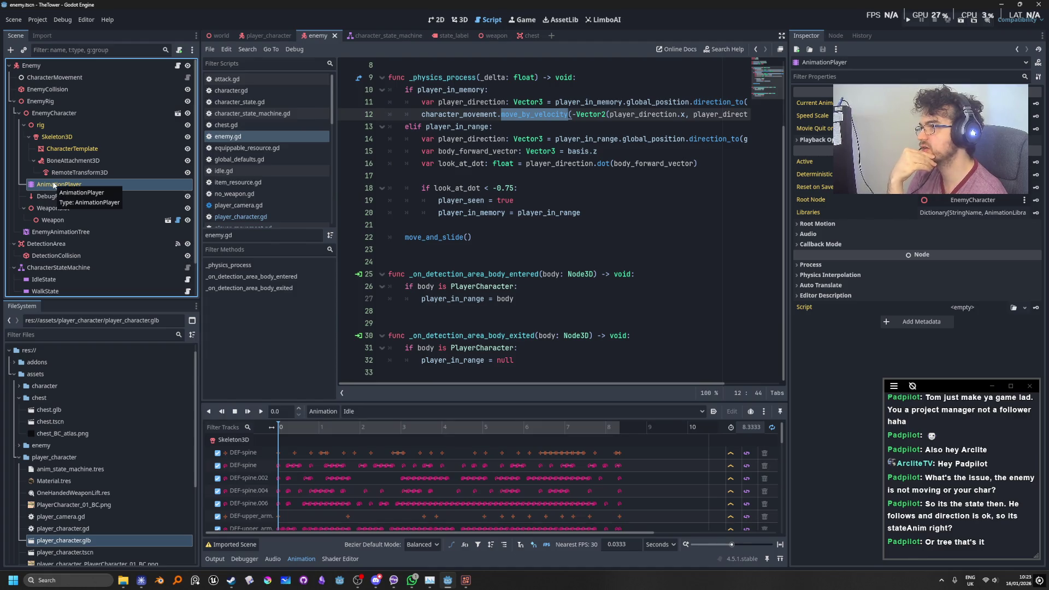
pyautogui.click(30, 234)
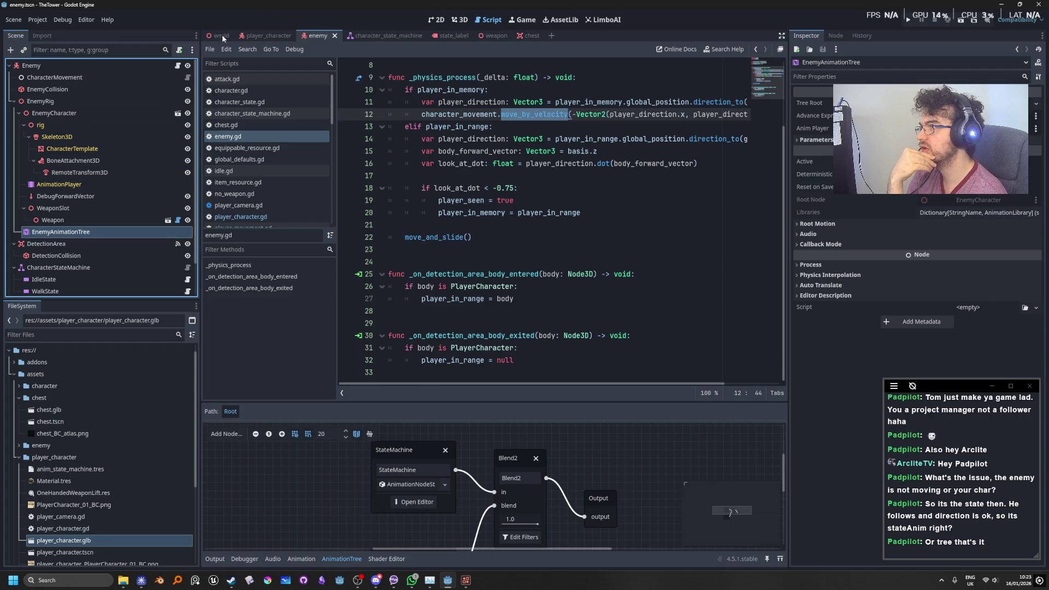
# Step: Check the player_character layout again, then drag EnemyCharacter directly under the Enemy root
pyautogui.click(262, 36)
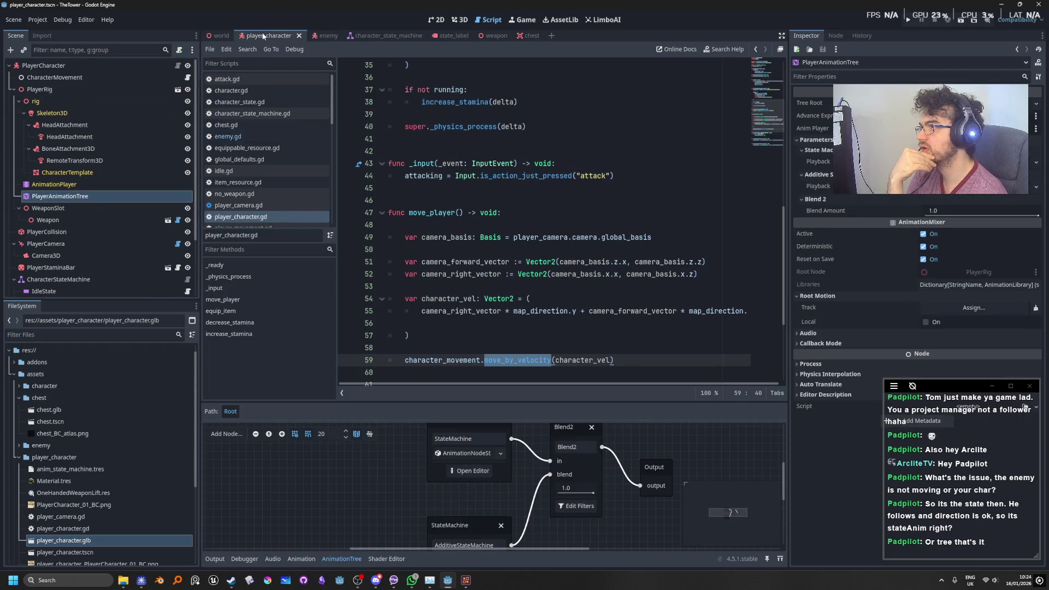
pyautogui.click(324, 36)
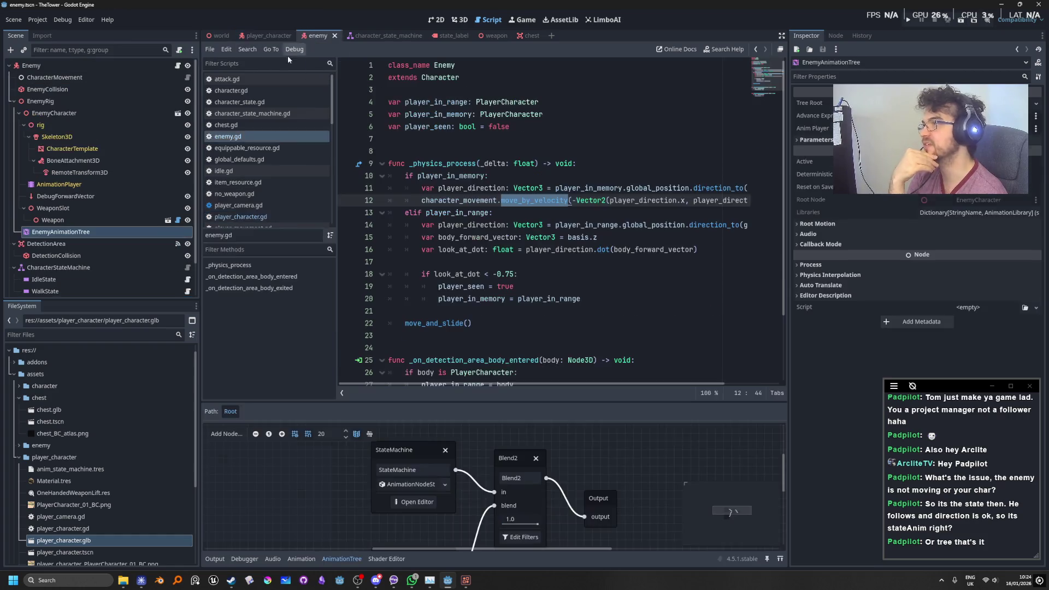
pyautogui.moveTo(57, 234); pyautogui.dragTo(38, 97)
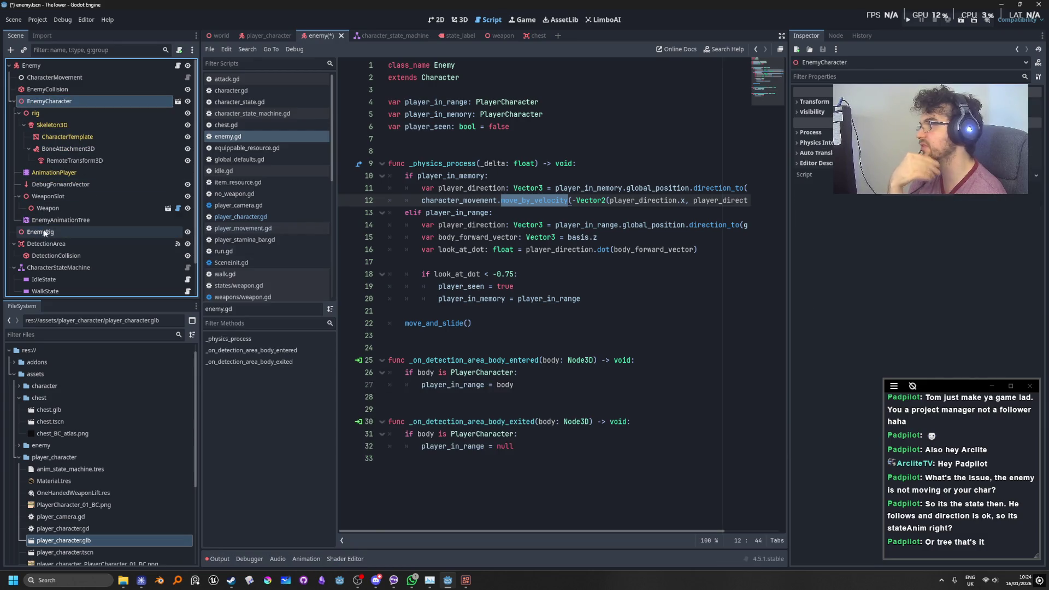
# Step: Delete the now-empty EnemyRig node and confirm
pyautogui.click(77, 231)
pyautogui.press('Delete')
pyautogui.click(519, 307)
# Step: Rename EnemyCharacter to EnemyRig, then try reassigning the Enemy root's Rig property
pyautogui.doubleClick(109, 101)
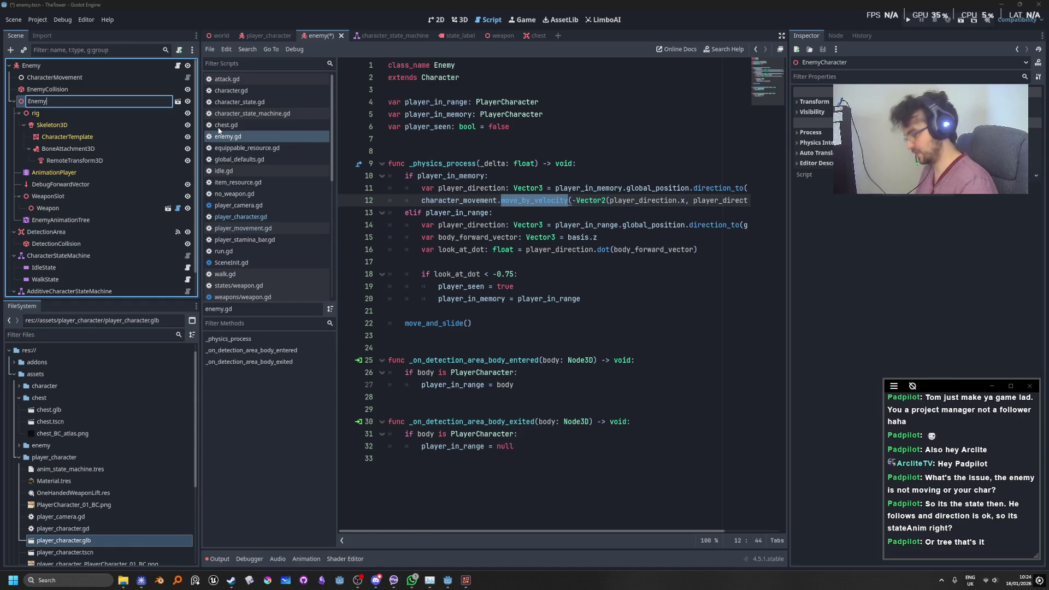
pyautogui.write('g')
pyautogui.press('Return')
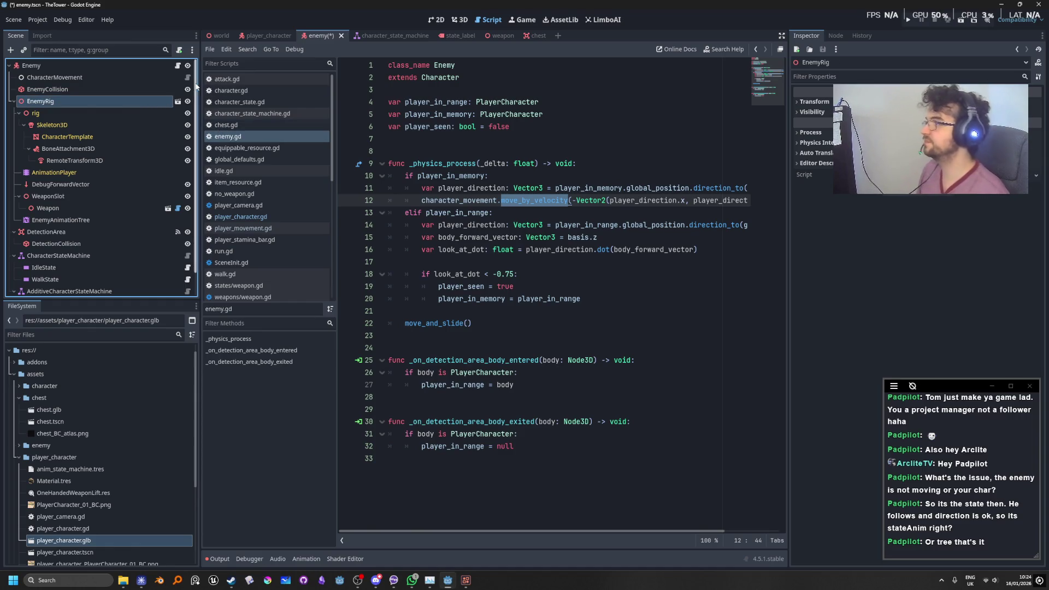
pyautogui.click(67, 70)
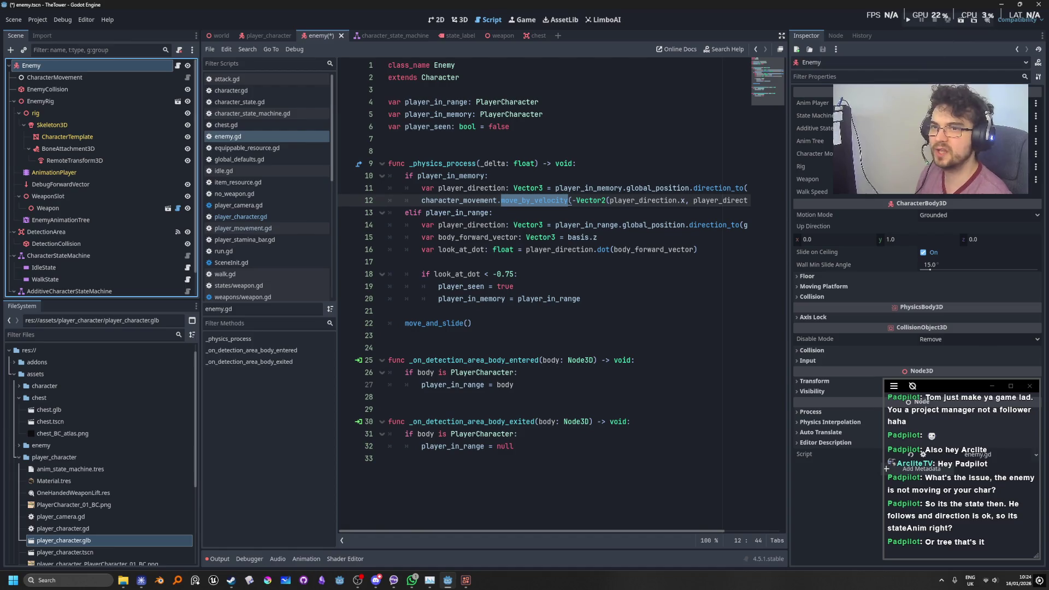
pyautogui.click(972, 166)
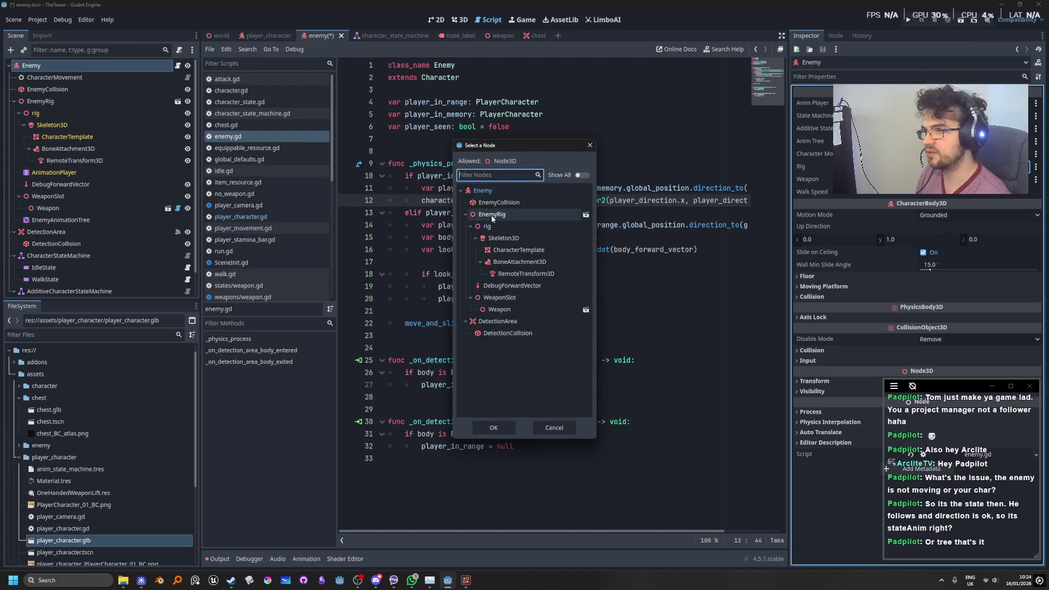
pyautogui.press('Escape')
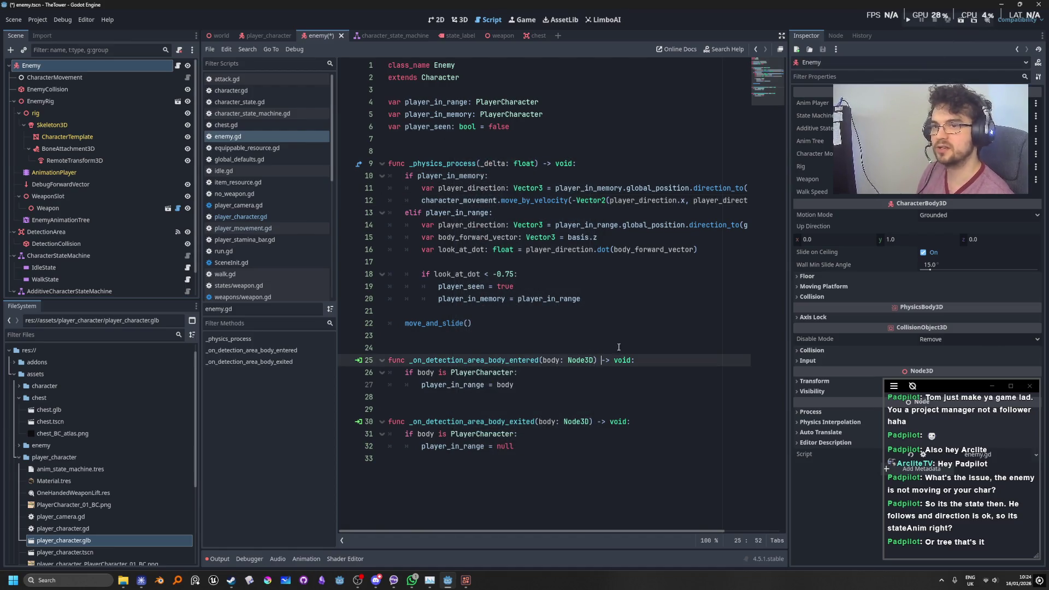
# Step: Save and run the game to test the enemy, stop it, then select EnemyAnimationTree
pyautogui.click(906, 20)
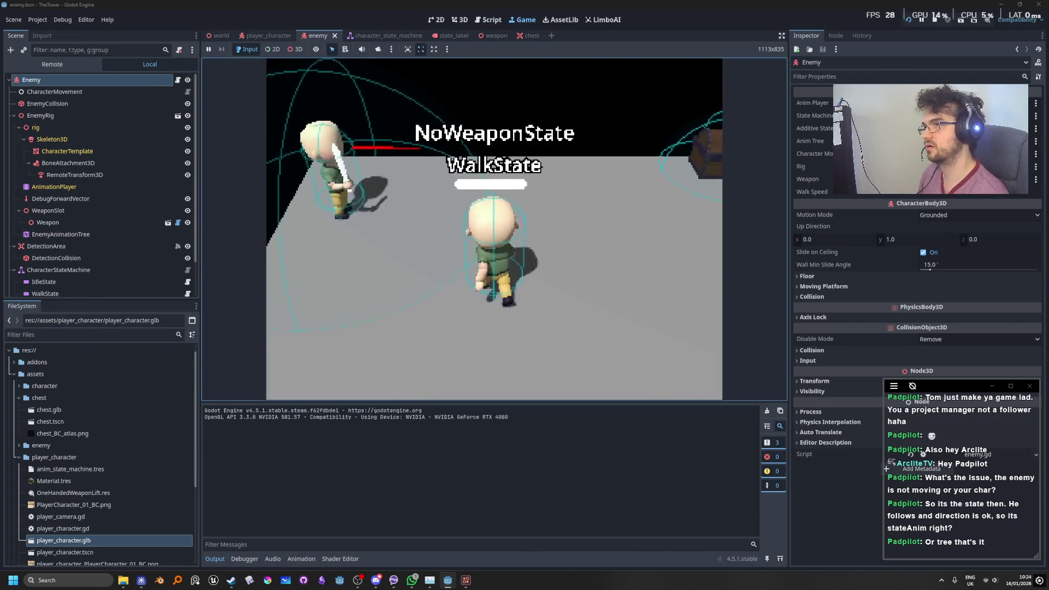
pyautogui.click(935, 21)
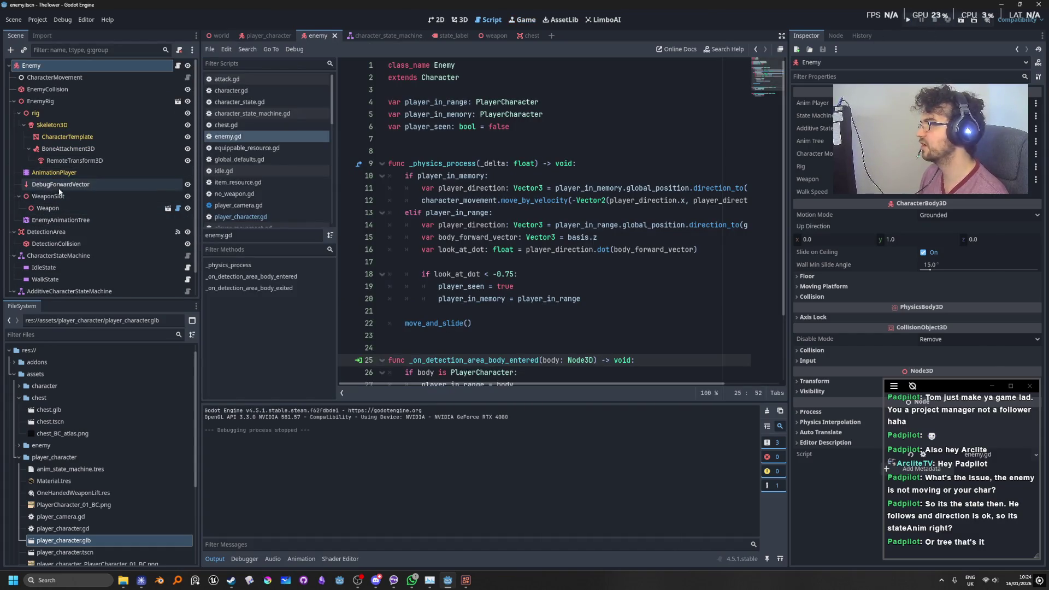
pyautogui.click(60, 220)
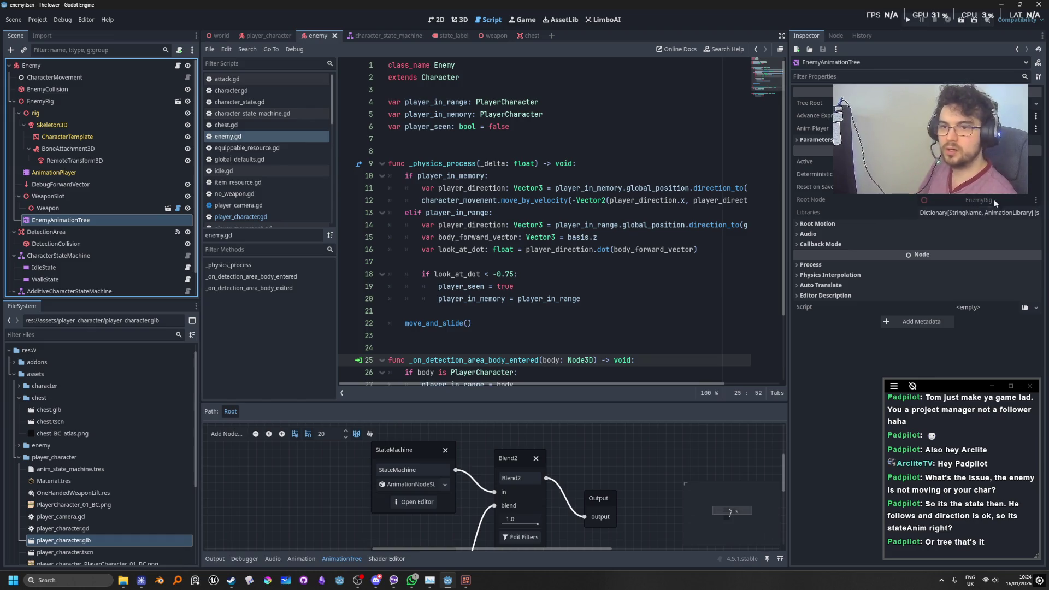
# Step: Open the enemy StateMachine's Idle→Walk transition, select its get_parent().velocity expression, then return to enemy.gd
pyautogui.click(54, 101)
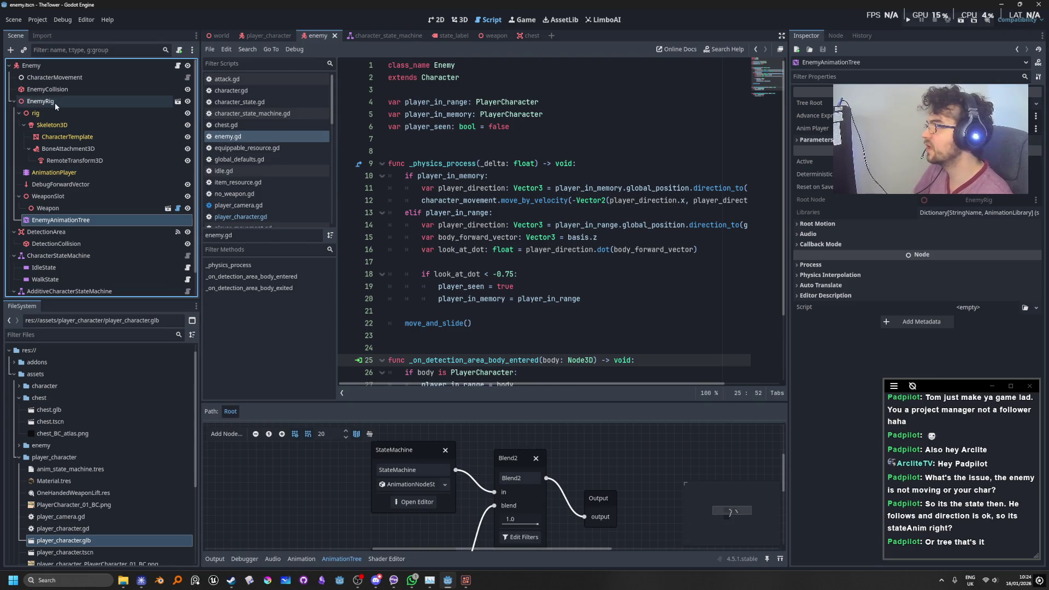
pyautogui.click(49, 66)
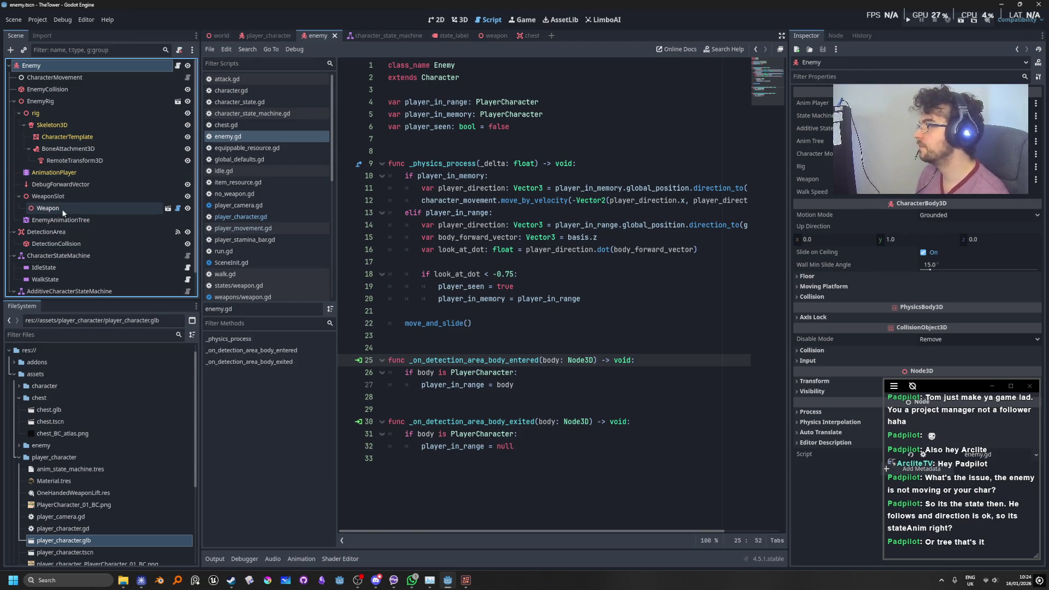
pyautogui.click(50, 220)
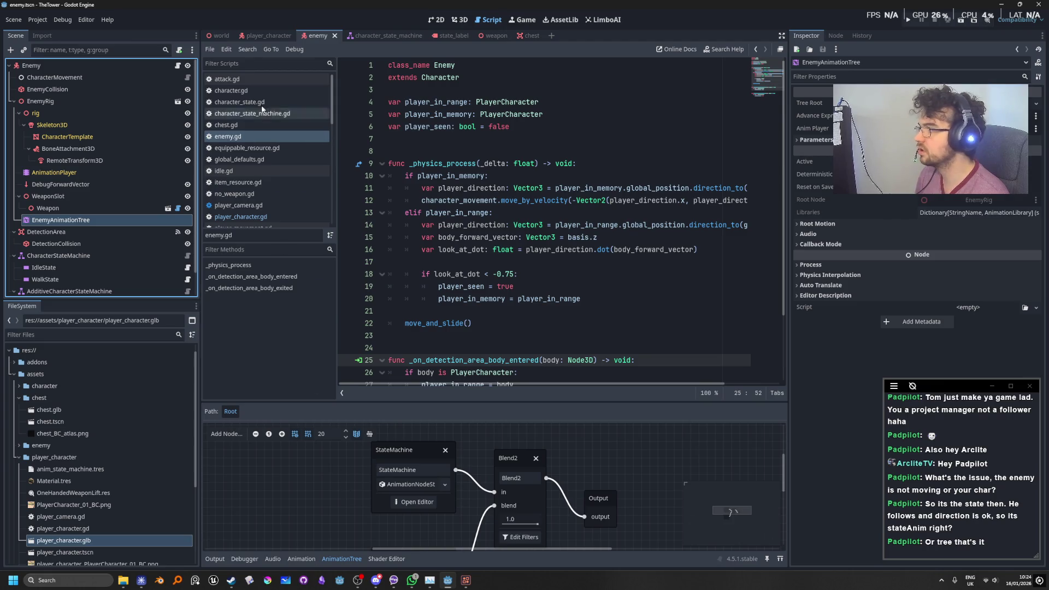
pyautogui.scroll(-3, 362, 480)
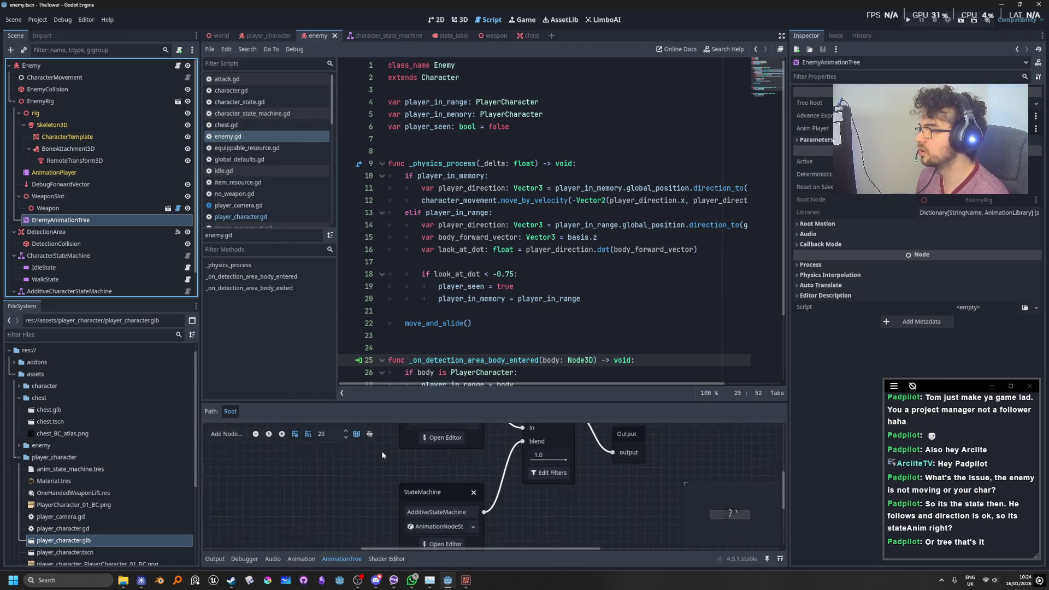
pyautogui.click(444, 465)
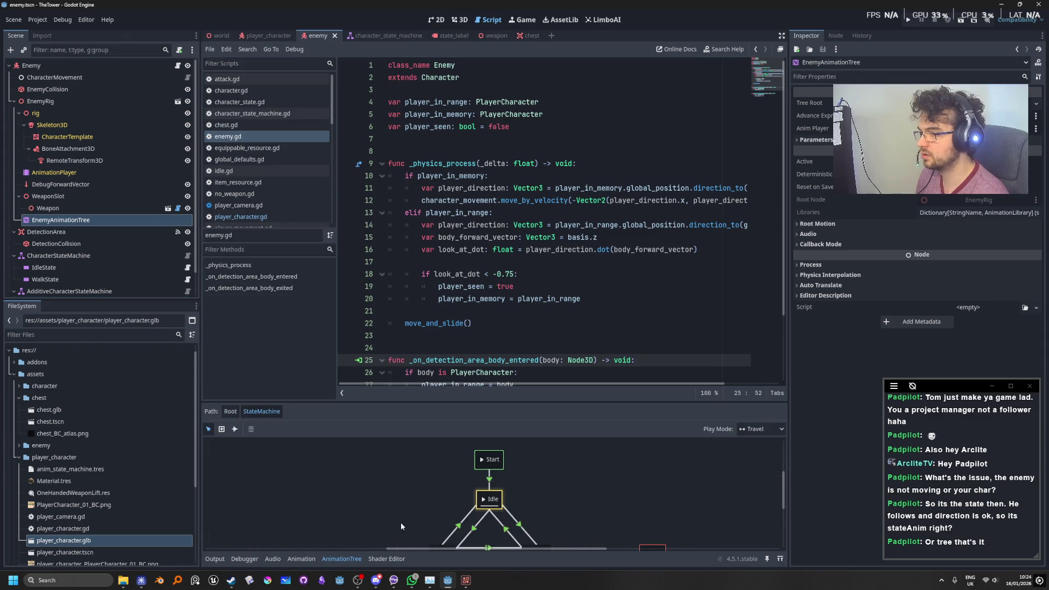
pyautogui.click(466, 478)
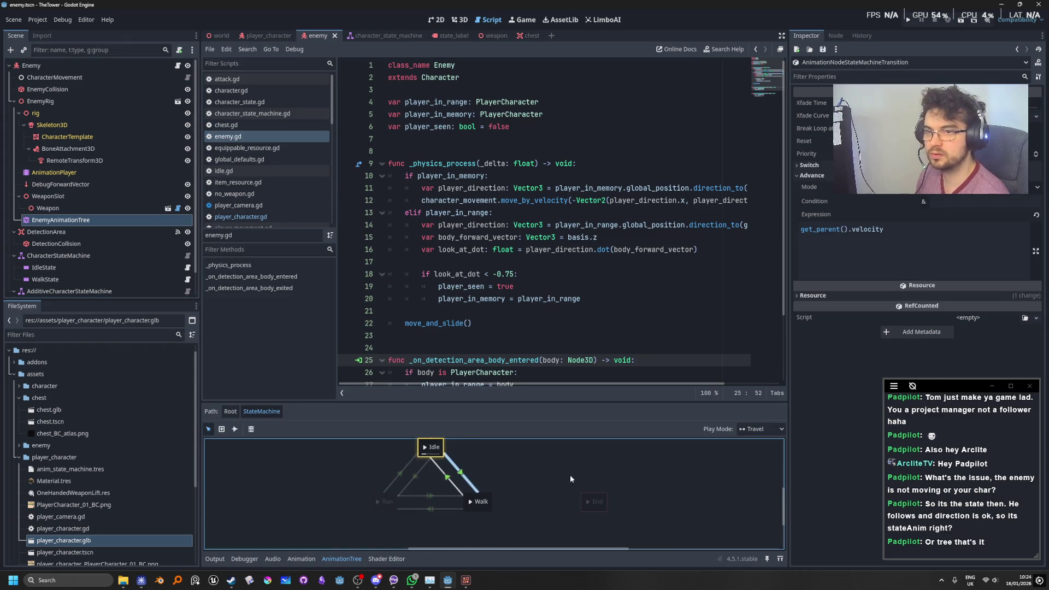
pyautogui.tripleClick(907, 242)
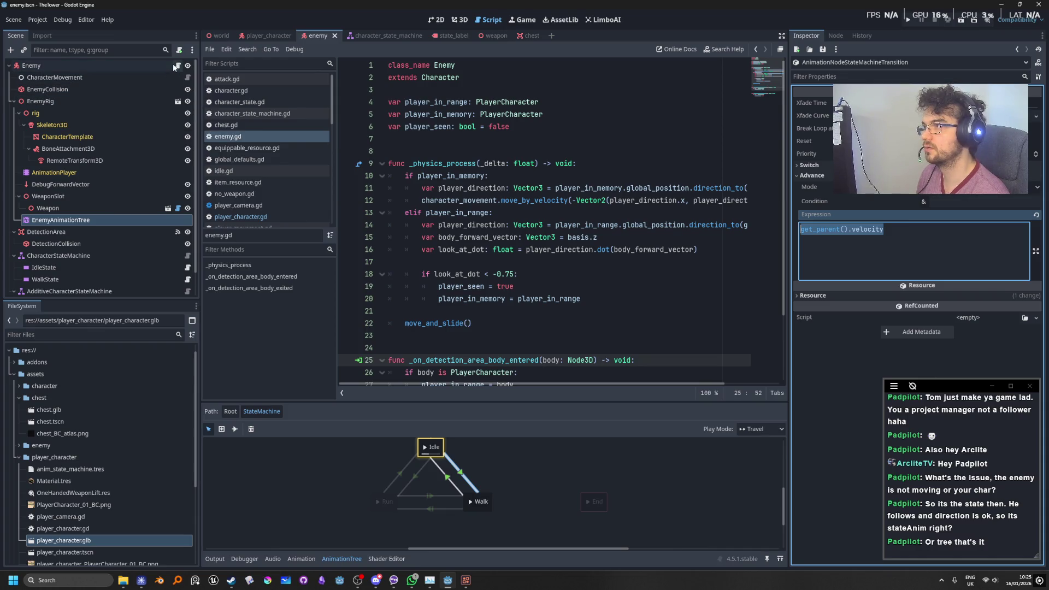
pyautogui.click(228, 136)
# Step: Insert a blank line directly above move_and_slide() on line 22 of enemy.gd
pyautogui.scroll(-2, 564, 190)
pyautogui.scroll(2, 564, 189)
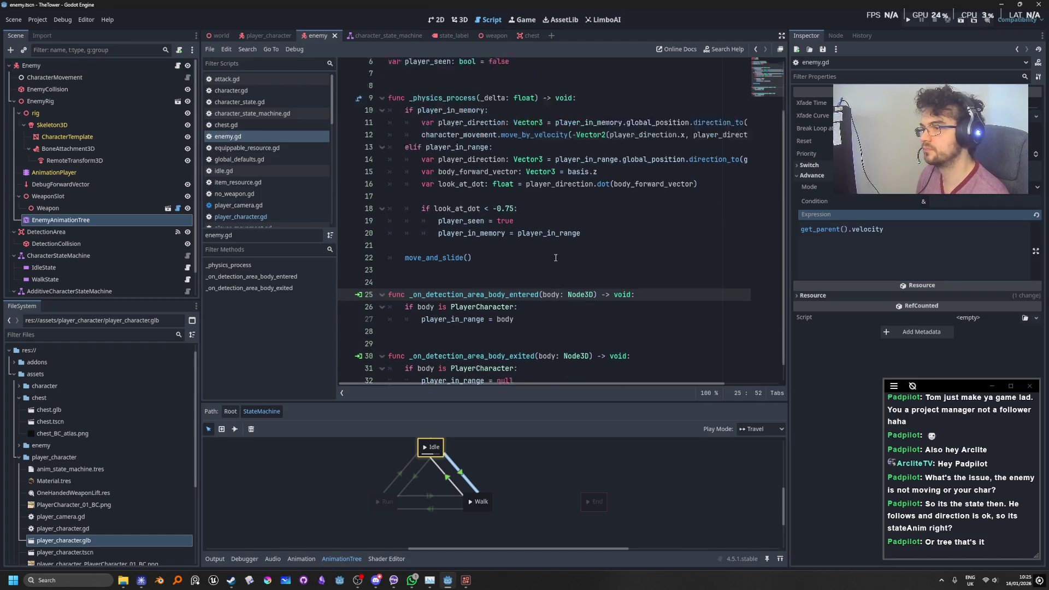
pyautogui.scroll(-1, 548, 150)
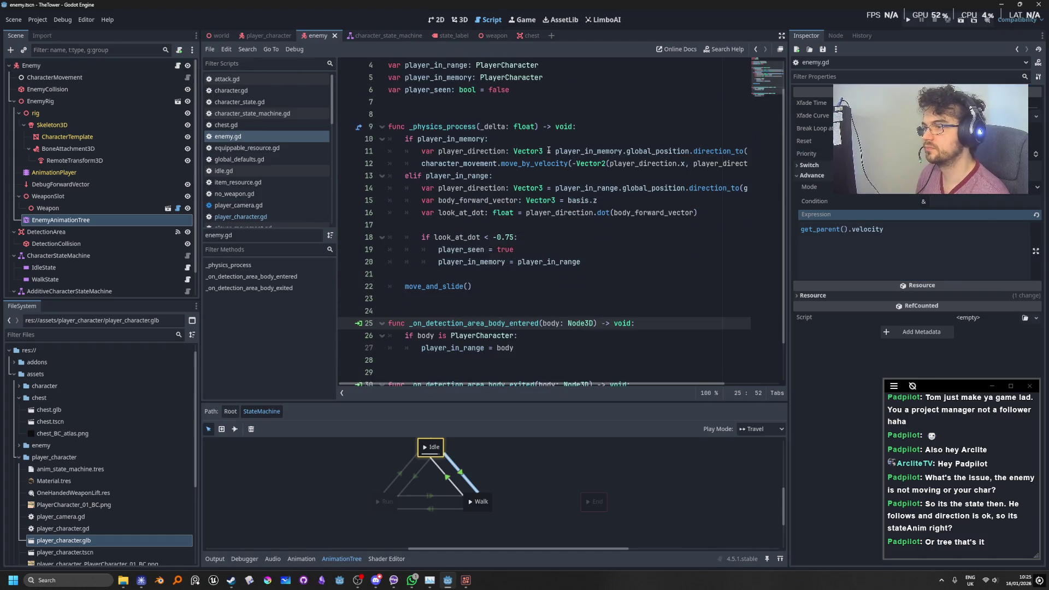
pyautogui.click(403, 290)
pyautogui.press('Return')
pyautogui.press('Up')
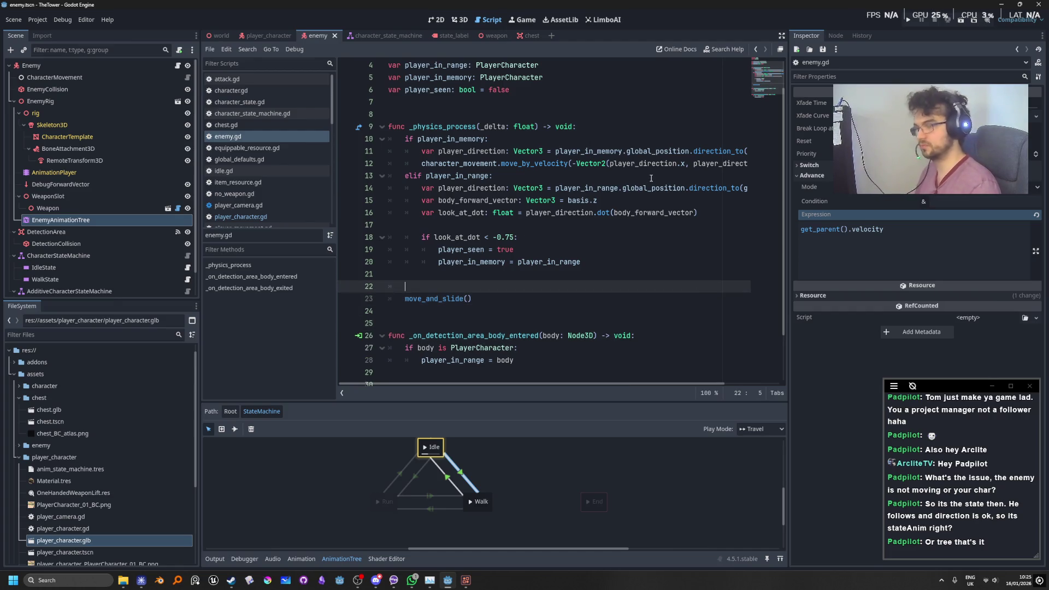
# Step: Write prints("enemy velocity:", ) on the new line, picking prints() from autocomplete
pyautogui.write('p')
pyautogui.write('in')
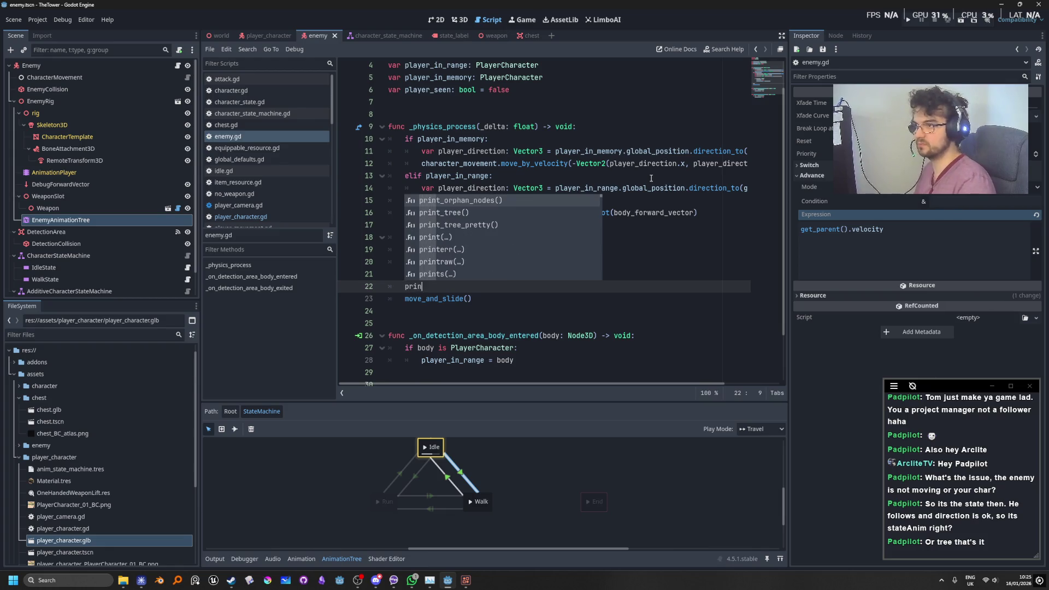
pyautogui.press('Down')
pyautogui.press('Down')
pyautogui.press('Down')
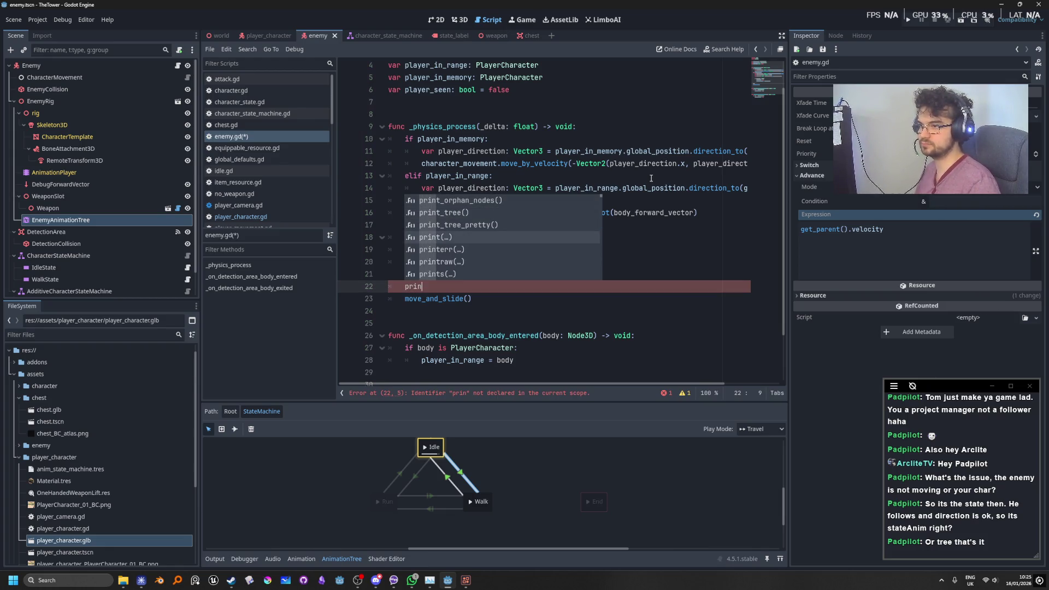
pyautogui.press('Down')
pyautogui.press('Down')
pyautogui.press('Down')
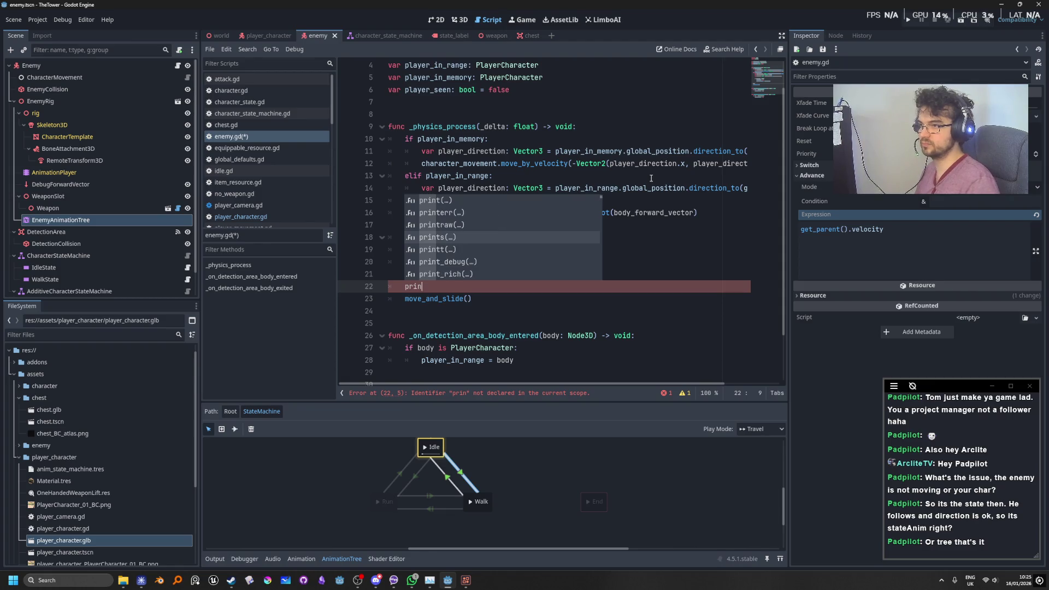
pyautogui.press('Return')
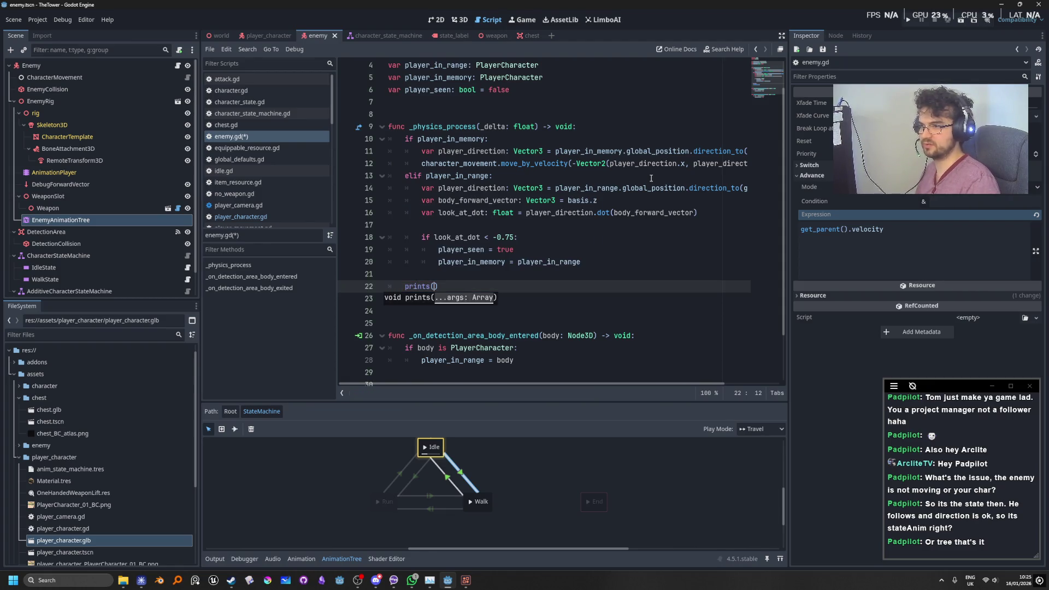
pyautogui.write('"')
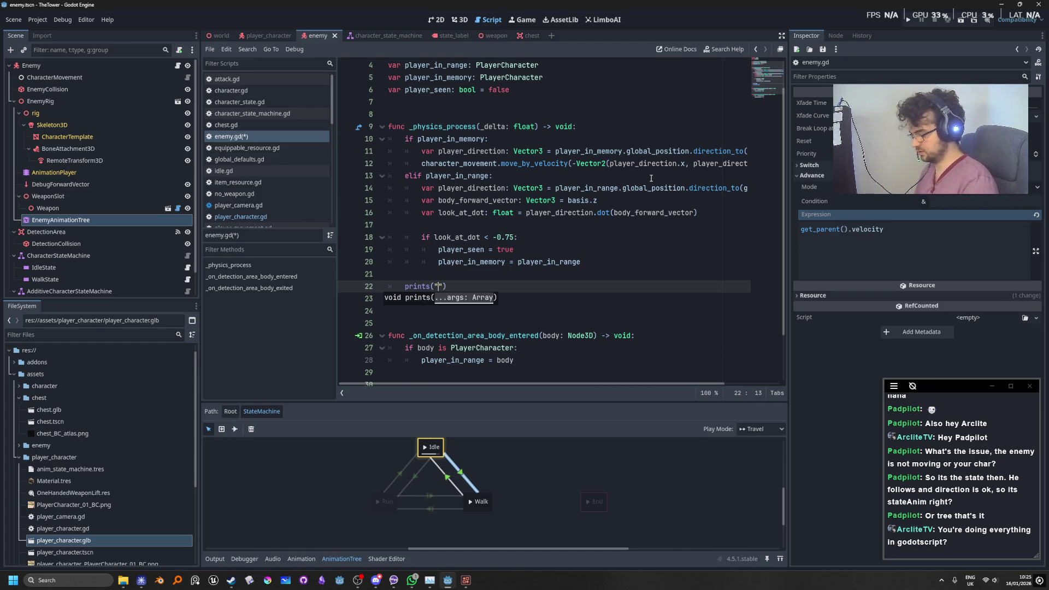
pyautogui.write('ene')
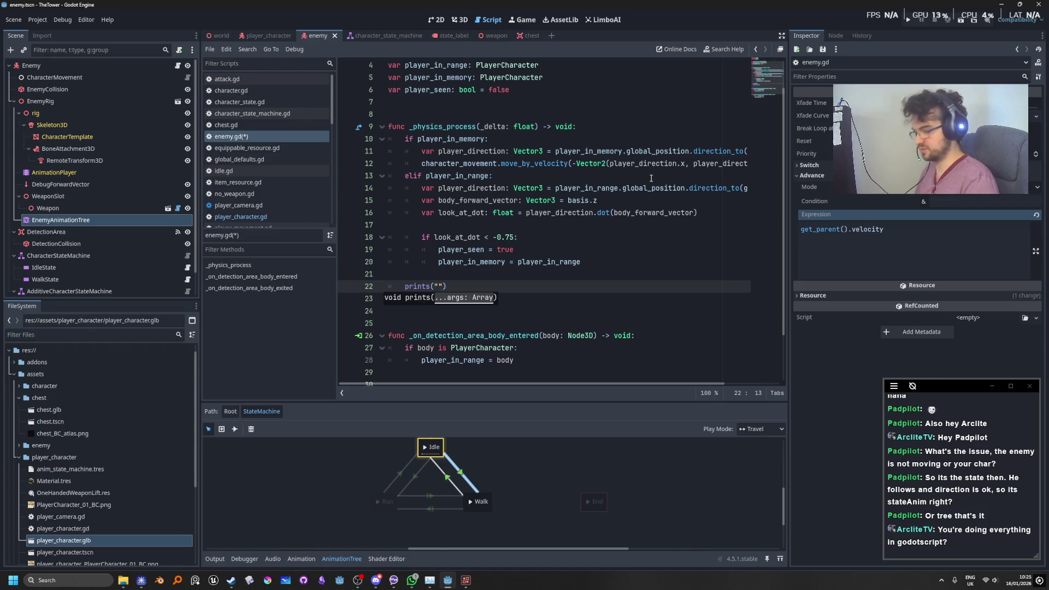
pyautogui.write('my velocit')
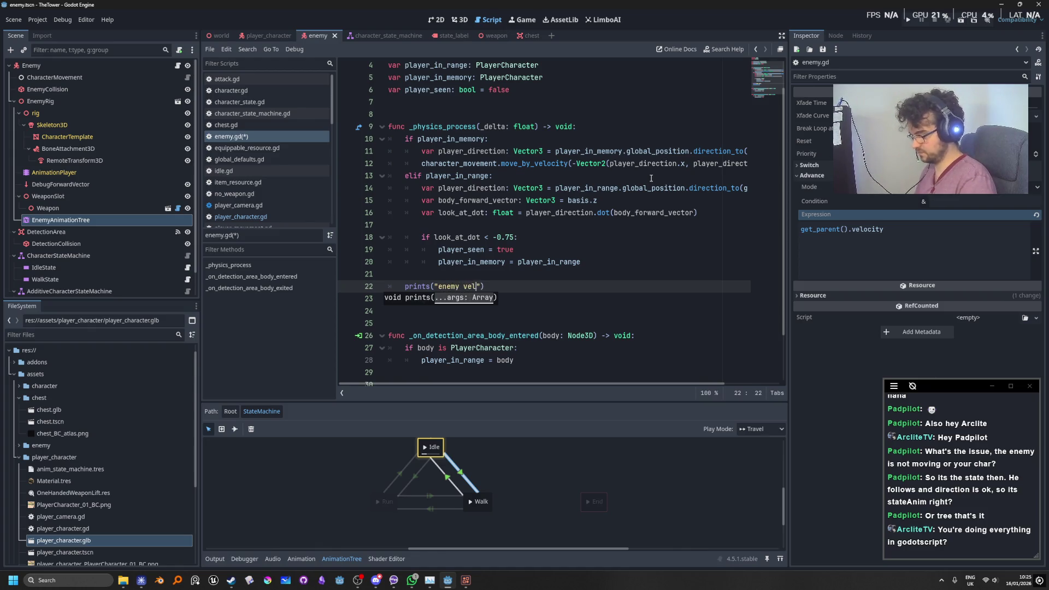
pyautogui.write('y:')
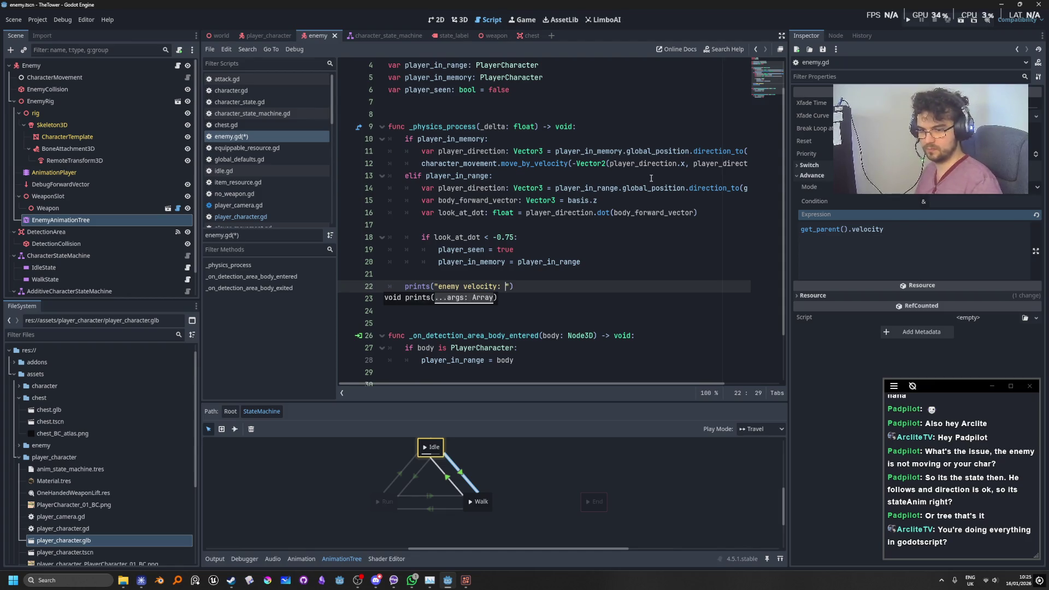
pyautogui.press('BackSpace')
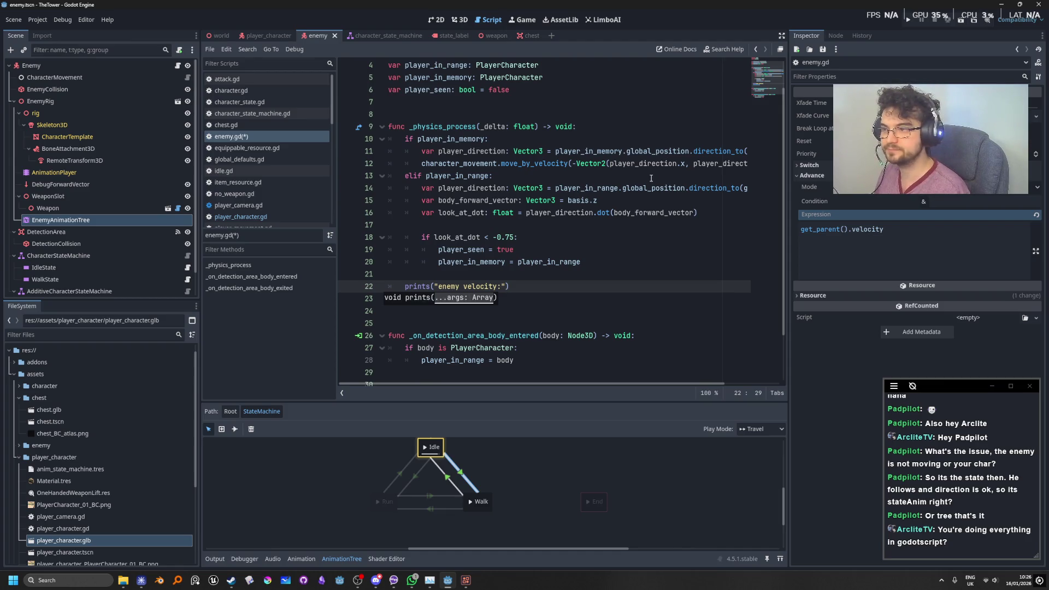
pyautogui.write(',')
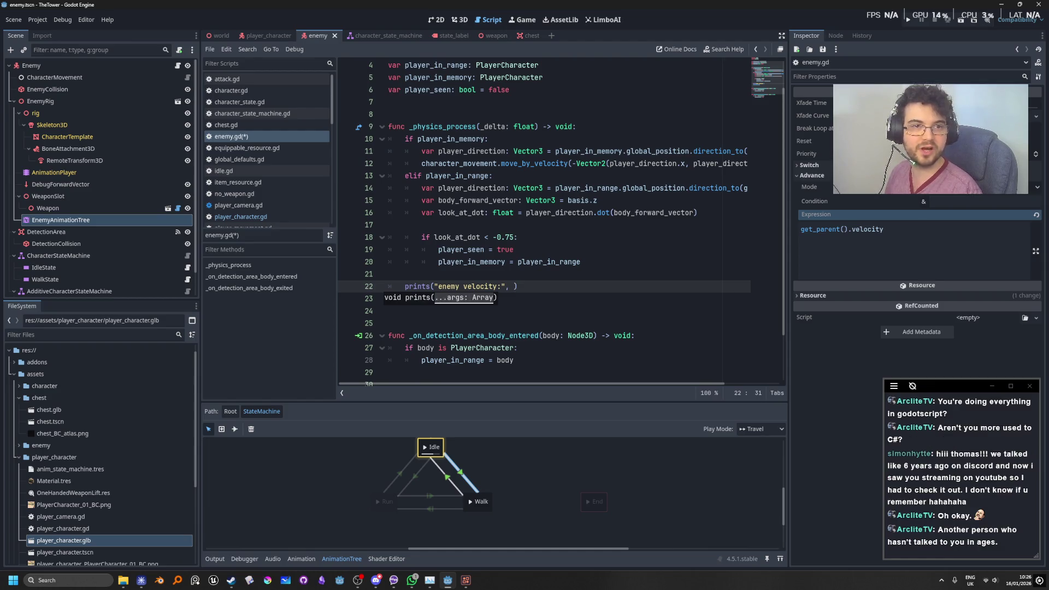
pyautogui.click(357, 580)
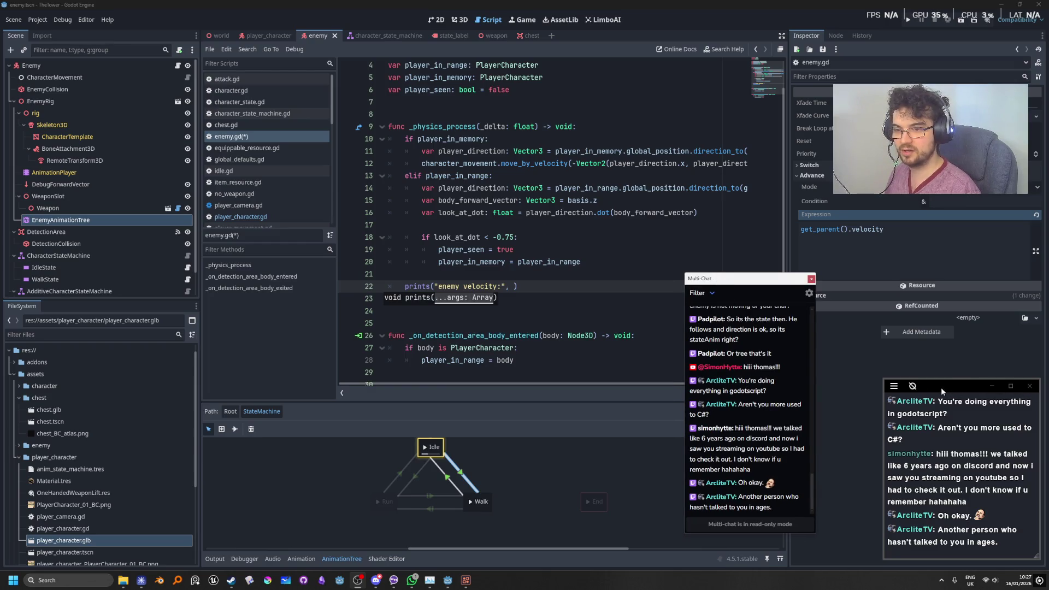
# Step: Check the Multi-Chat overlay's options, display settings and Filter choices
pyautogui.click(894, 388)
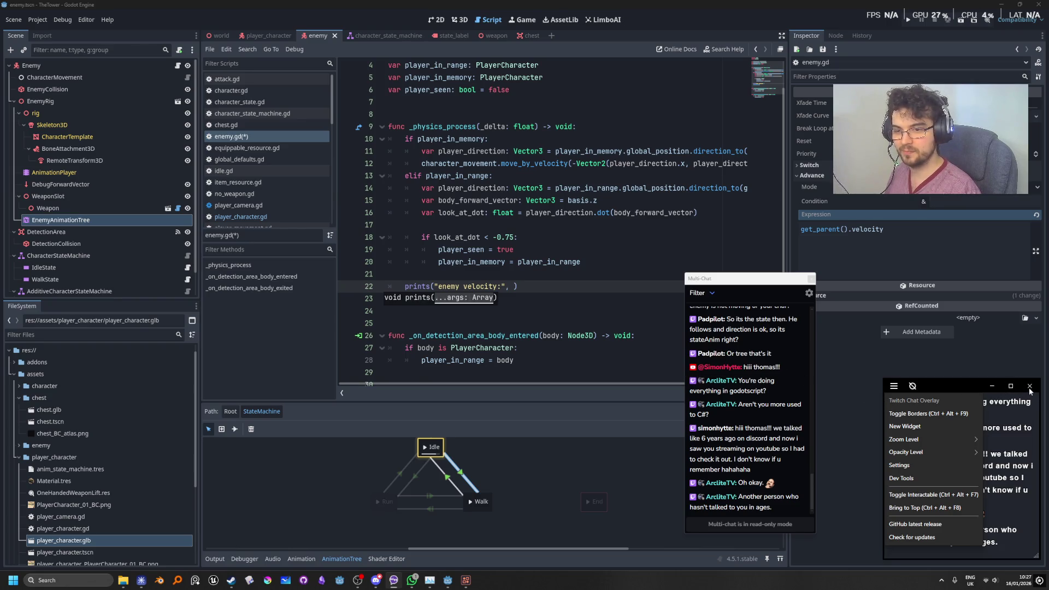
pyautogui.click(808, 293)
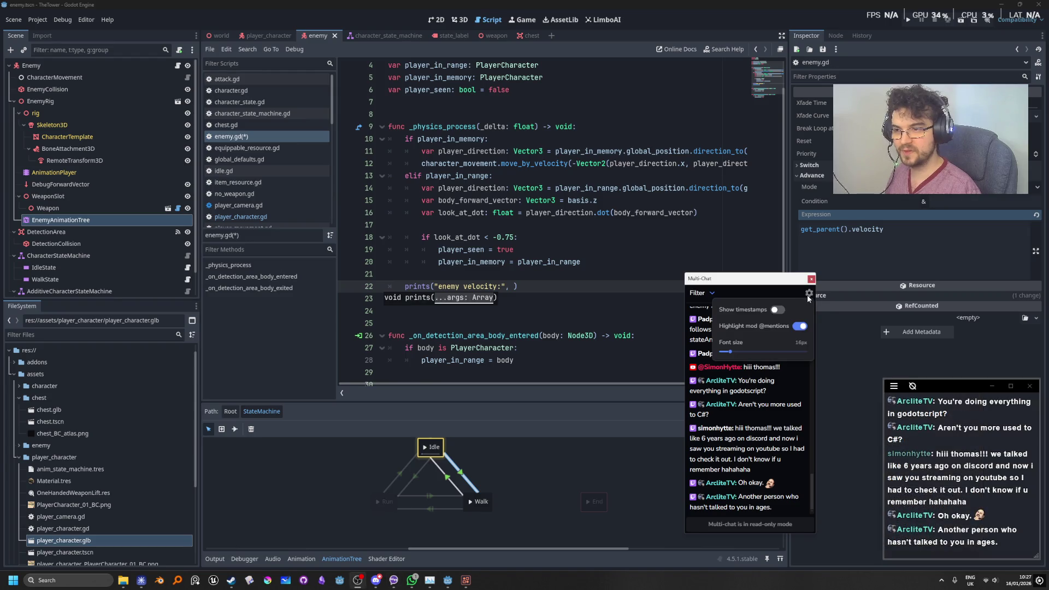
pyautogui.click(711, 298)
pyautogui.click(710, 293)
pyautogui.click(740, 290)
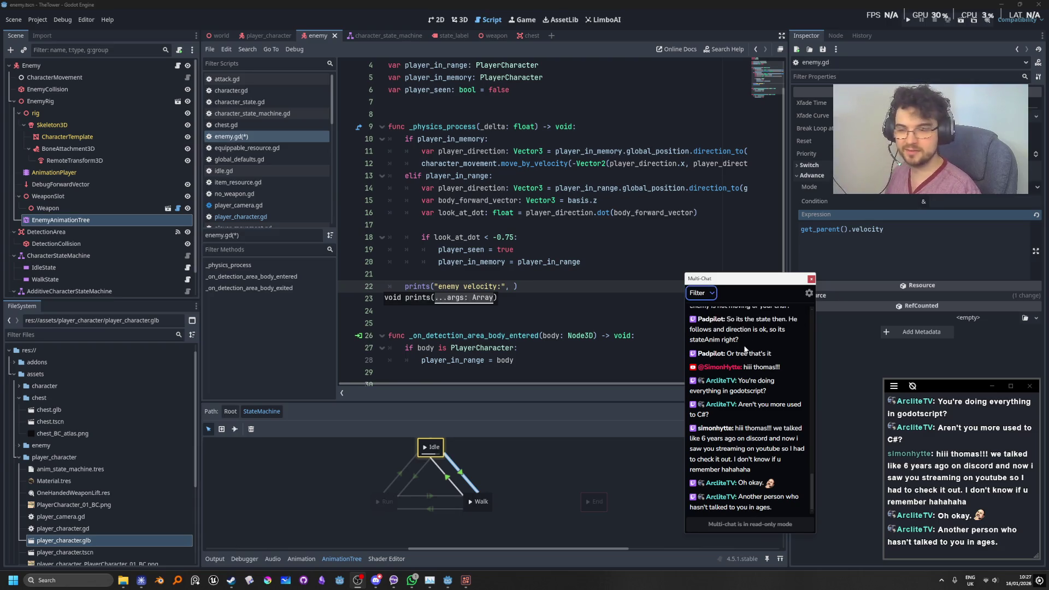
# Step: Nudge the Multi-Chat window right and down, then bring it back in front of the editor
pyautogui.moveTo(766, 294); pyautogui.dragTo(789, 299)
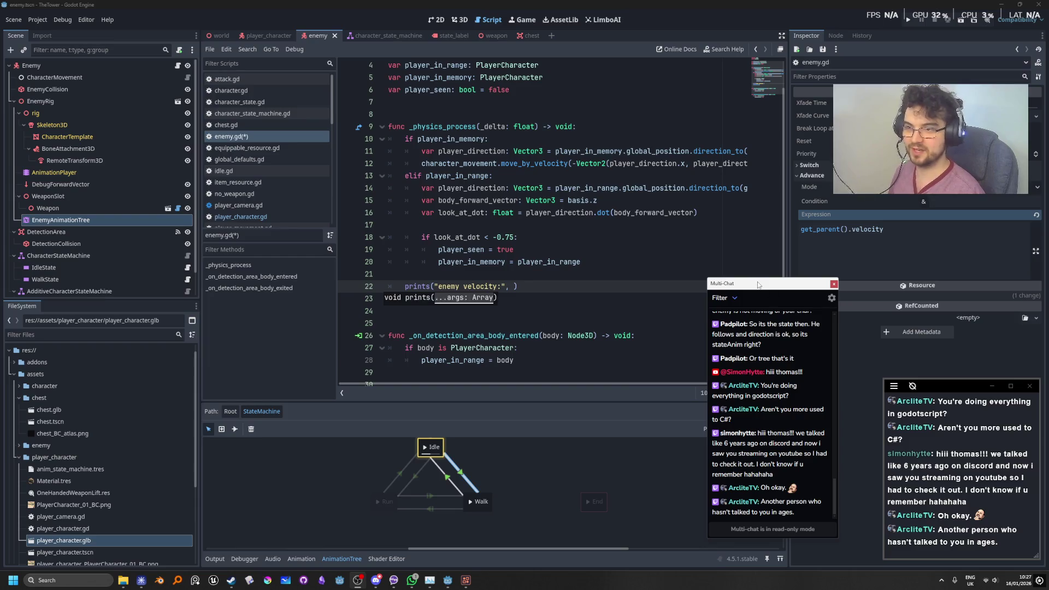
pyautogui.moveTo(762, 281); pyautogui.dragTo(787, 288)
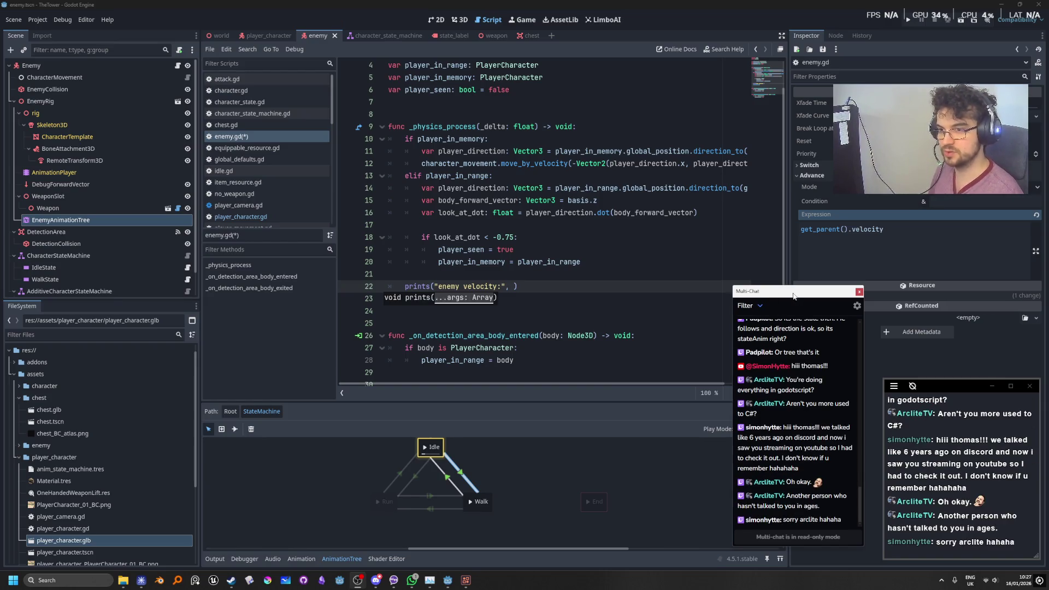
pyautogui.click(492, 274)
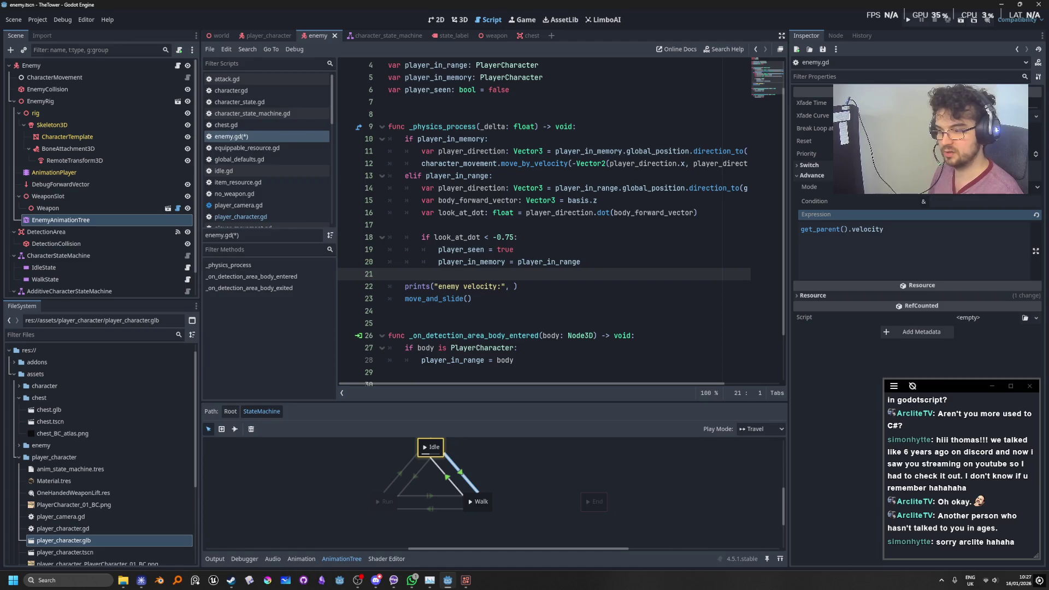
pyautogui.moveTo(393, 582)
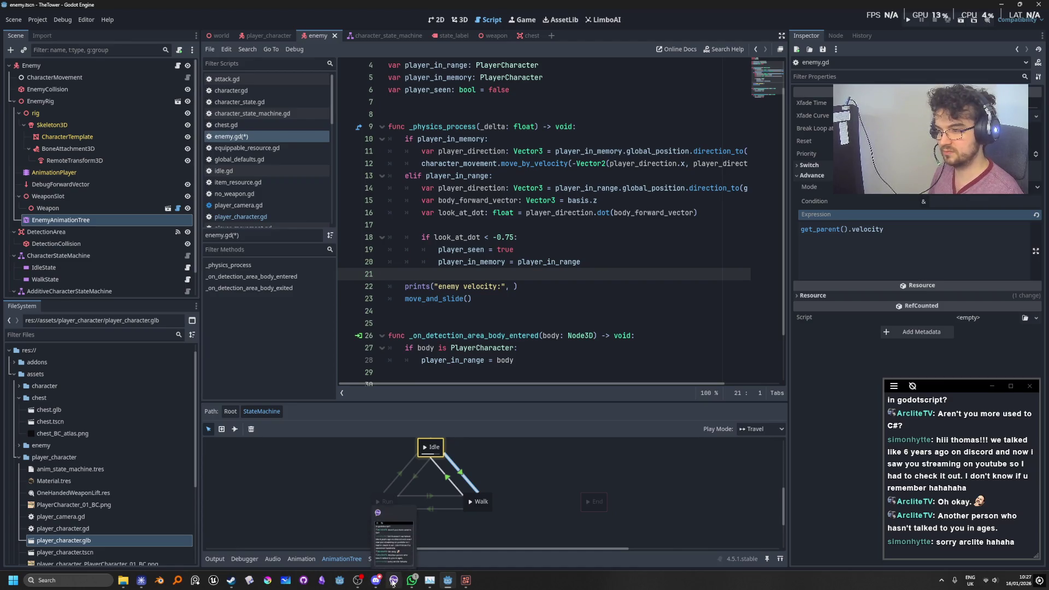
pyautogui.click(358, 582)
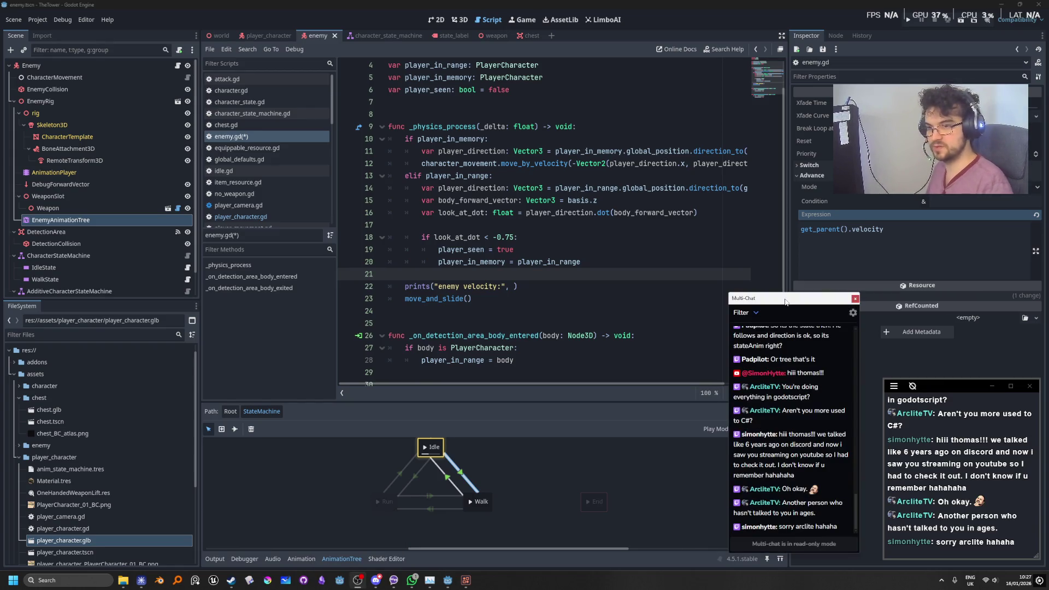
pyautogui.click(870, 350)
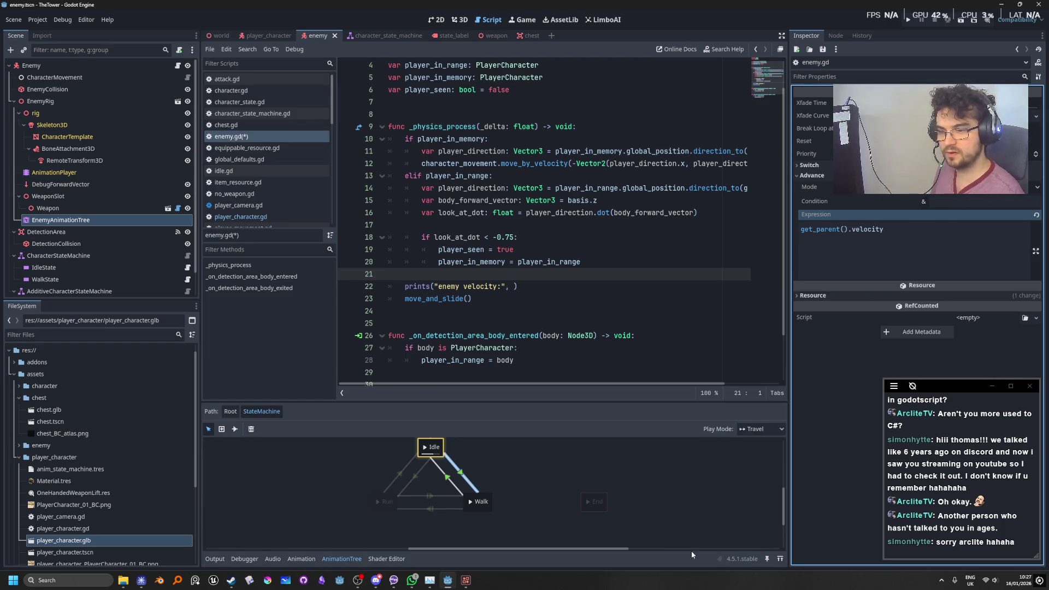
pyautogui.moveTo(358, 582)
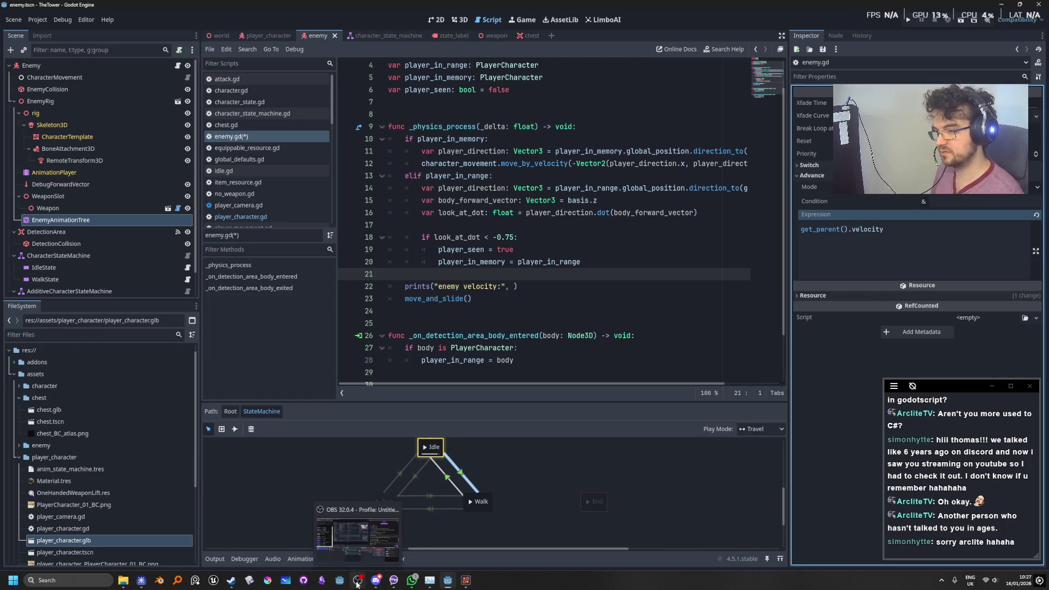
pyautogui.moveTo(430, 582)
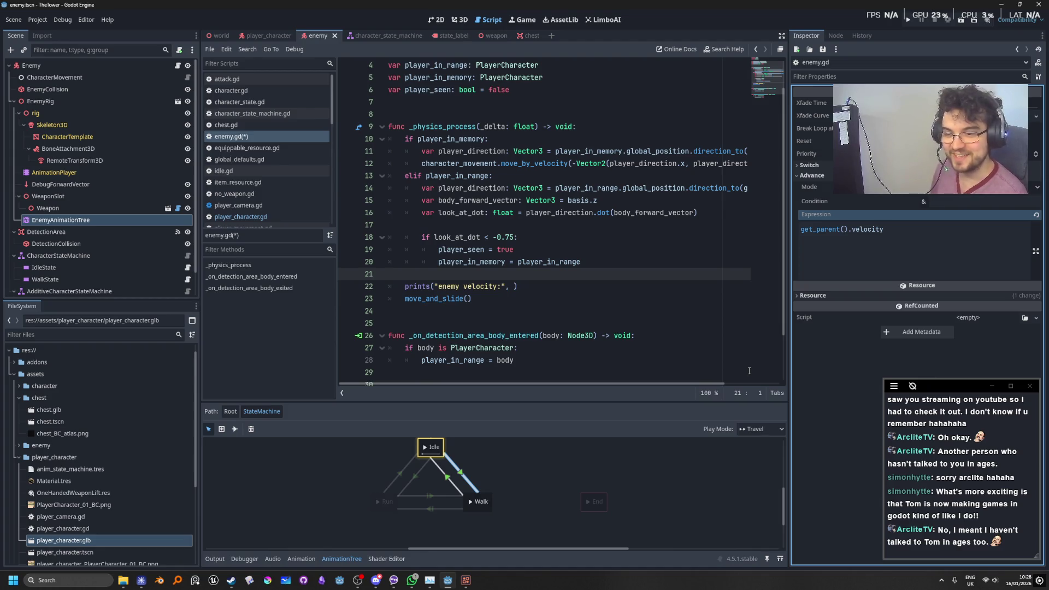
pyautogui.click(357, 580)
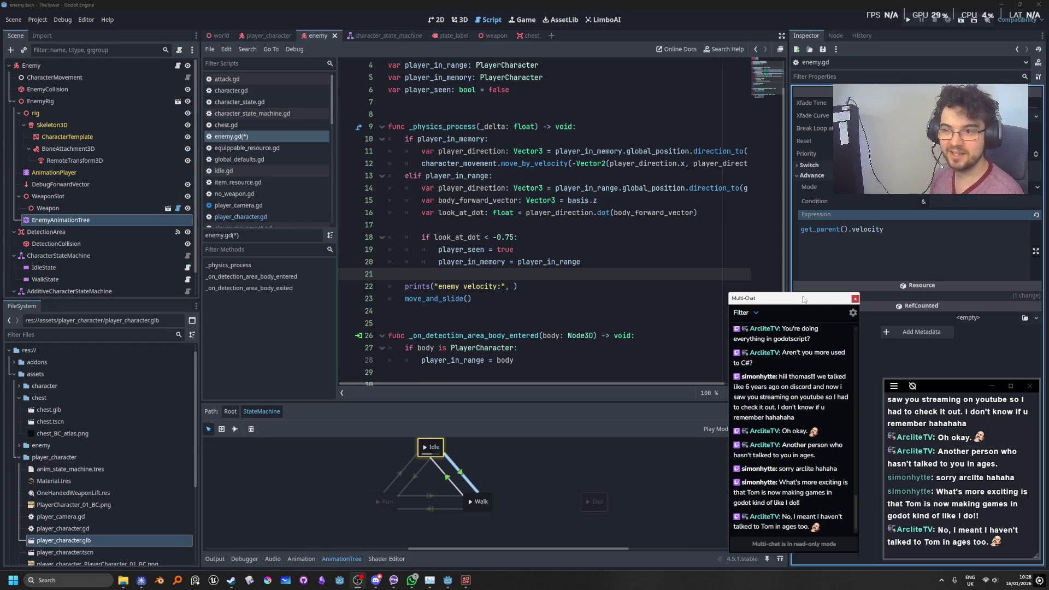
# Step: Close Multi-Chat, then briefly show and hide the browser's Godot forum page
pyautogui.click(855, 298)
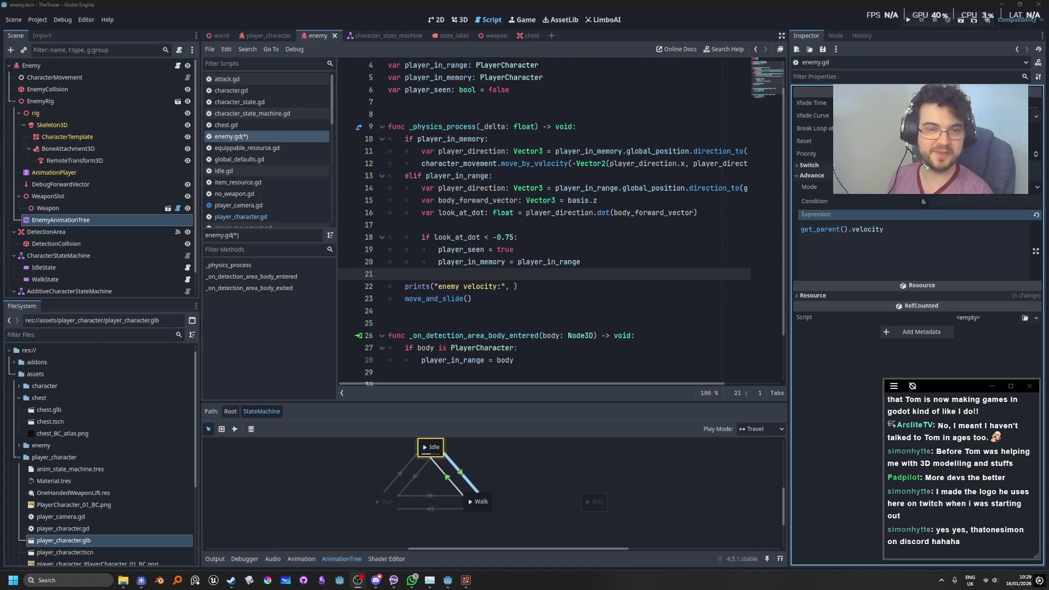
pyautogui.click(141, 580)
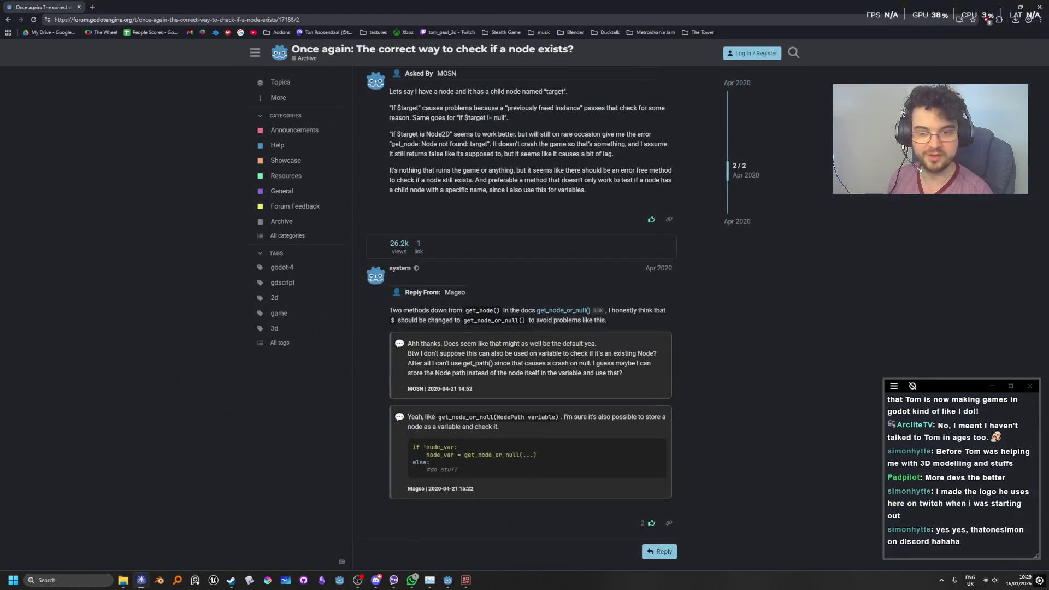
pyautogui.click(141, 580)
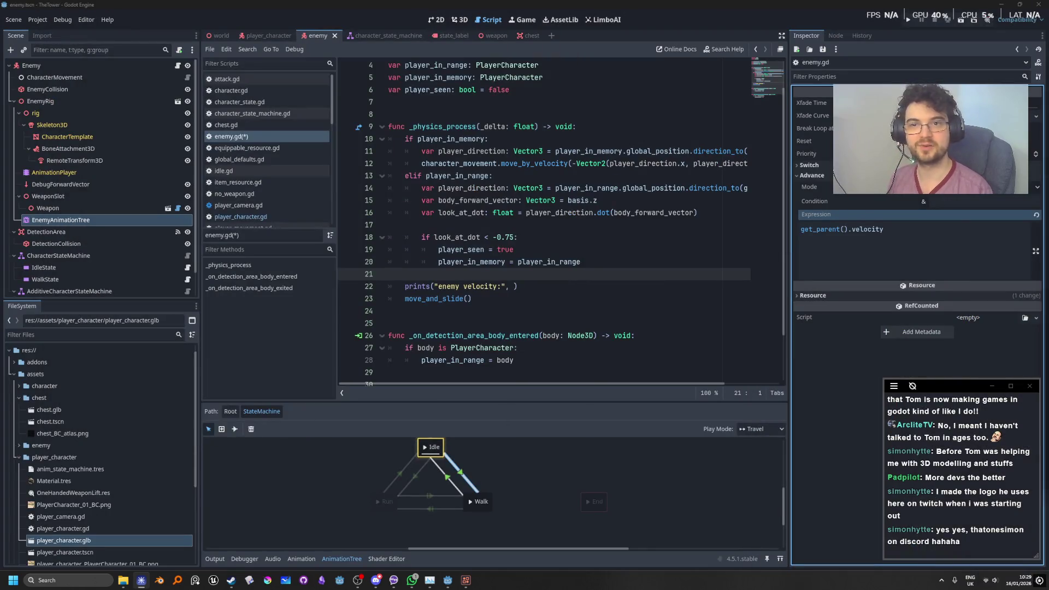
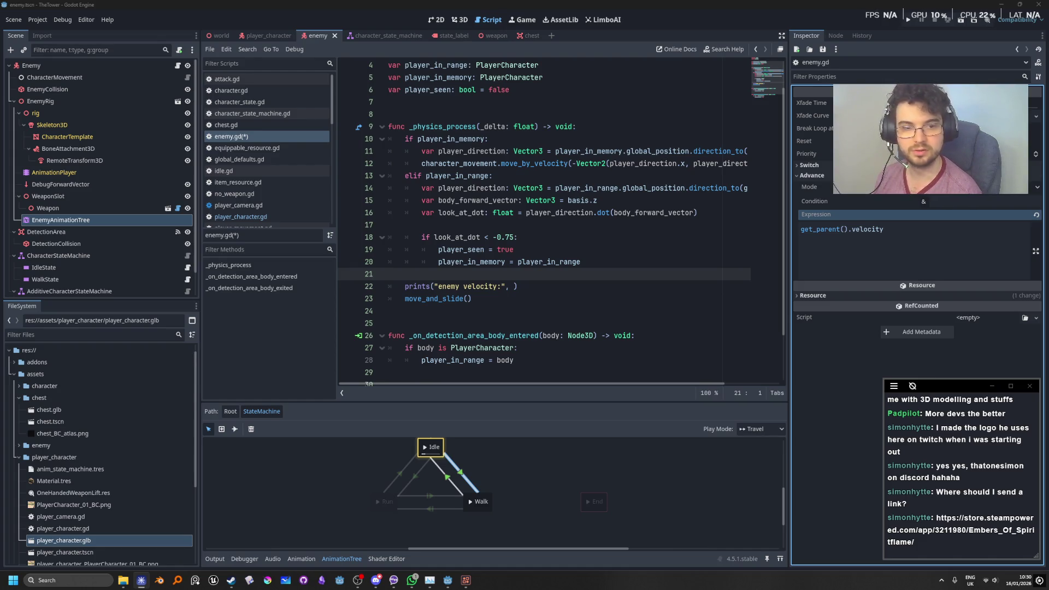
# Step: Open the Embers Of Spiritflame Steam store link shared in the chat
pyautogui.click(961, 529)
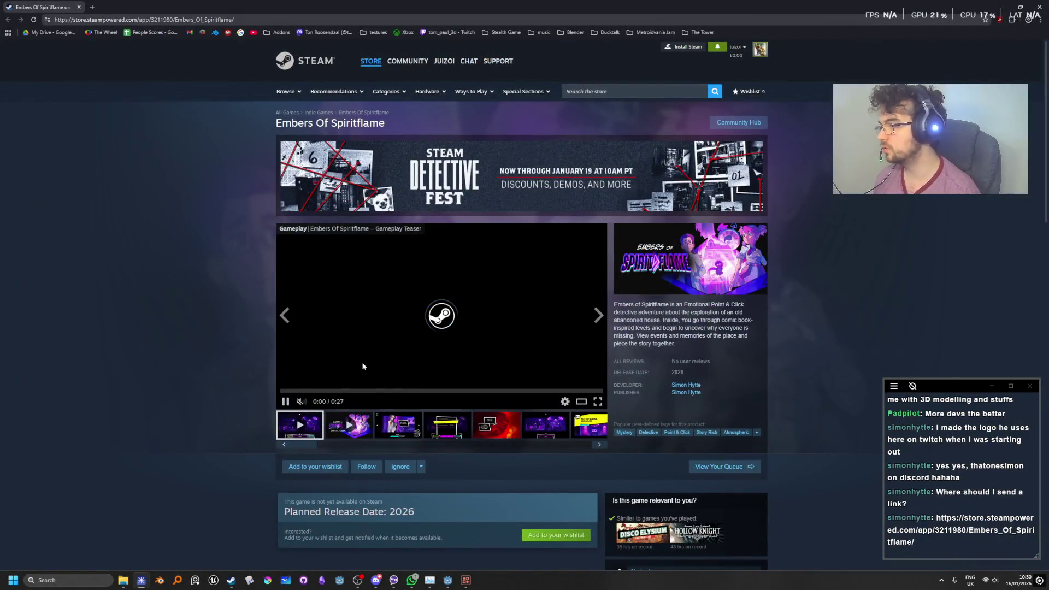
# Step: Add Embers Of Spiritflame to the wishlist, raising the wishlist count to 10
pyautogui.scroll(-2, 461, 507)
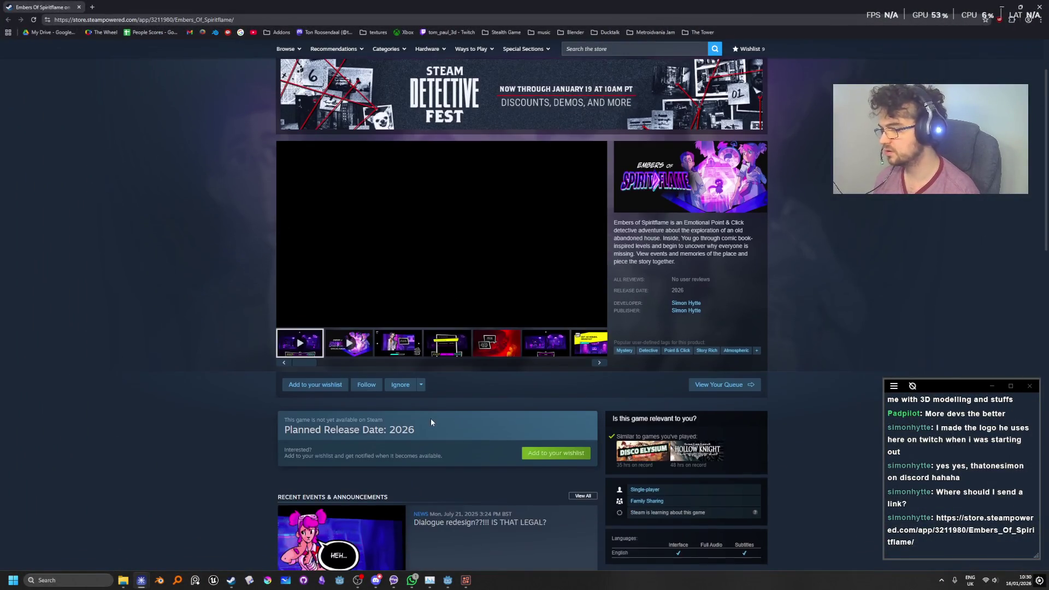
pyautogui.click(555, 435)
pyautogui.scroll(-1, 241, 328)
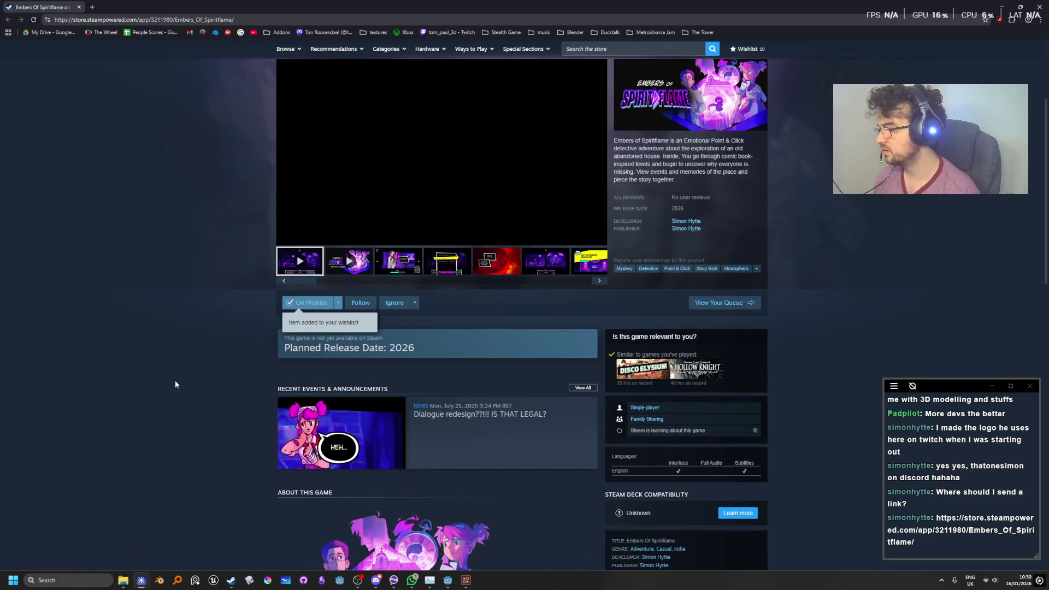
pyautogui.scroll(-2, 193, 366)
# Step: Browse the third, fourth and red fifth screenshots, then the doctor dialogue screenshot
pyautogui.middleClick(191, 313)
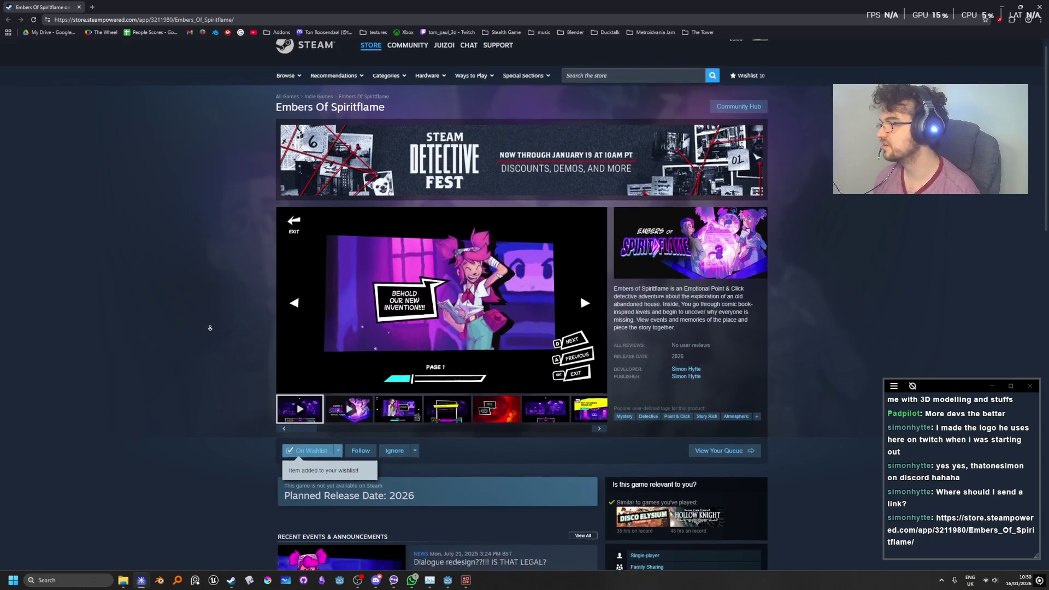
pyautogui.scroll(-1, 209, 295)
pyautogui.click(411, 391)
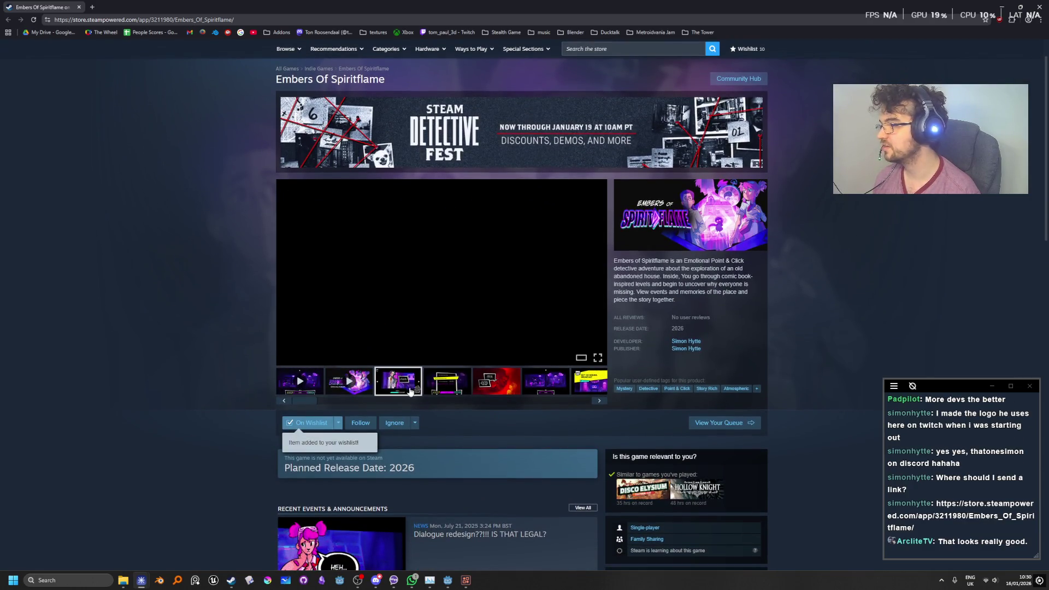
pyautogui.click(453, 390)
pyautogui.click(496, 385)
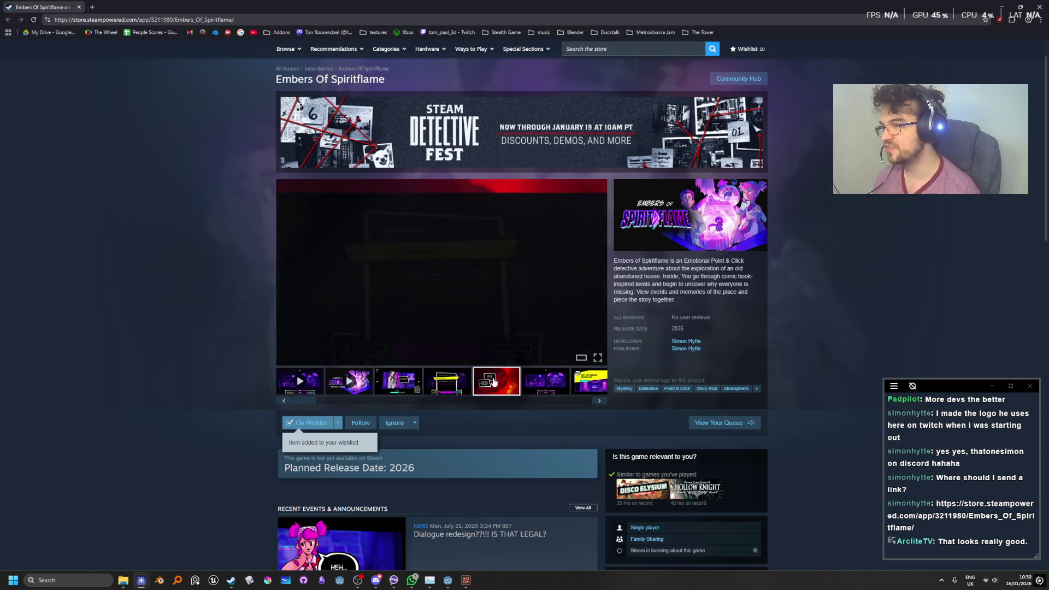
pyautogui.click(444, 385)
pyautogui.click(410, 384)
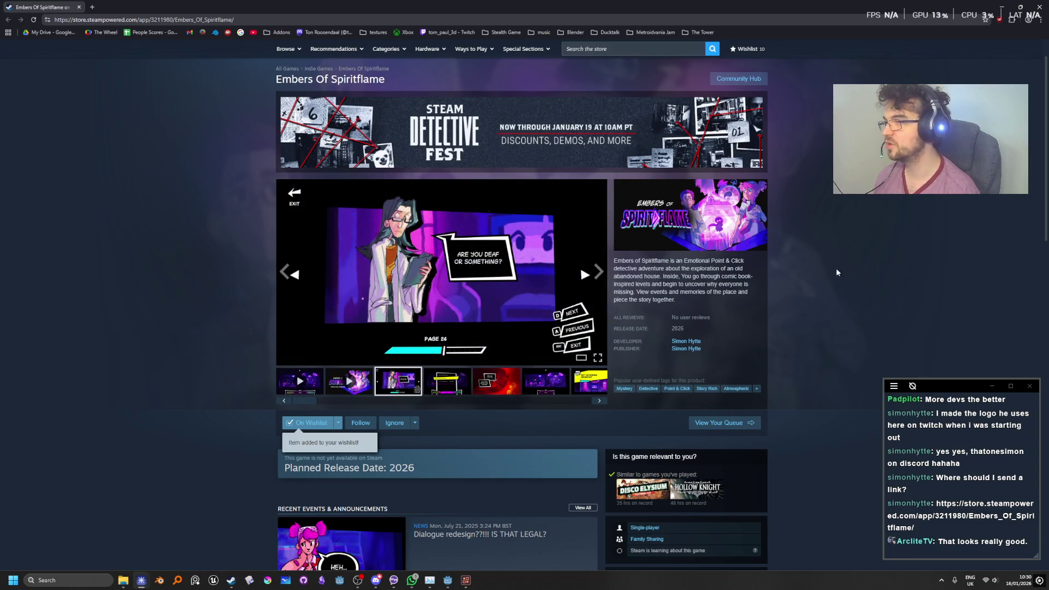
# Step: Scroll up and down through the rest of the Embers Of Spiritflame store page
pyautogui.scroll(-3, 799, 300)
pyautogui.scroll(-2, 803, 274)
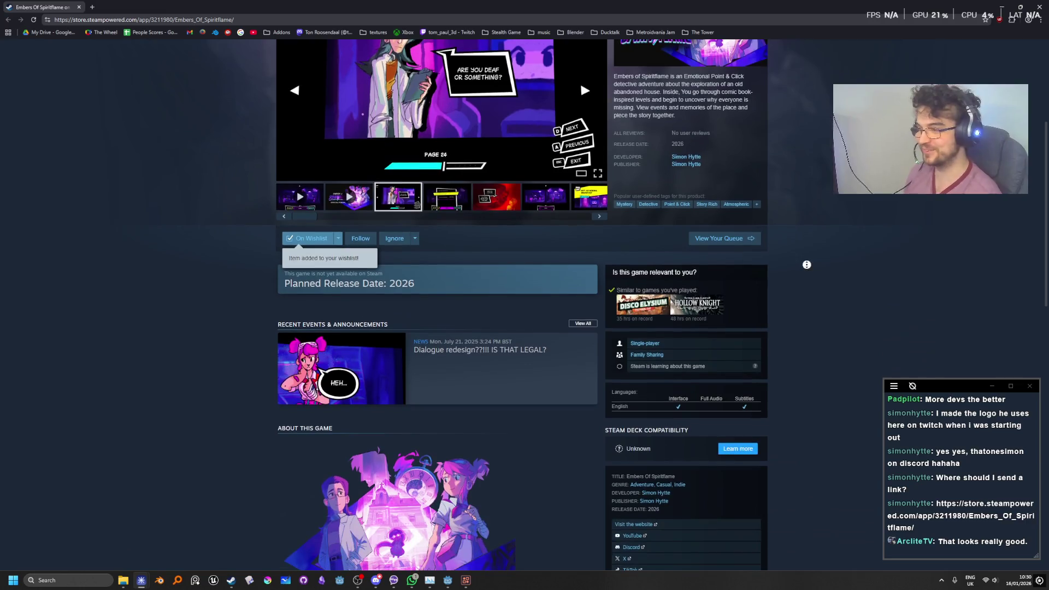
pyautogui.scroll(-6, 808, 251)
pyautogui.scroll(5, 823, 212)
pyautogui.scroll(6, 823, 212)
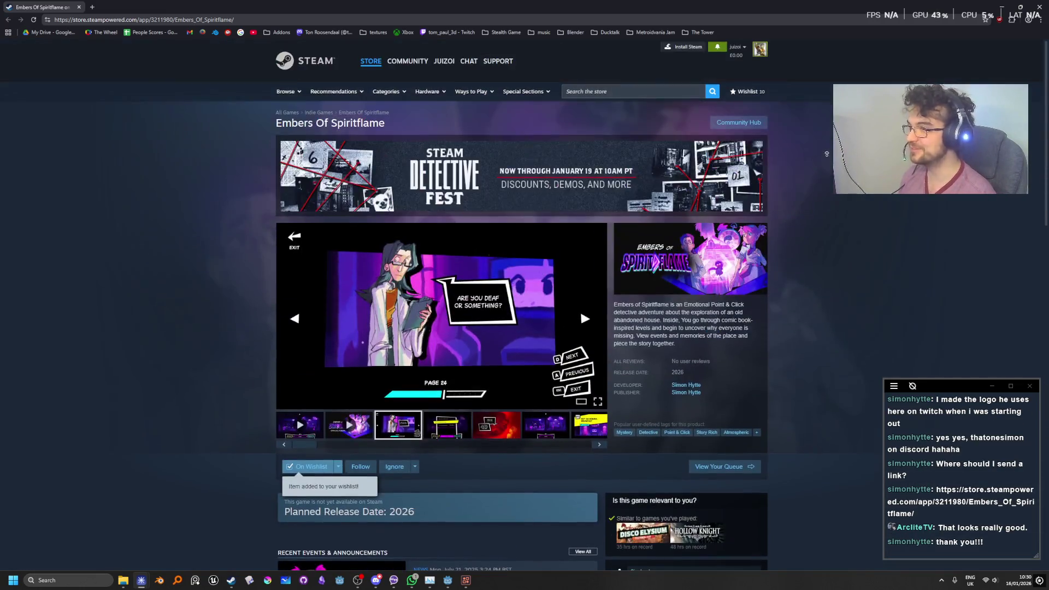
pyautogui.scroll(-5, 825, 370)
pyautogui.scroll(-10, 825, 370)
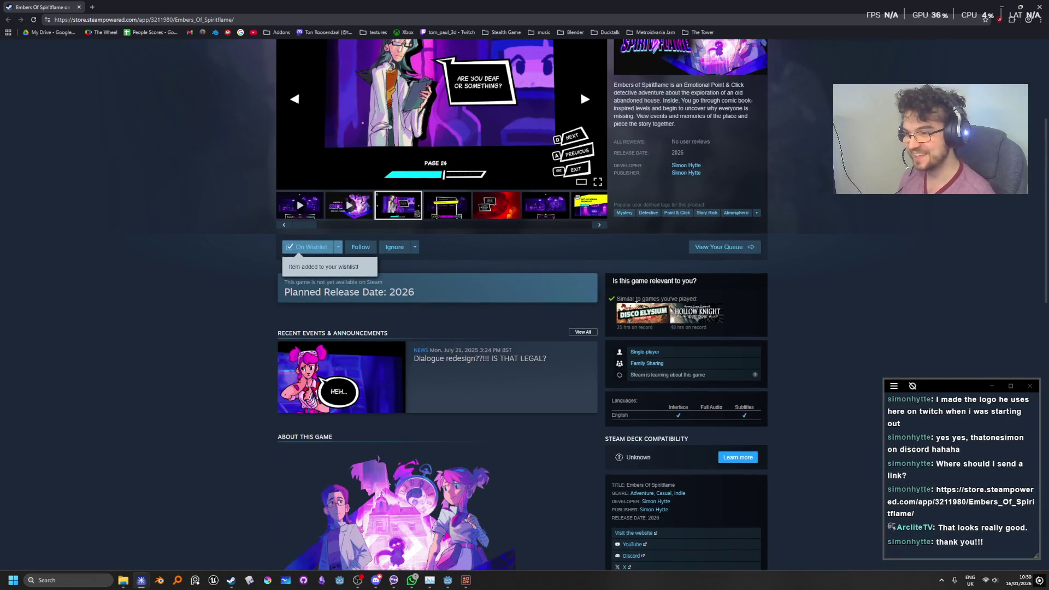
pyautogui.scroll(-2, 183, 283)
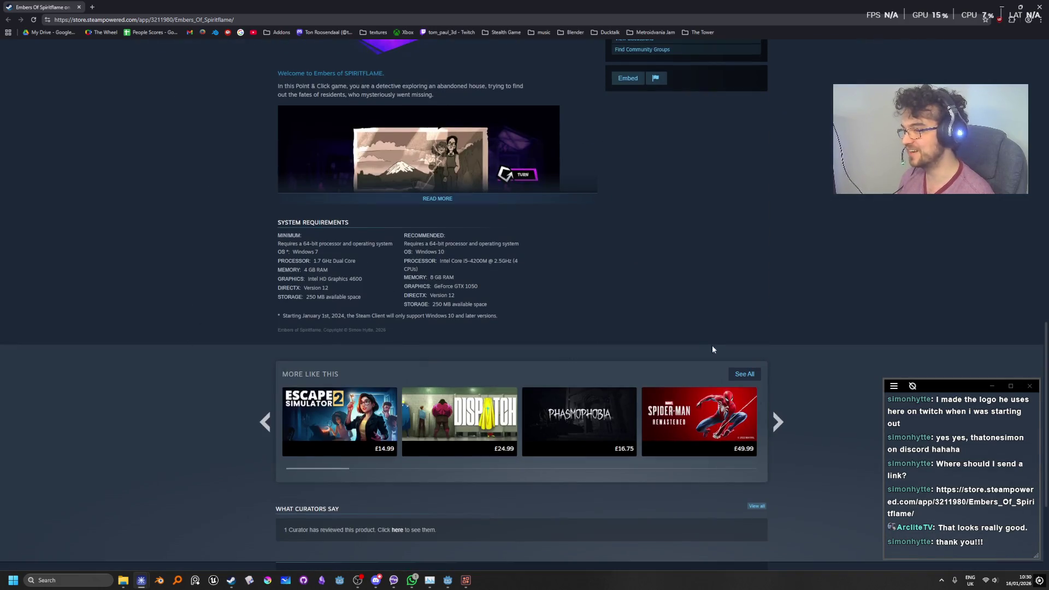
pyautogui.scroll(6, 772, 313)
pyautogui.scroll(10, 834, 196)
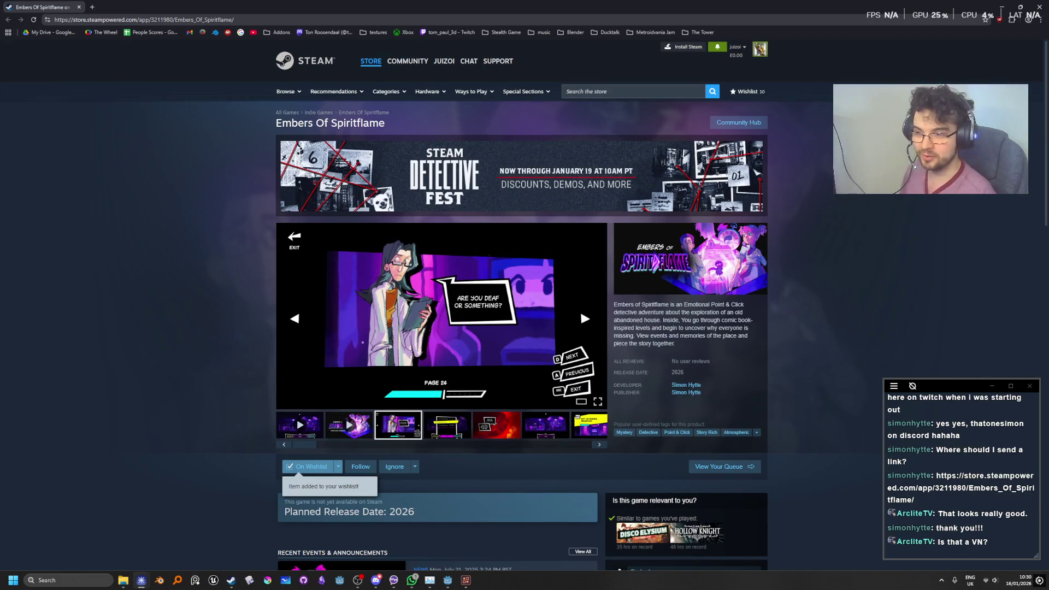
pyautogui.scroll(-1, 845, 202)
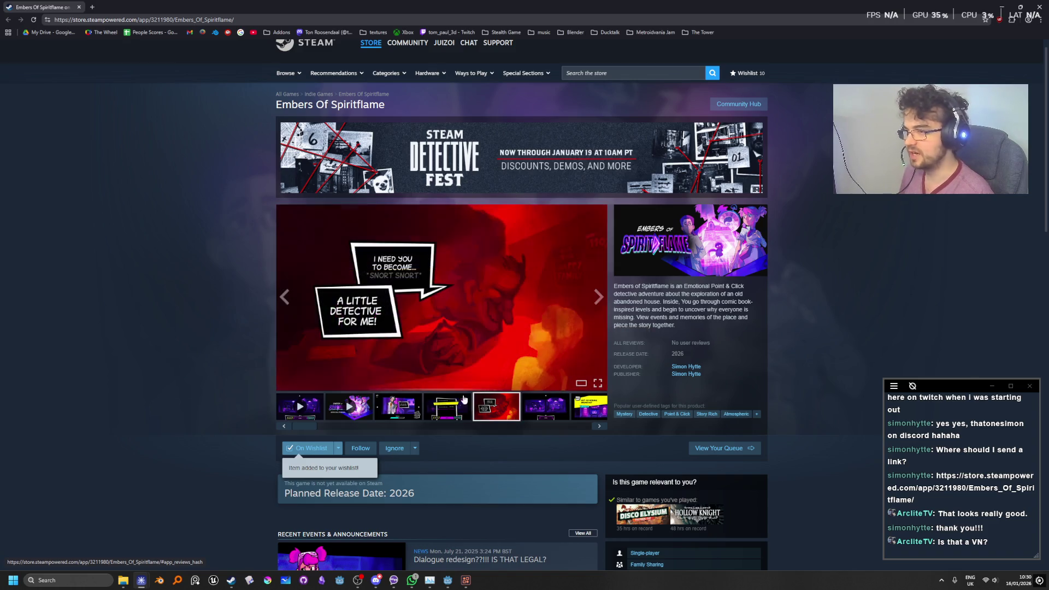
# Step: View the sixth, yellow breakfast, pink-haired HELLO!!!, green computer and seventh screenshots
pyautogui.click(537, 407)
pyautogui.click(590, 407)
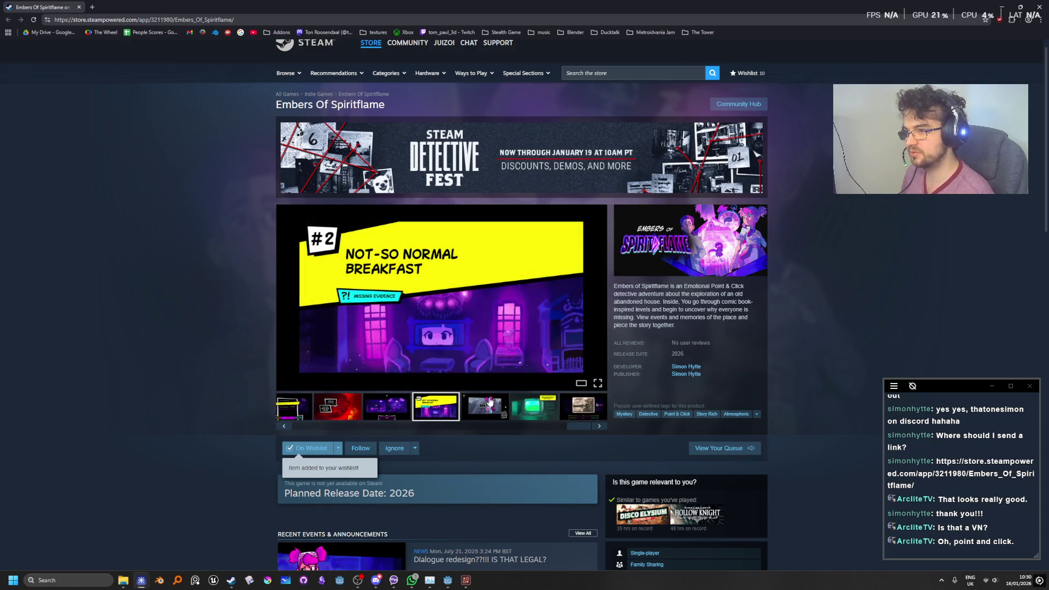
pyautogui.click(487, 405)
pyautogui.click(552, 408)
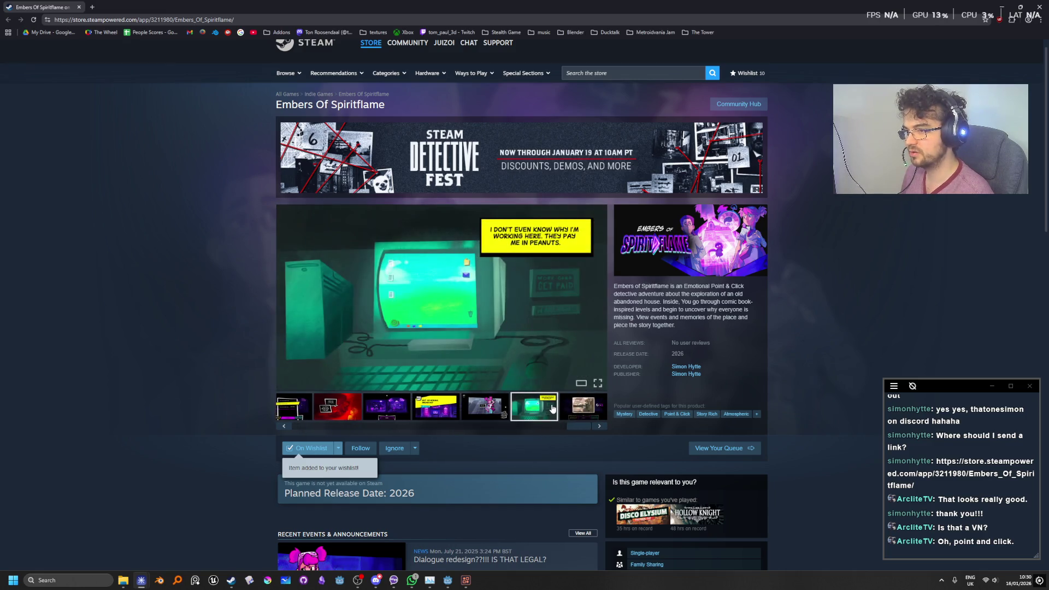
pyautogui.click(562, 403)
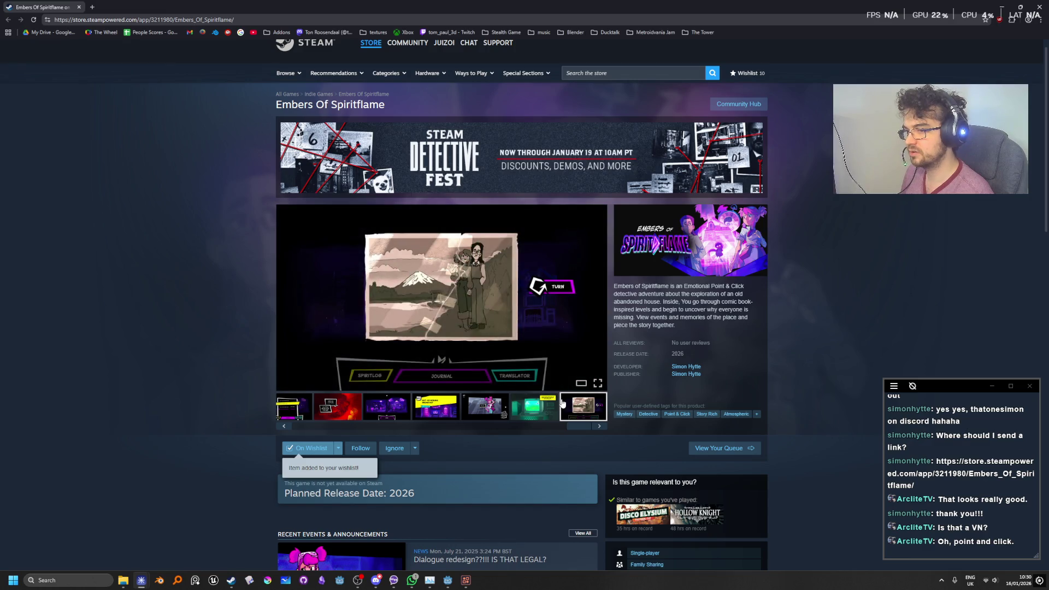
# Step: Scroll down through the store page's details
pyautogui.scroll(-3, 562, 403)
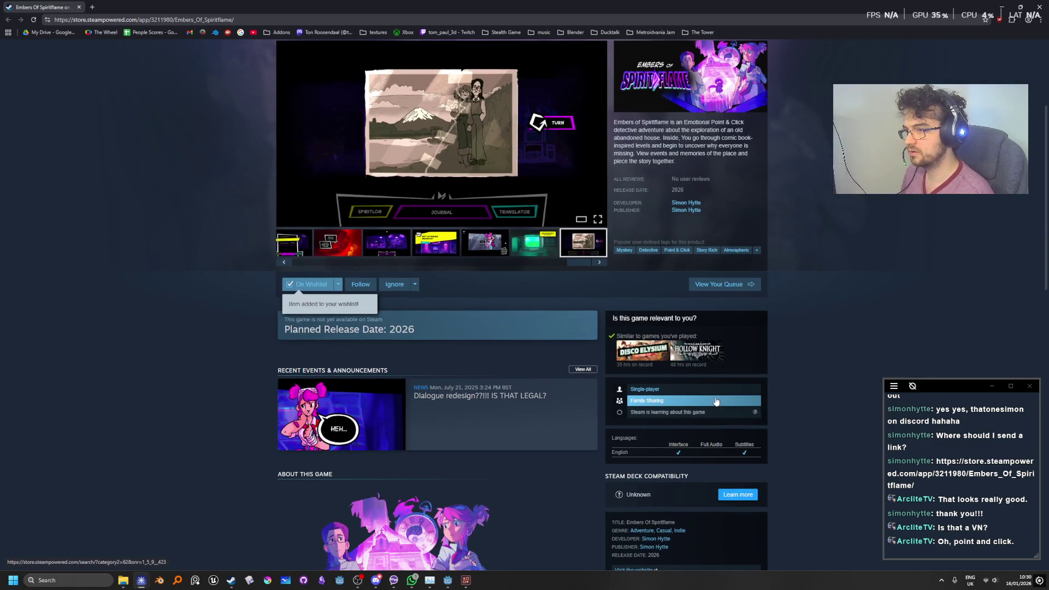
pyautogui.scroll(-7, 571, 363)
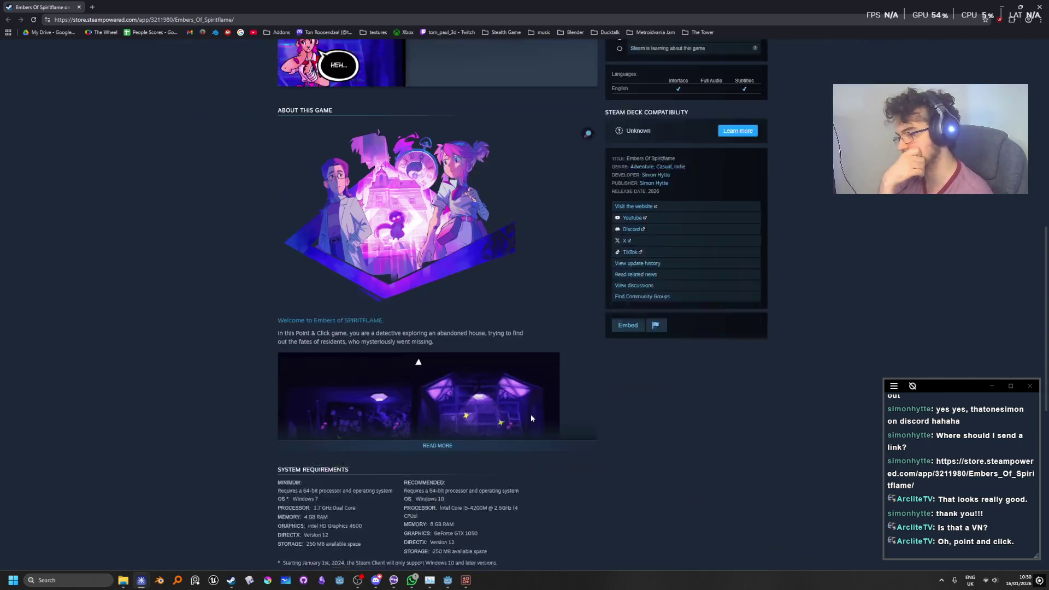
pyautogui.scroll(7, 788, 281)
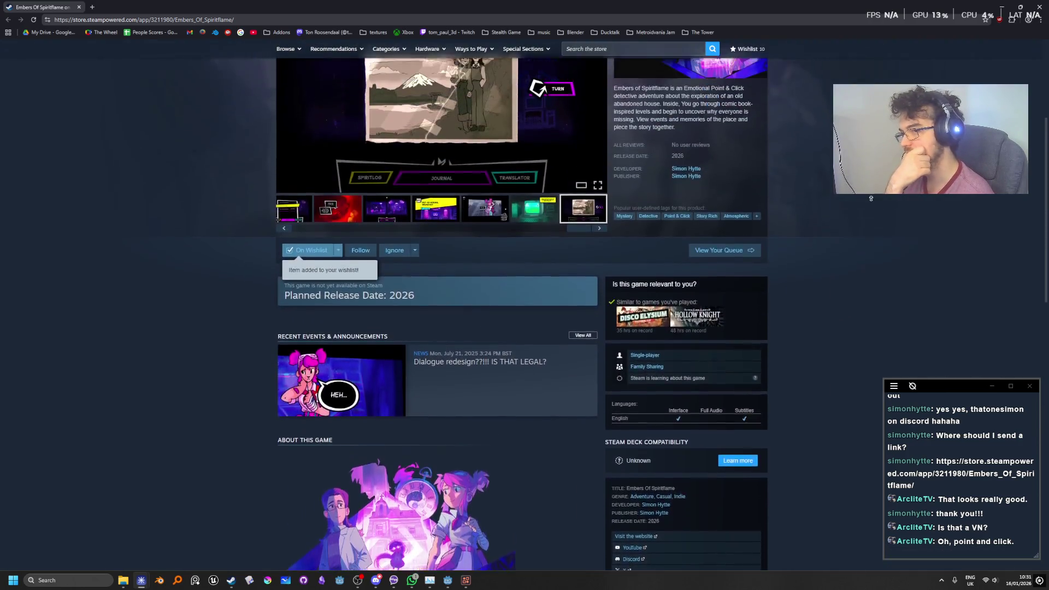
pyautogui.scroll(2, 870, 242)
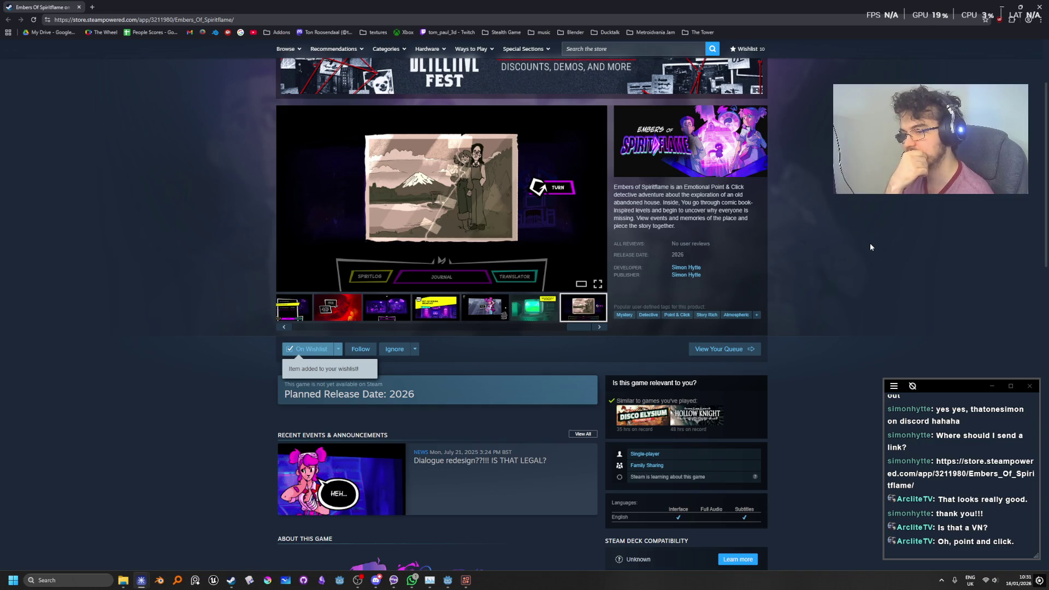
pyautogui.scroll(-1, 824, 217)
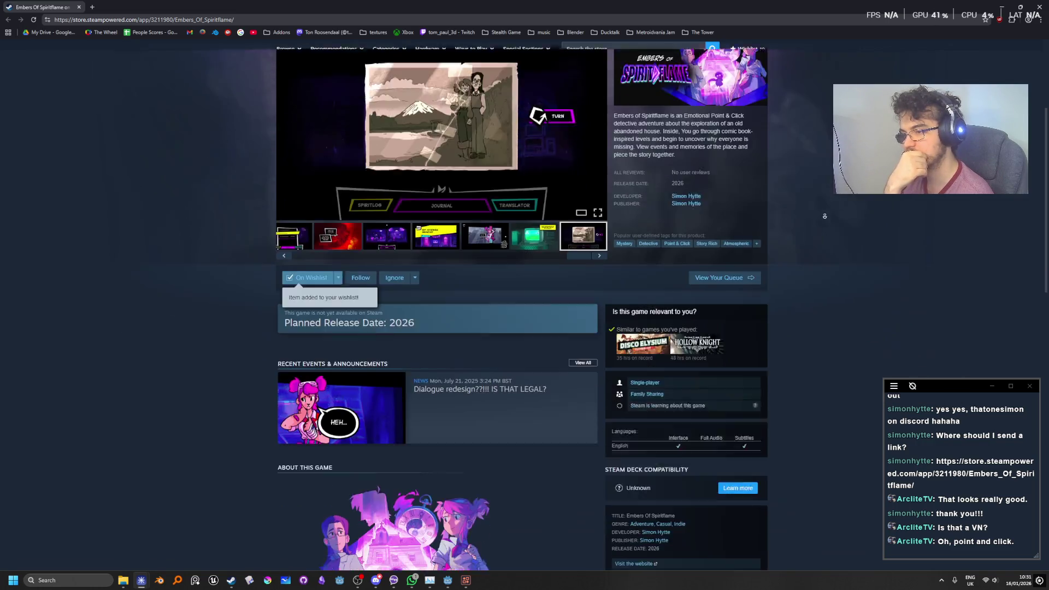
pyautogui.scroll(-2, 824, 216)
pyautogui.scroll(-1, 822, 208)
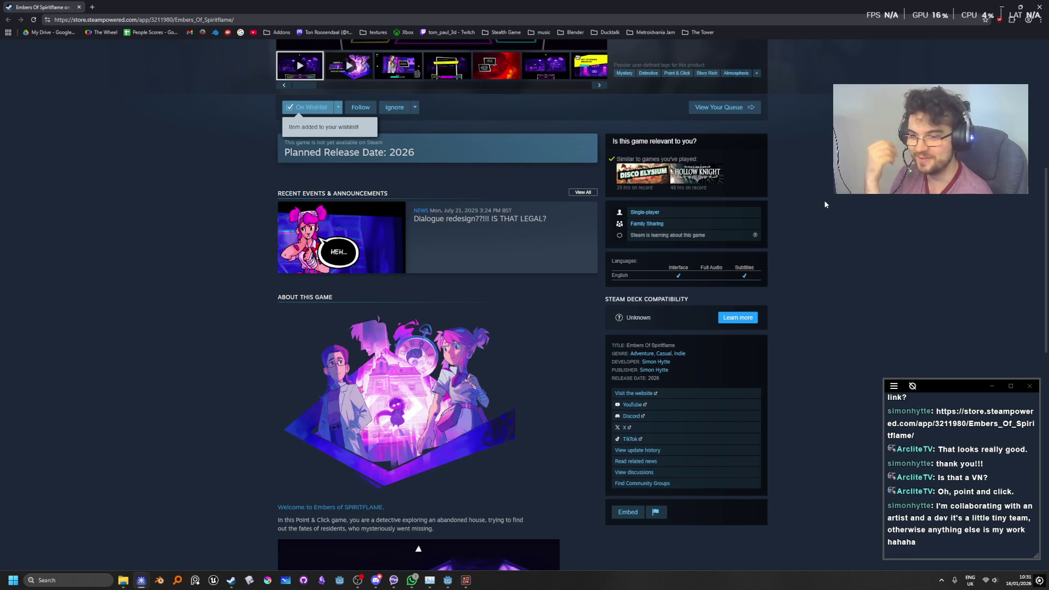
# Step: Pause the comic-style trailer at 0:10 and switch back to the Godot enemy script
pyautogui.middleClick(818, 182)
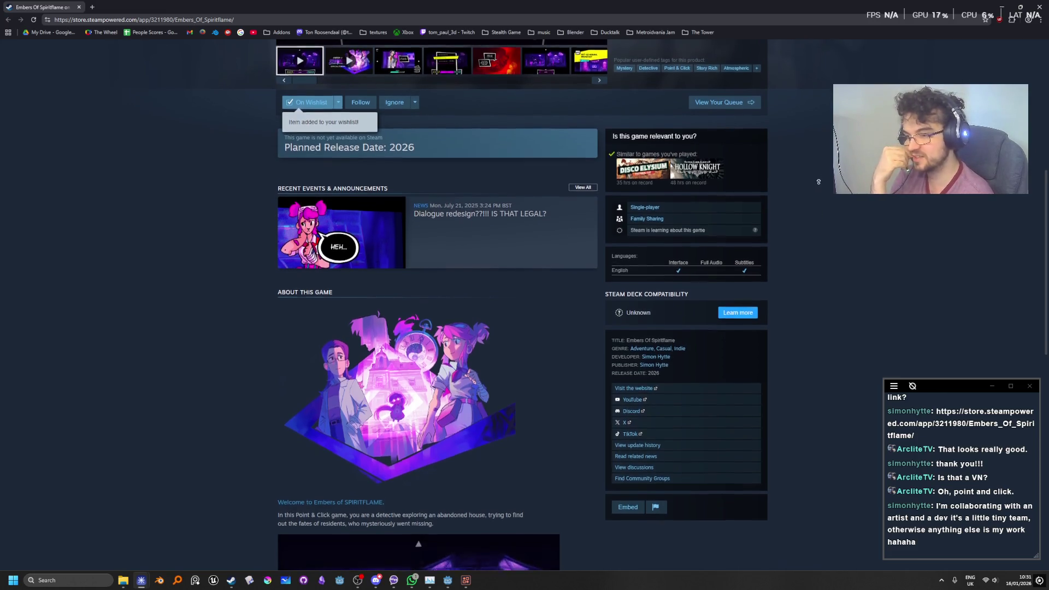
pyautogui.scroll(1, 818, 182)
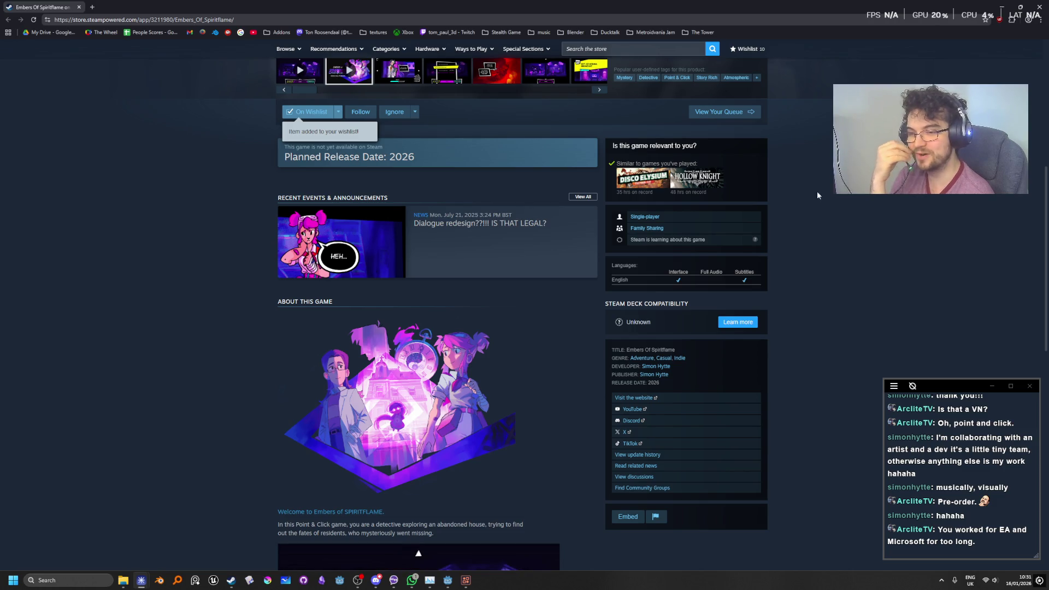
pyautogui.scroll(5, 819, 169)
pyautogui.scroll(1, 819, 165)
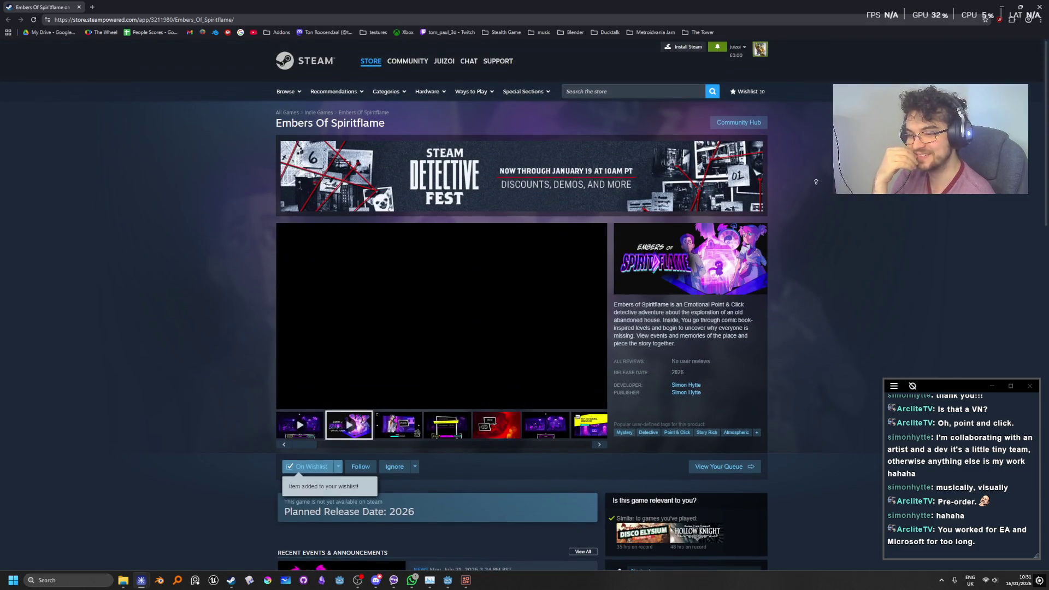
pyautogui.scroll(-1, 811, 190)
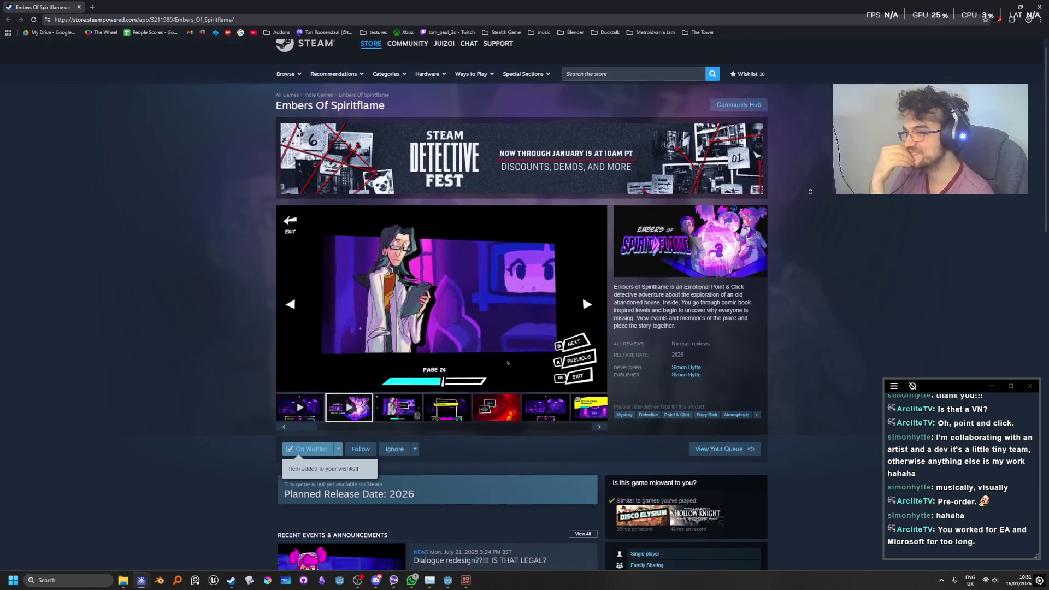
pyautogui.click(285, 381)
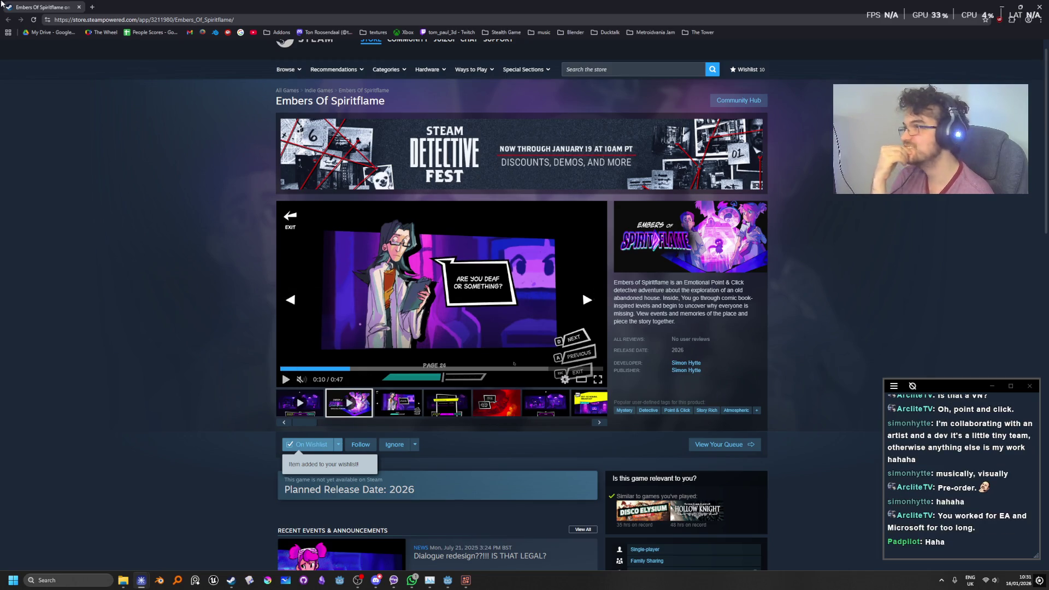
pyautogui.hotkey('alt', 'Tab')
# Step: Test-run the project, moving the player with W, then stop it with F8
pyautogui.press('Down')
pyautogui.press('Down')
pyautogui.press('End')
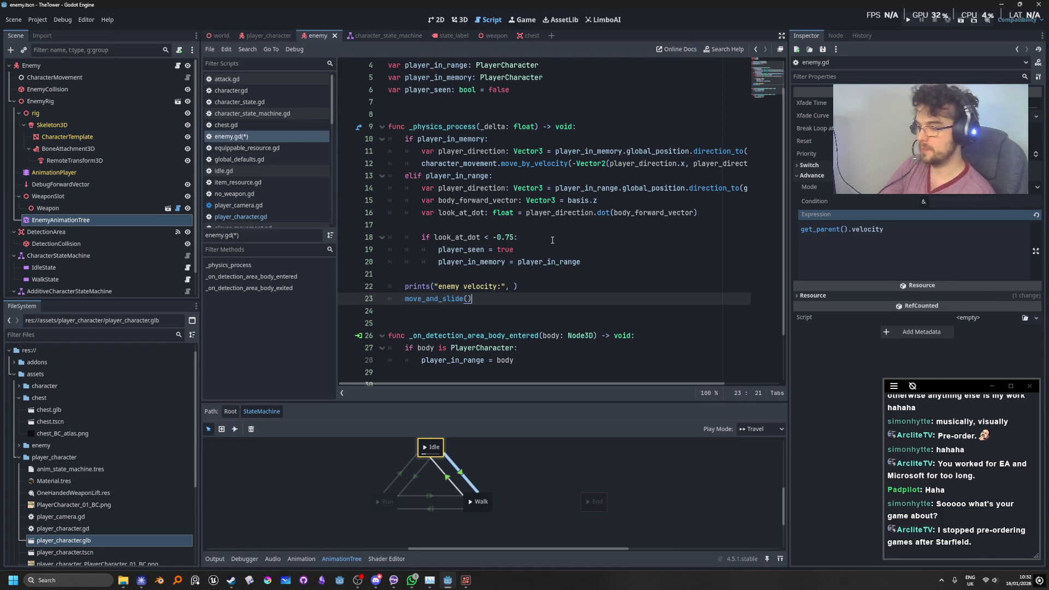
pyautogui.click(479, 237)
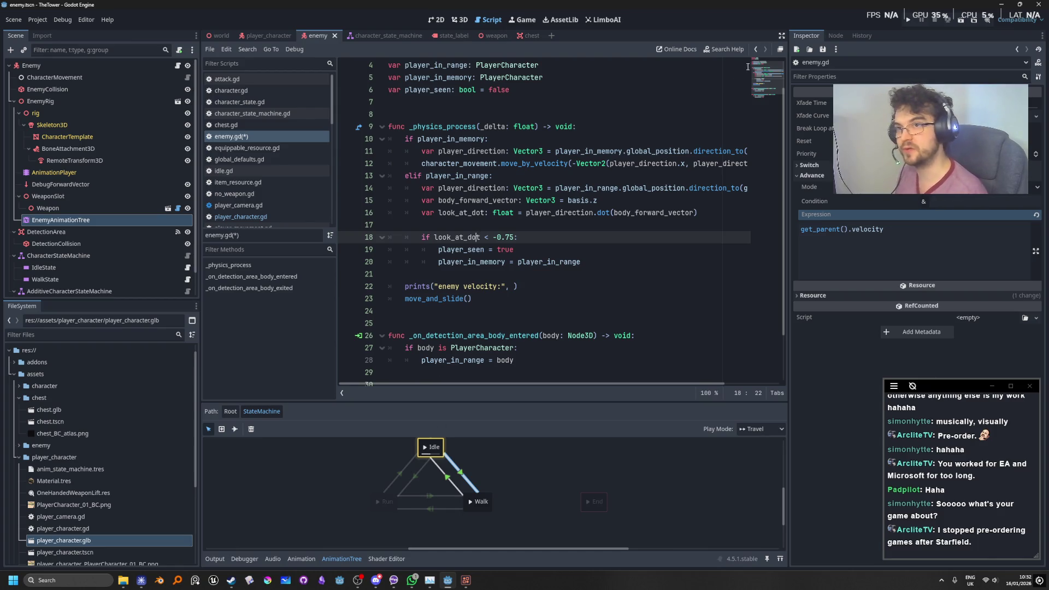
pyautogui.click(907, 19)
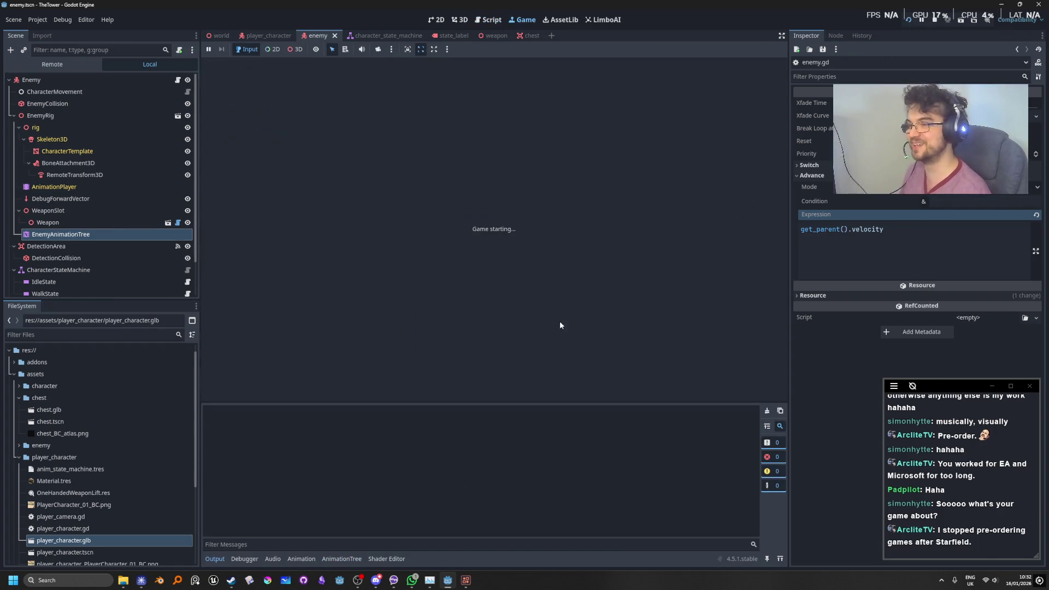
pyautogui.press('w')
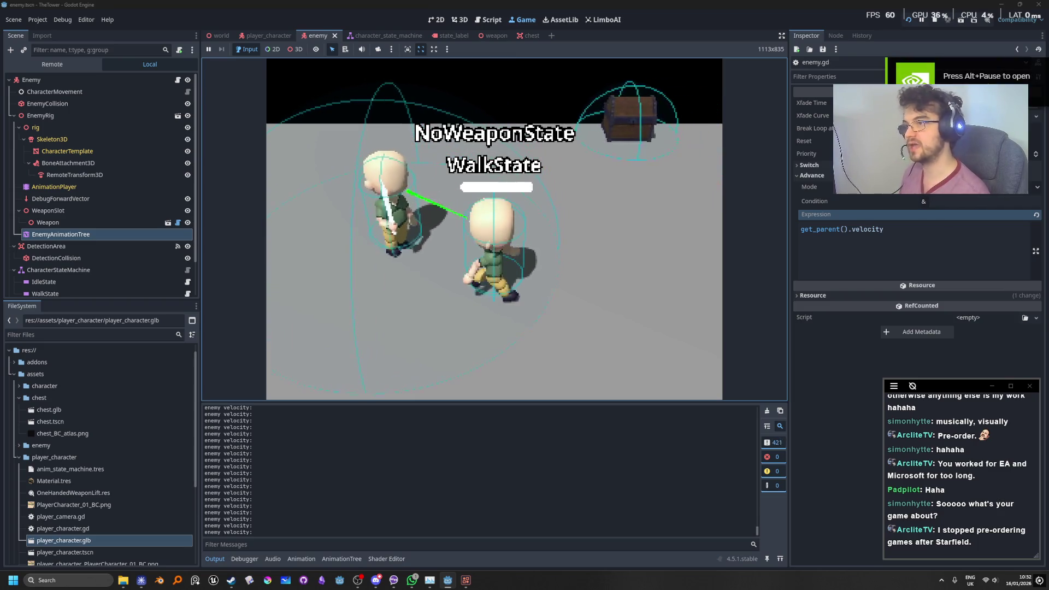
pyautogui.press('F8')
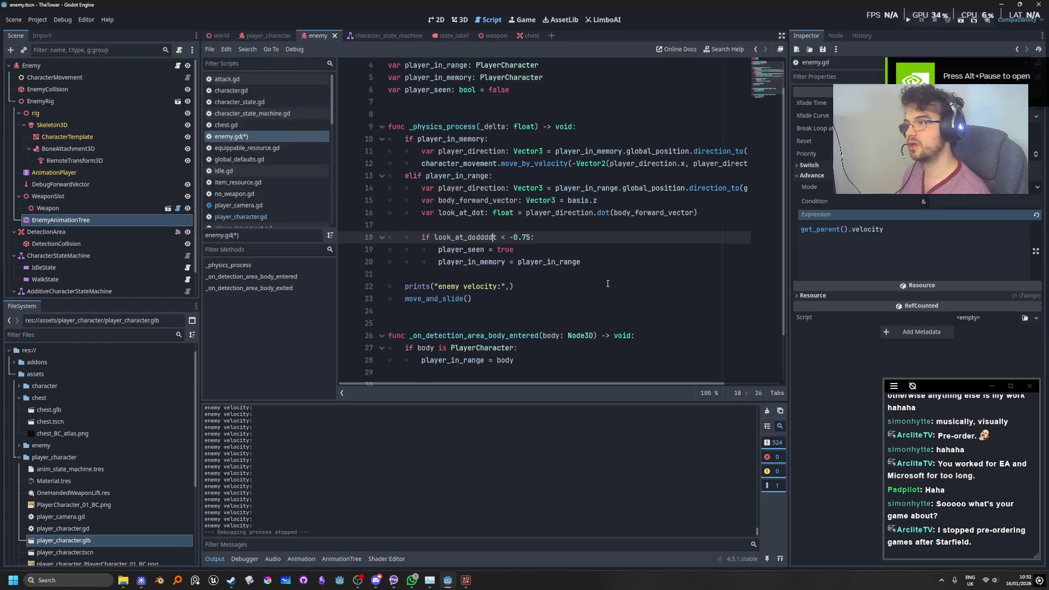
# Step: Correct the misspelled 'look_at_doddddt' to 'look_at_dot' on line 18 of enemy.gd
pyautogui.press('BackSpace')
pyautogui.press('BackSpace')
pyautogui.press('BackSpace')
pyautogui.click(565, 229)
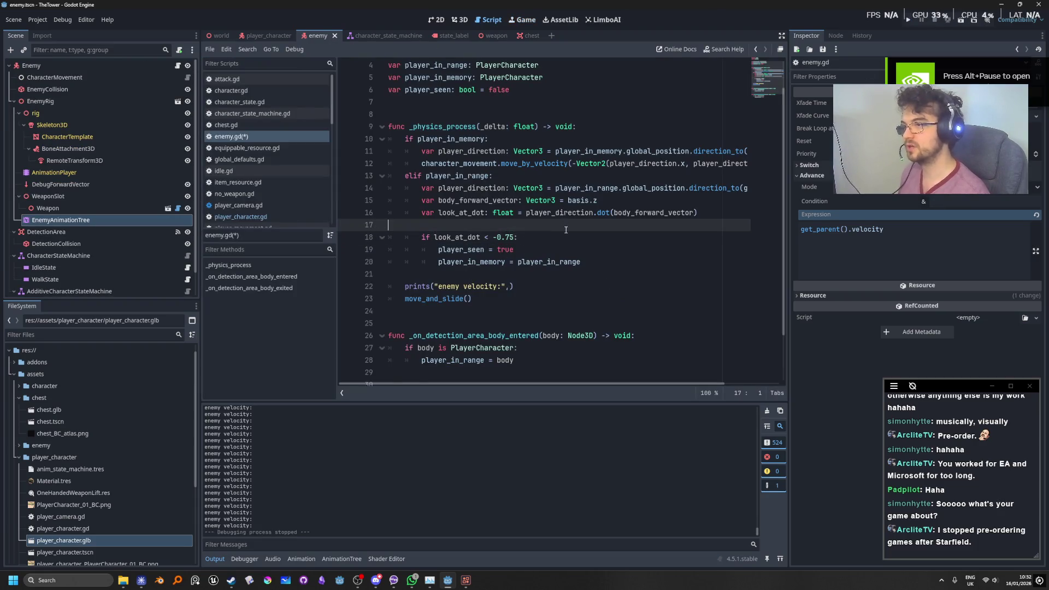
pyautogui.hotkey('alt', 'Tab')
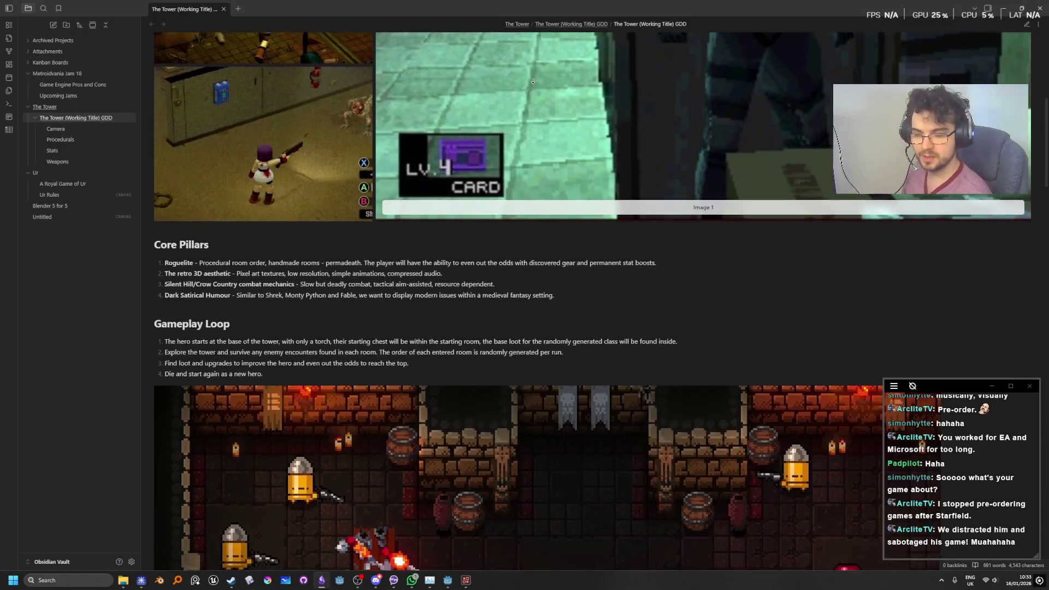
# Step: Scroll through the GDD's Core Pillars, Gameplay Loop, Gameplay and Art Direction sections
pyautogui.scroll(-3, 533, 81)
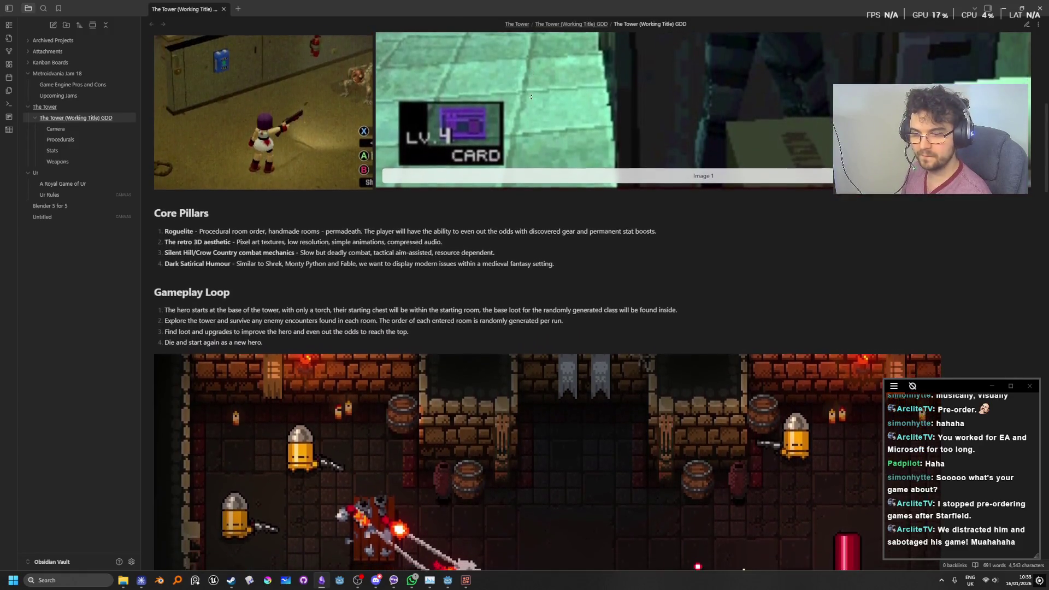
pyautogui.scroll(-10, 534, 83)
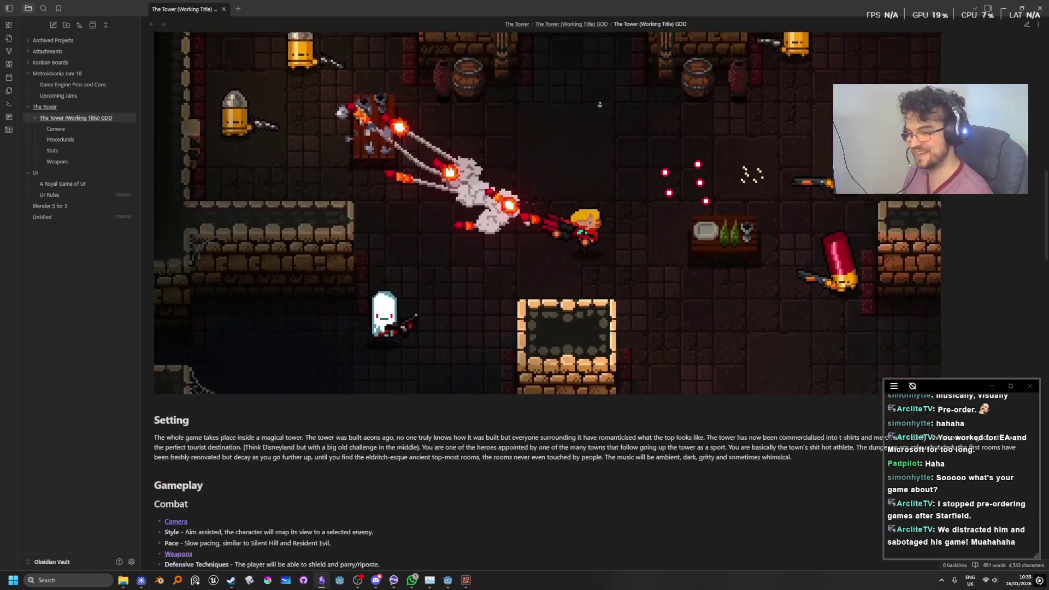
pyautogui.scroll(-6, 597, 105)
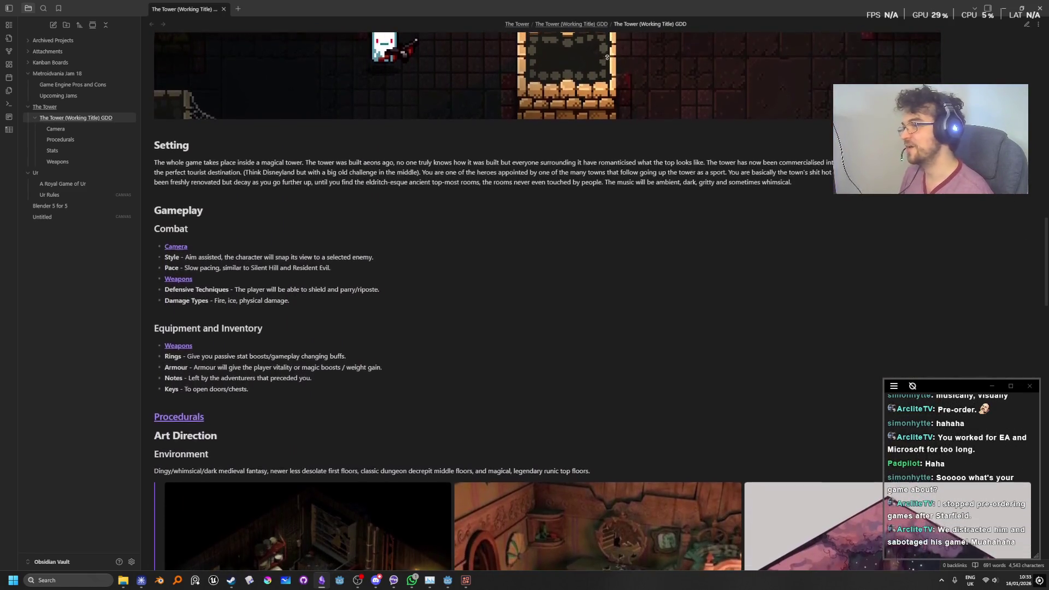
pyautogui.scroll(-4, 635, 82)
pyautogui.scroll(2, 610, 113)
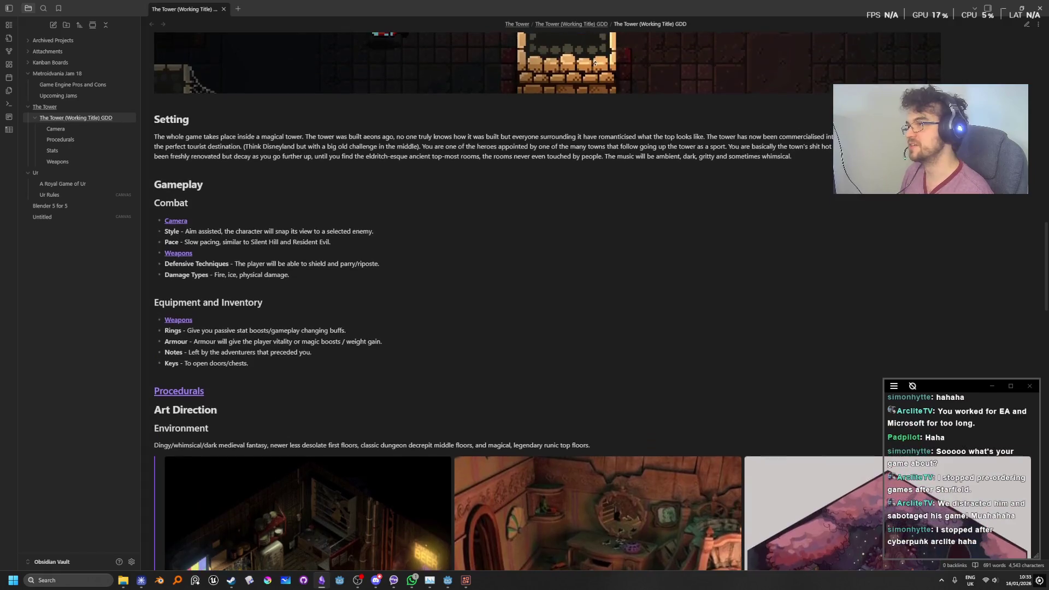
pyautogui.scroll(-2, 611, 114)
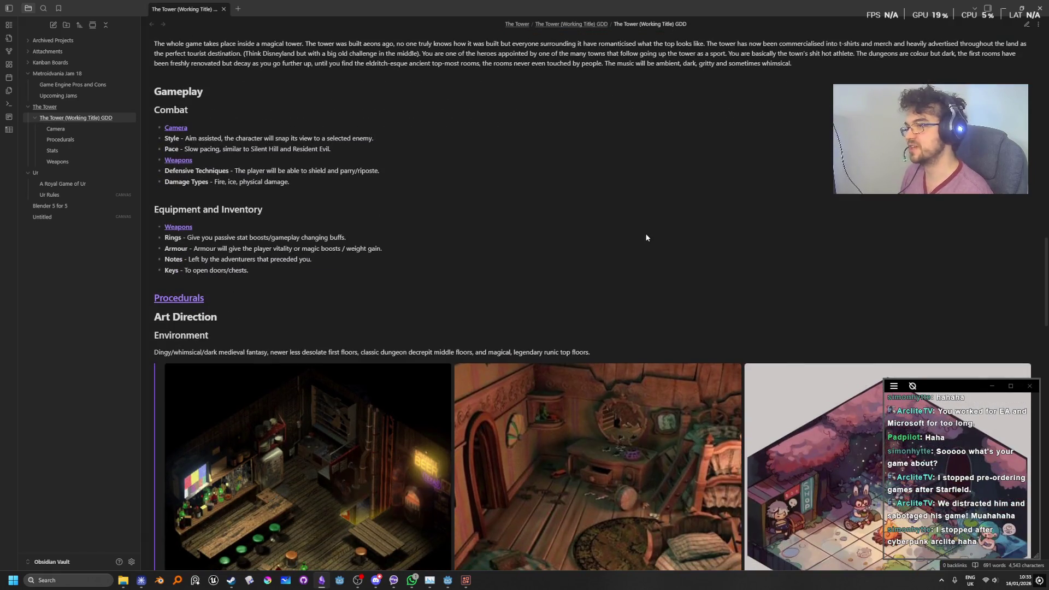
pyautogui.middleClick(648, 179)
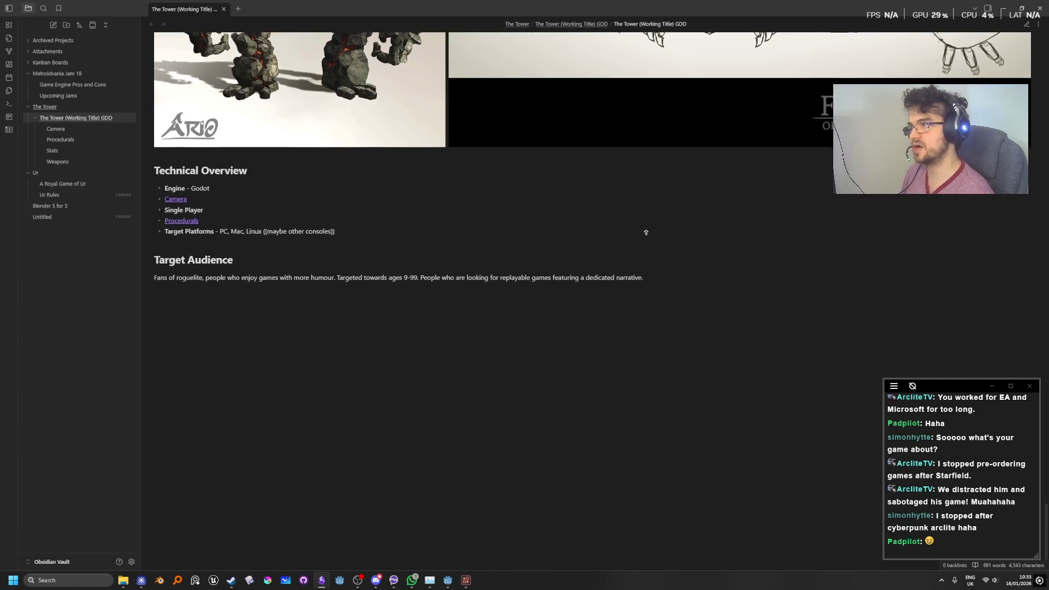
pyautogui.scroll(7, 644, 258)
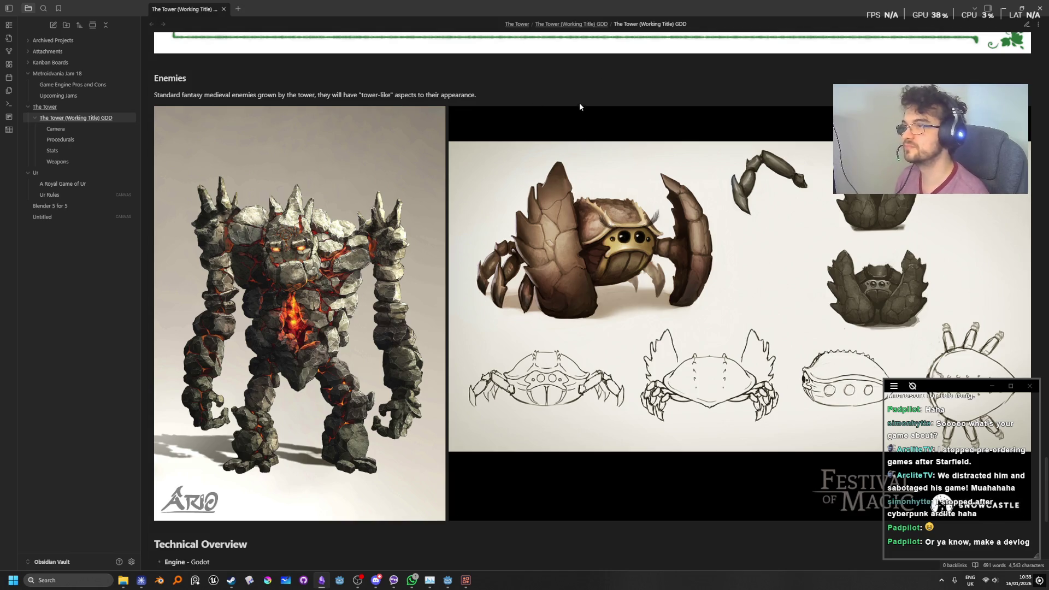
pyautogui.scroll(10, 579, 103)
pyautogui.scroll(20, 608, 41)
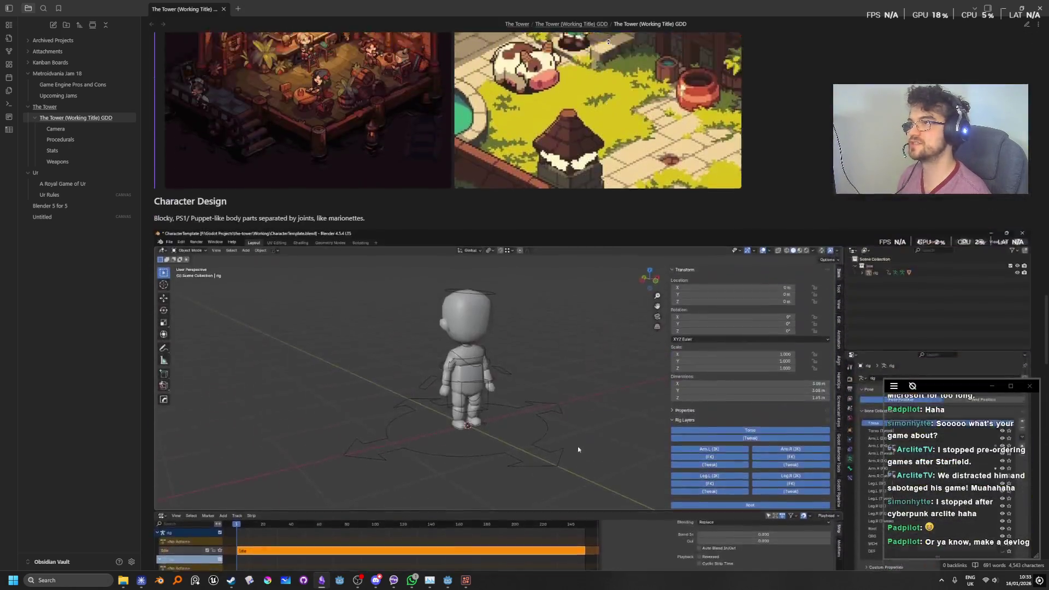
pyautogui.scroll(20, 608, 41)
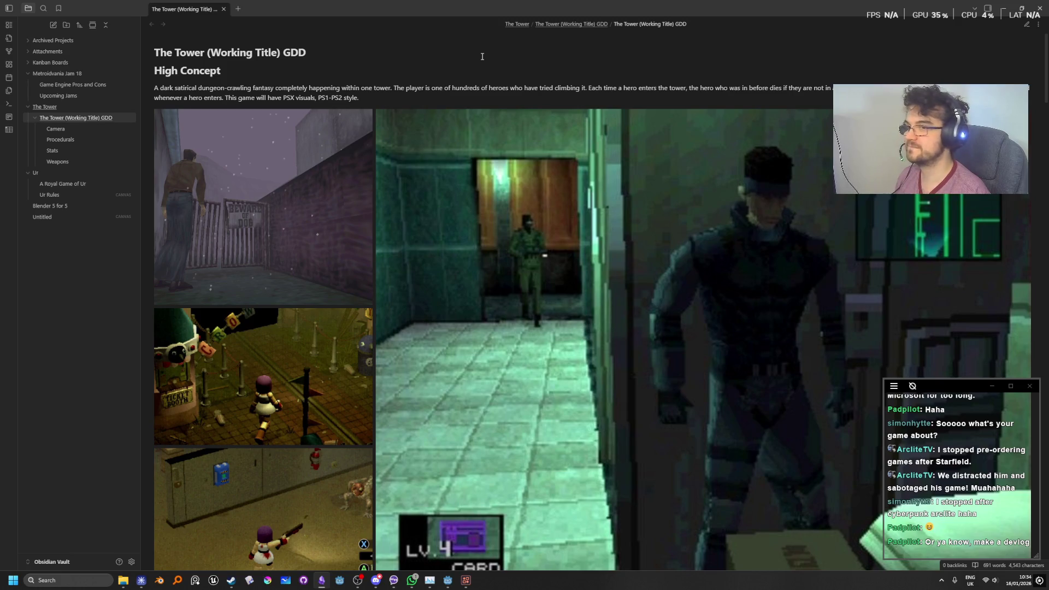
pyautogui.scroll(-7, 498, 55)
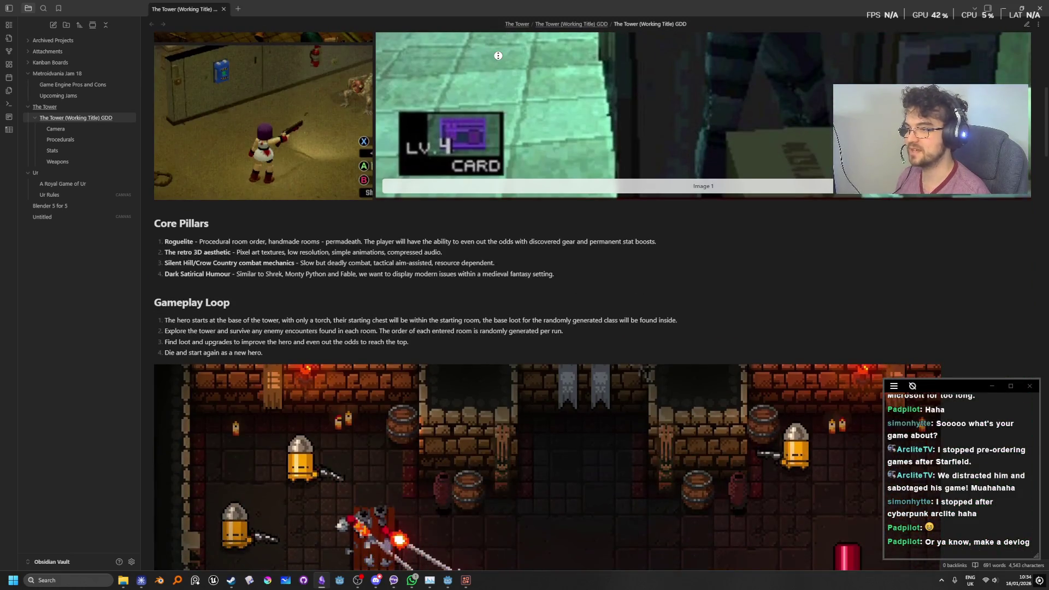
pyautogui.scroll(-5, 498, 55)
pyautogui.scroll(3, 553, 77)
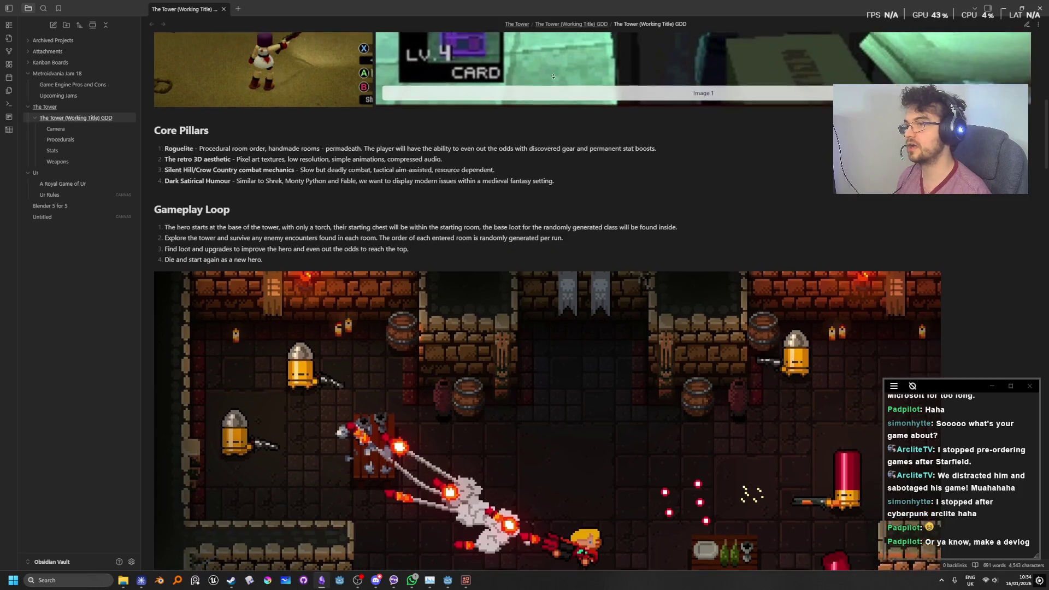
pyautogui.scroll(-1, 553, 76)
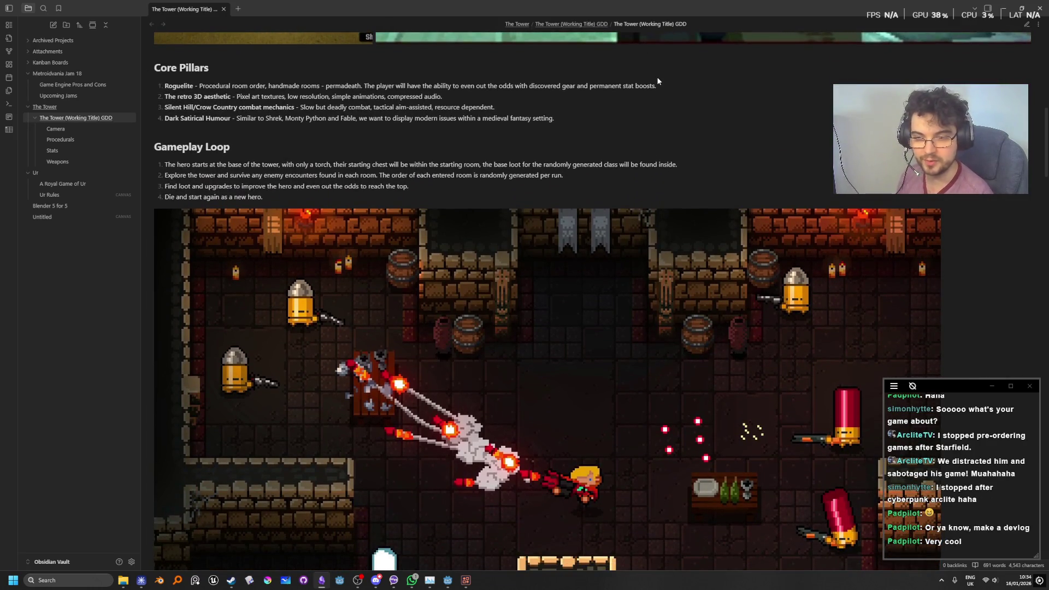
pyautogui.scroll(-1, 662, 87)
pyautogui.scroll(1, 667, 85)
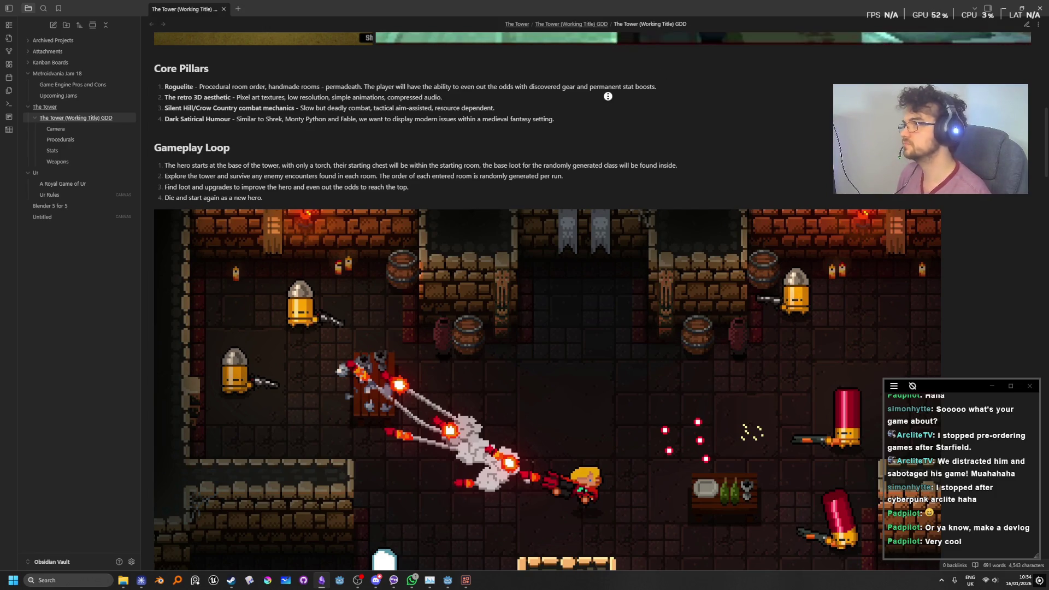
pyautogui.scroll(-6, 599, 107)
pyautogui.scroll(-6, 599, 107)
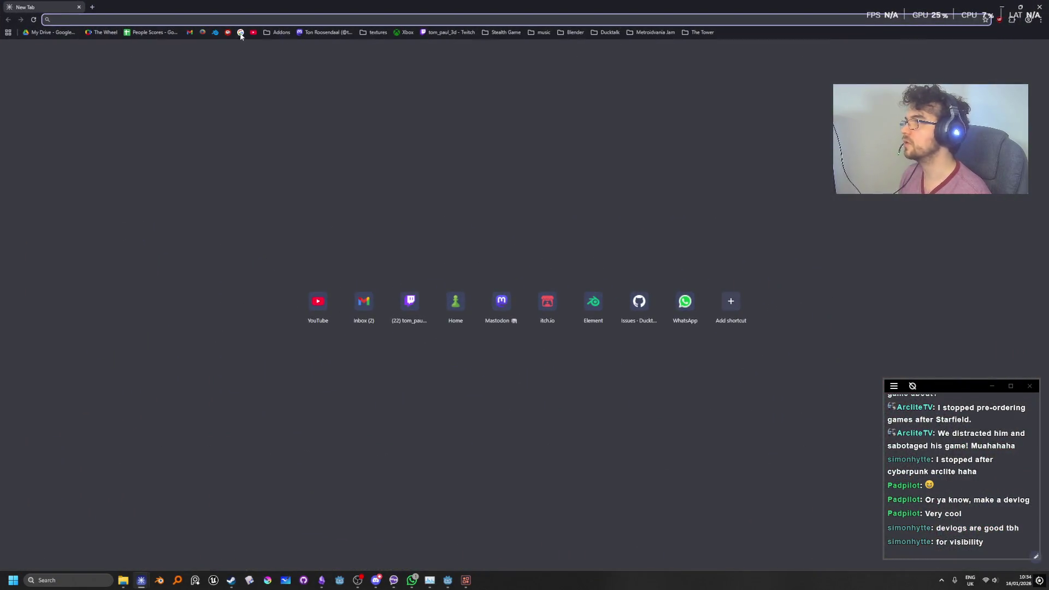
# Step: Search YouTube for 'ducktalk devlog'
pyautogui.click(253, 33)
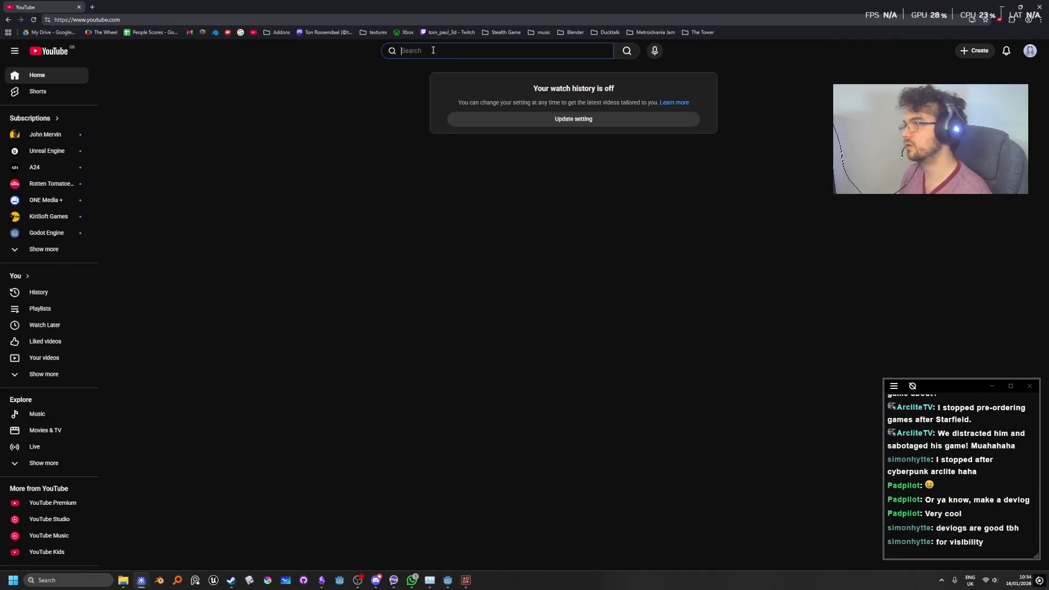
pyautogui.write('ducktalk')
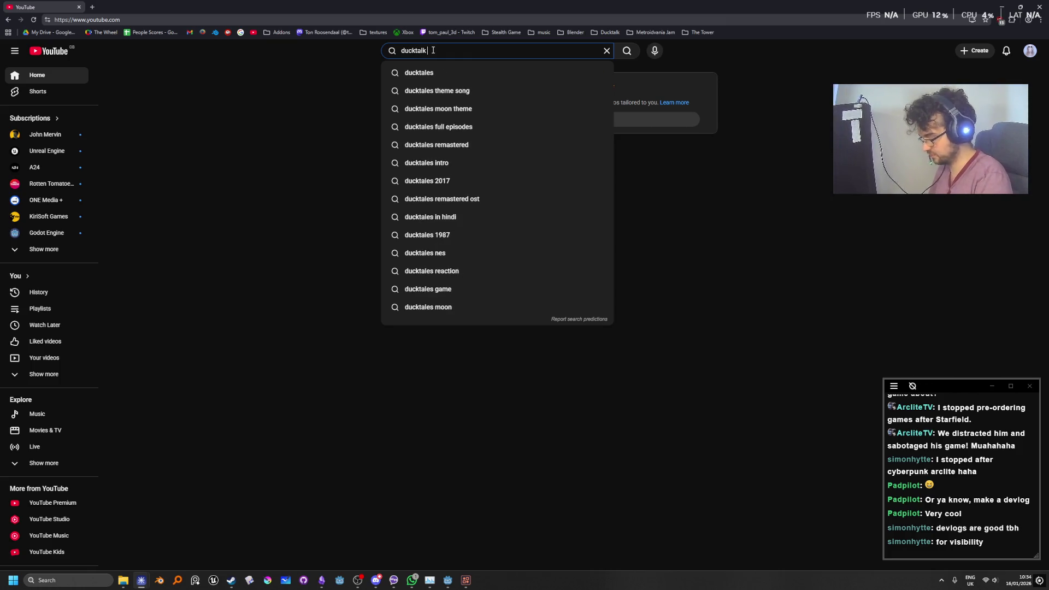
pyautogui.write(' devlog')
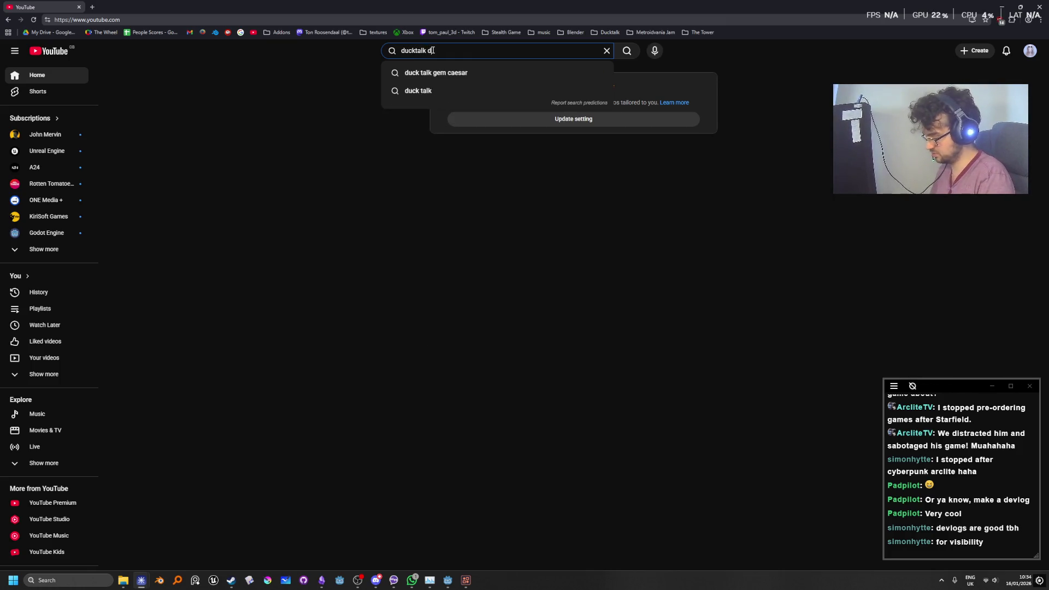
pyautogui.press('Return')
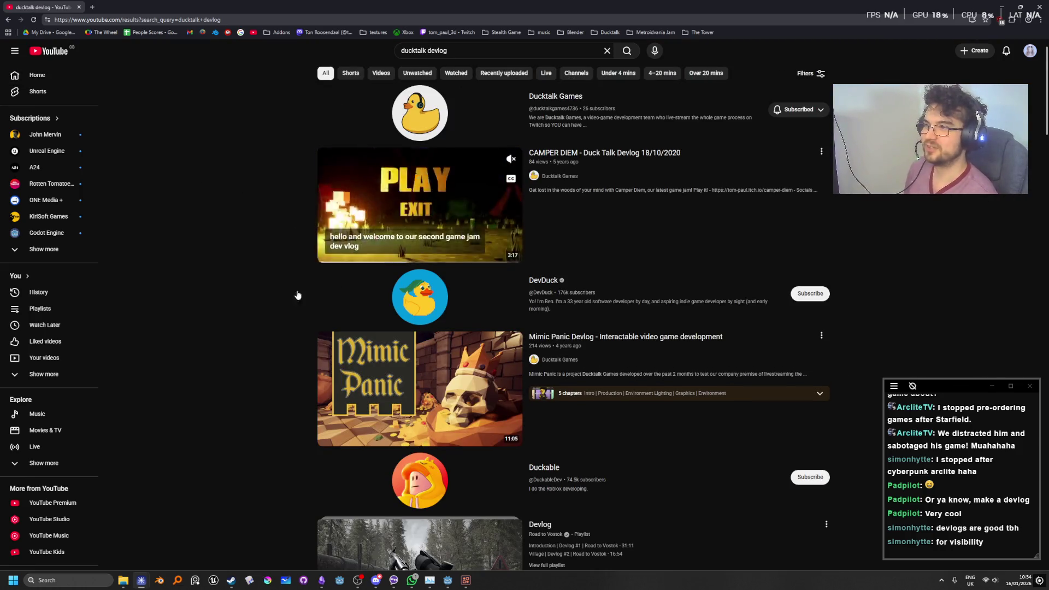
# Step: Open the Ducktalk Games channel and start, then pause, its Mimic Panic Devlog video
pyautogui.click(565, 105)
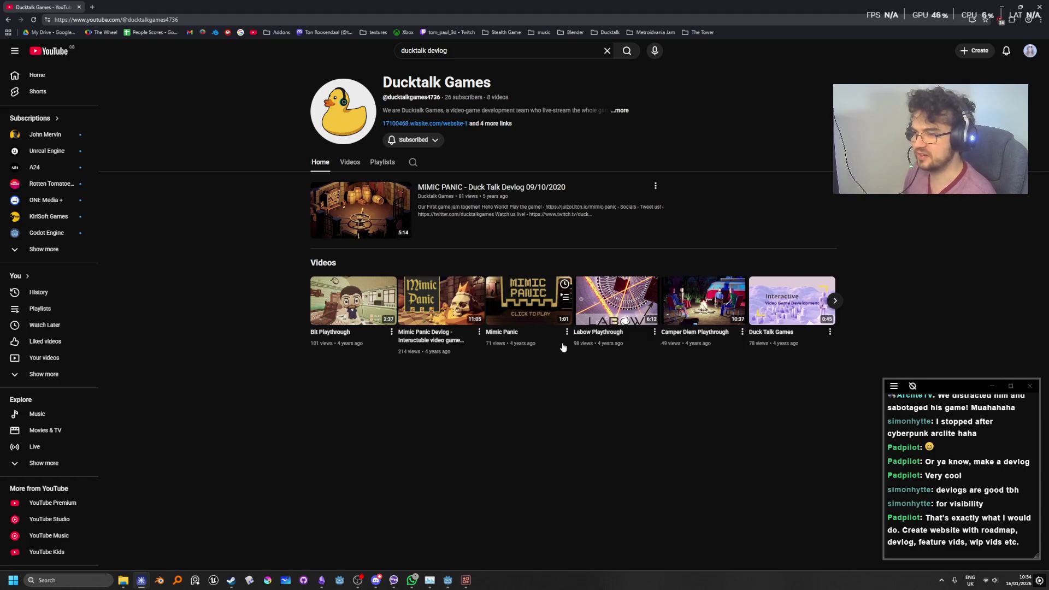
pyautogui.click(446, 345)
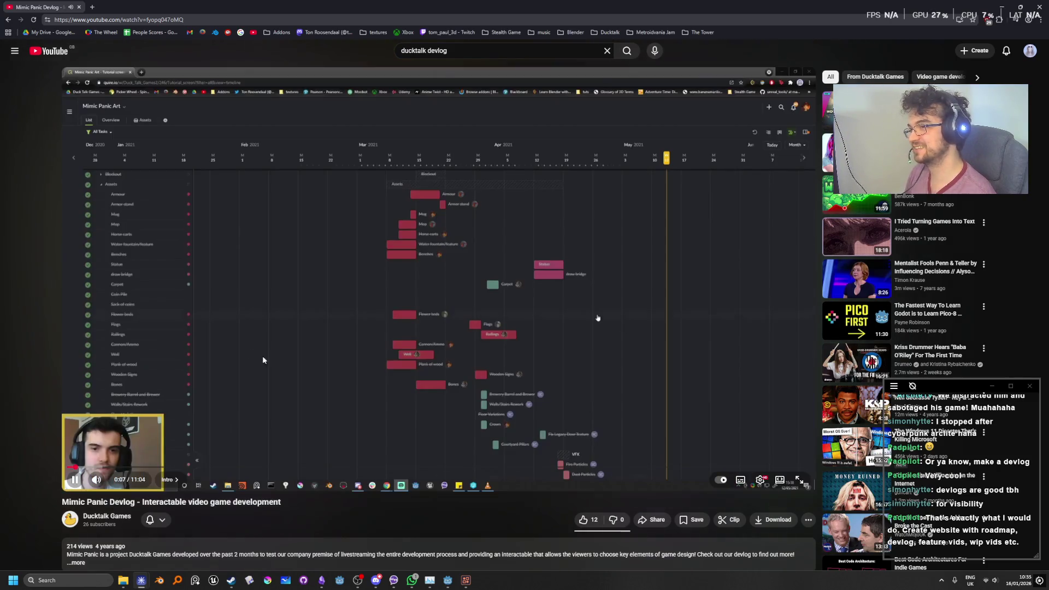
pyautogui.click(262, 356)
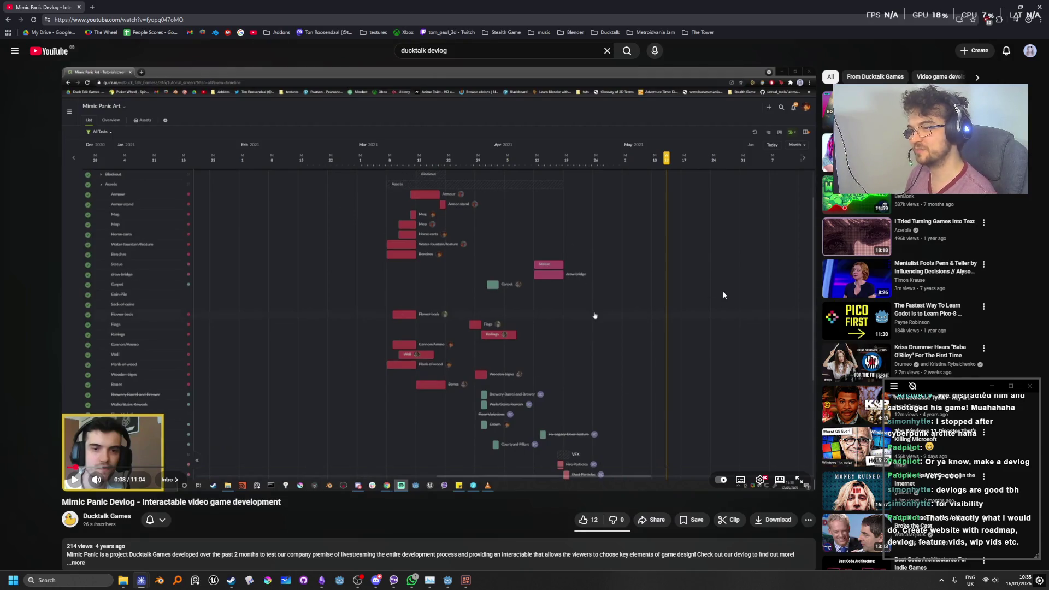
# Step: Scrub the Mimic Panic Devlog from 0:05 to 0:52, pause at 0:57, then switch to Obsidian
pyautogui.click(666, 270)
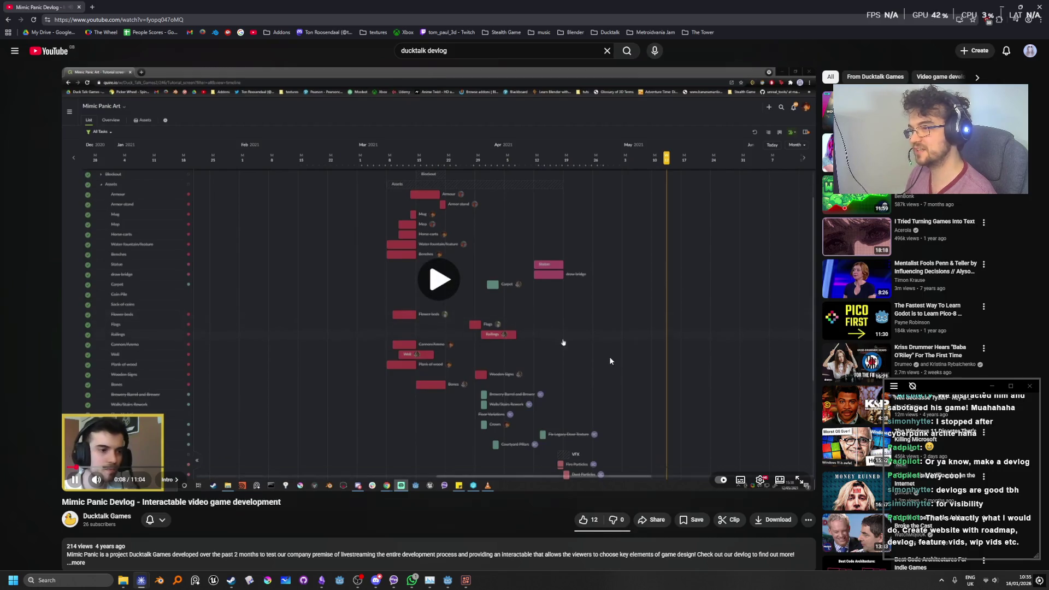
pyautogui.click(590, 318)
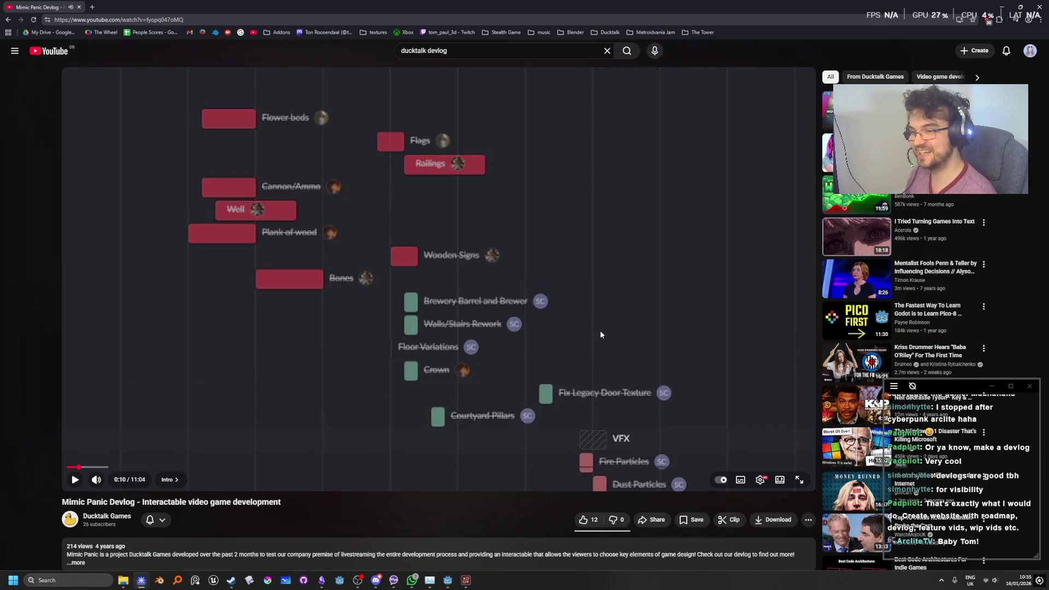
pyautogui.click(72, 467)
pyautogui.moveTo(82, 468); pyautogui.dragTo(91, 468)
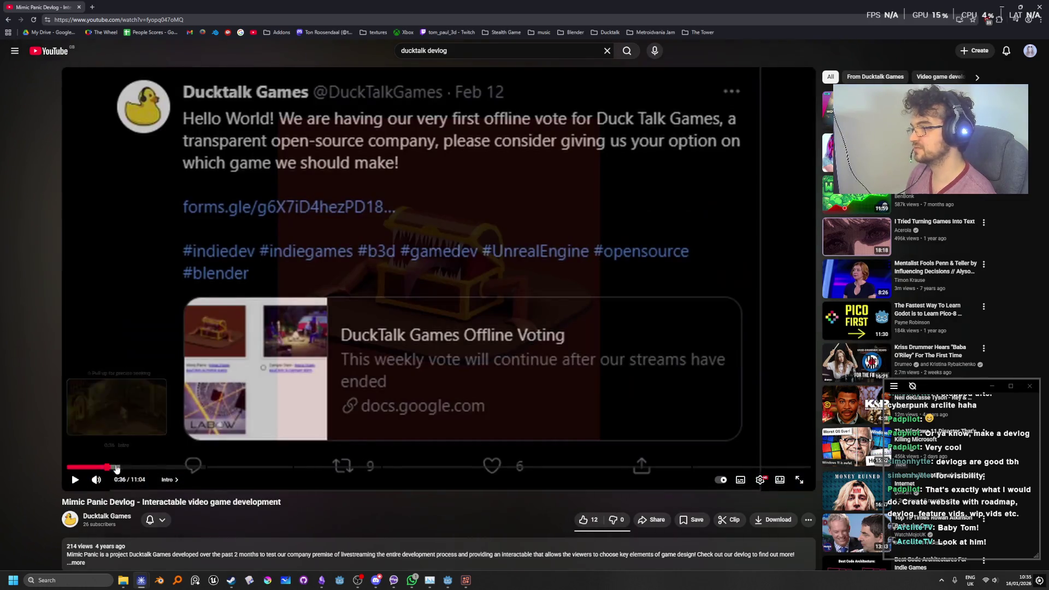
pyautogui.click(126, 468)
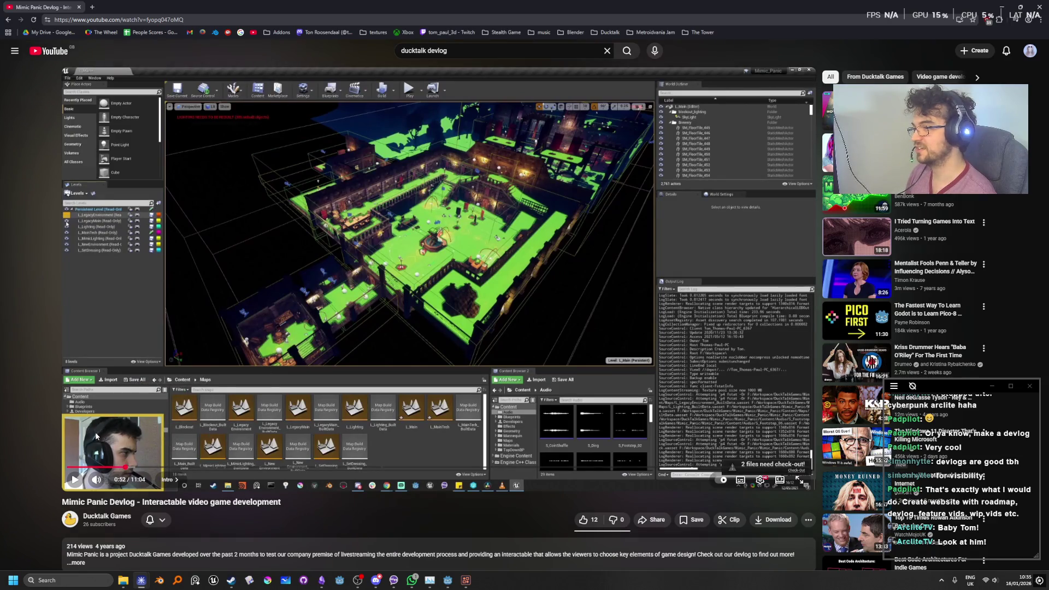
pyautogui.click(545, 417)
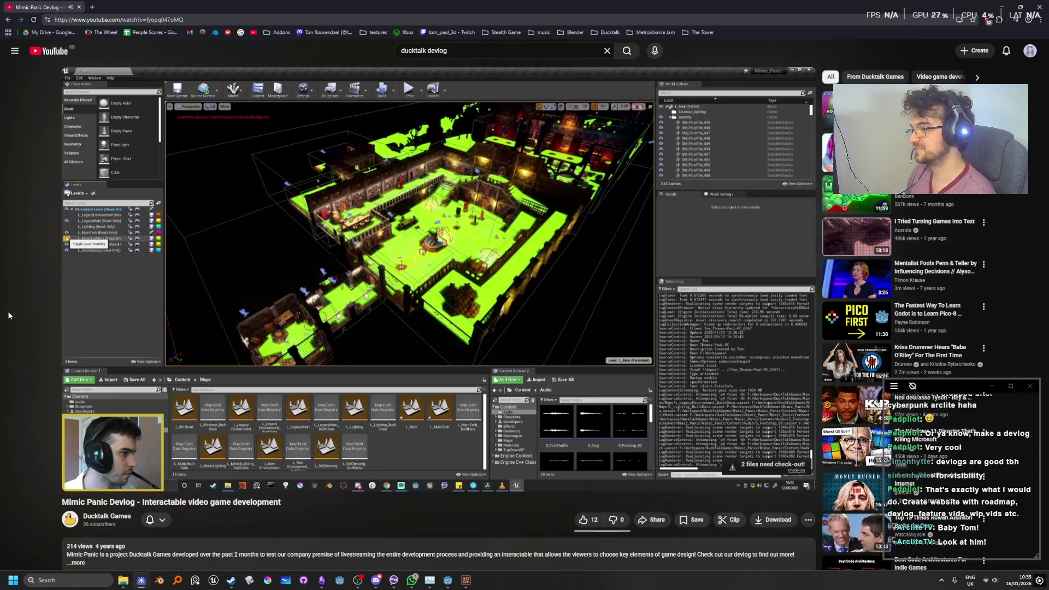
pyautogui.press('space')
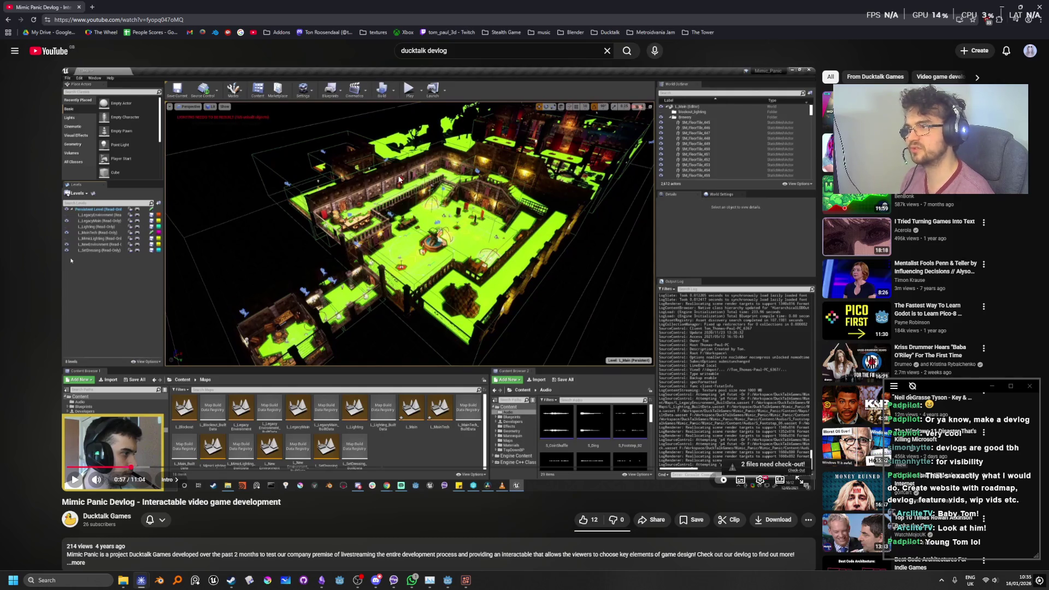
pyautogui.scroll(-1, 398, 179)
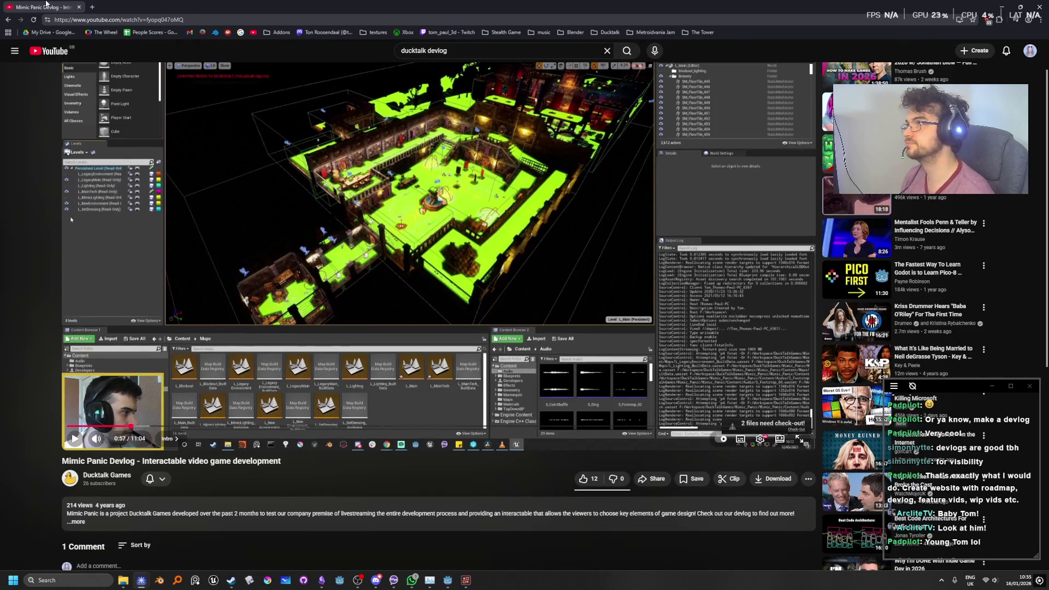
pyautogui.hotkey('alt', 'Tab')
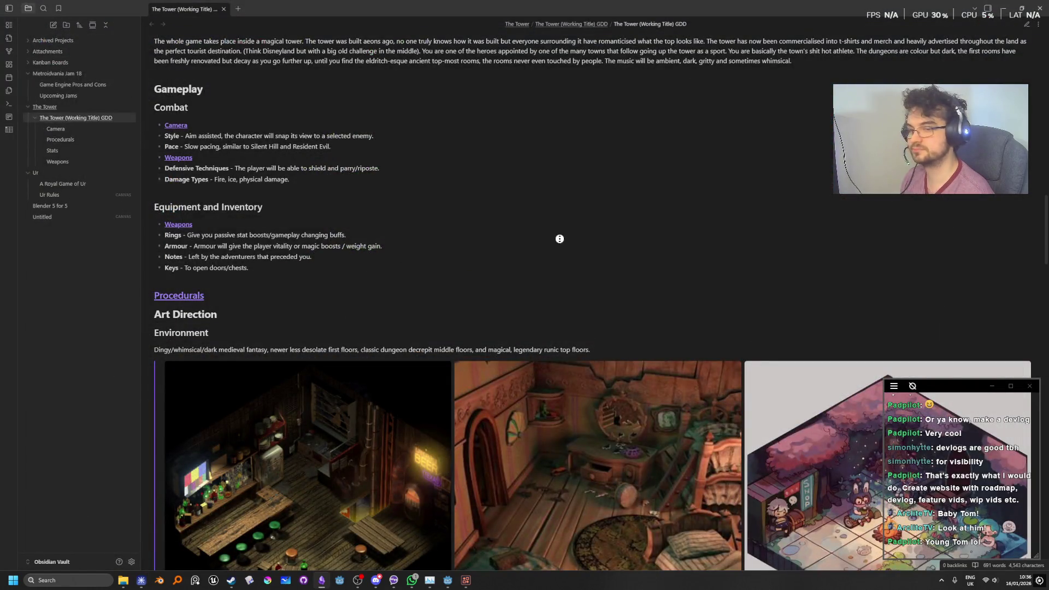
# Step: Scroll back up The Tower GDD and minimise Obsidian to reveal Godot
pyautogui.scroll(10, 562, 241)
pyautogui.scroll(1, 578, 203)
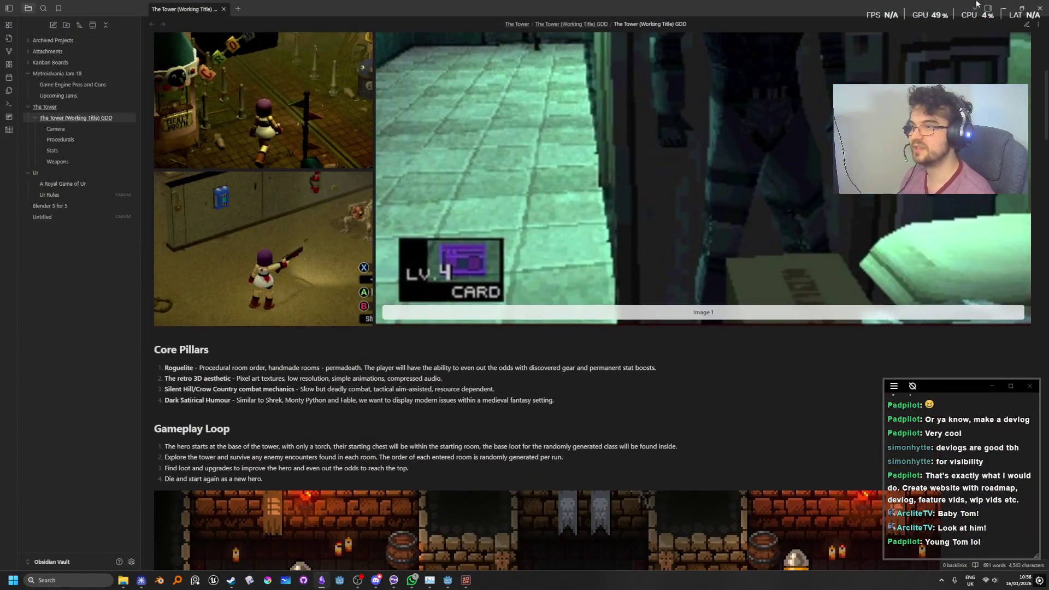
pyautogui.click(1003, 6)
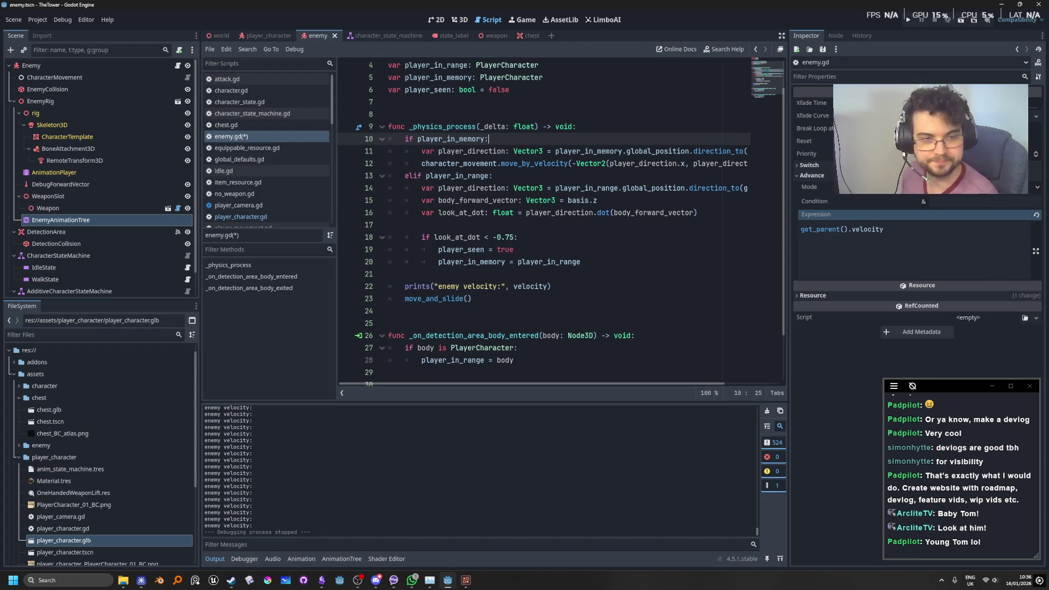
pyautogui.press('F5')
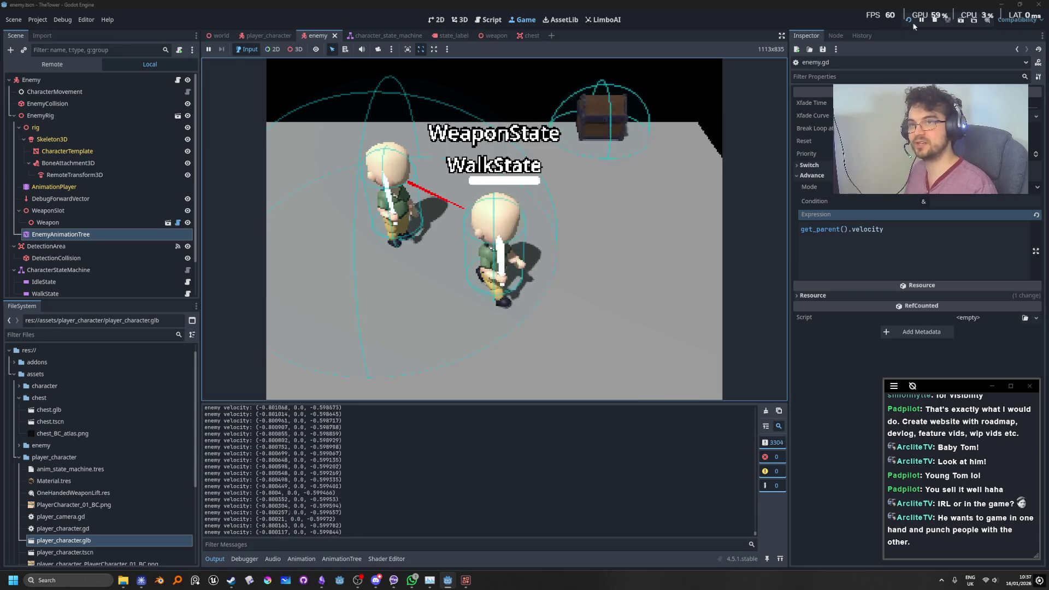
pyautogui.click(938, 22)
pyautogui.click(587, 180)
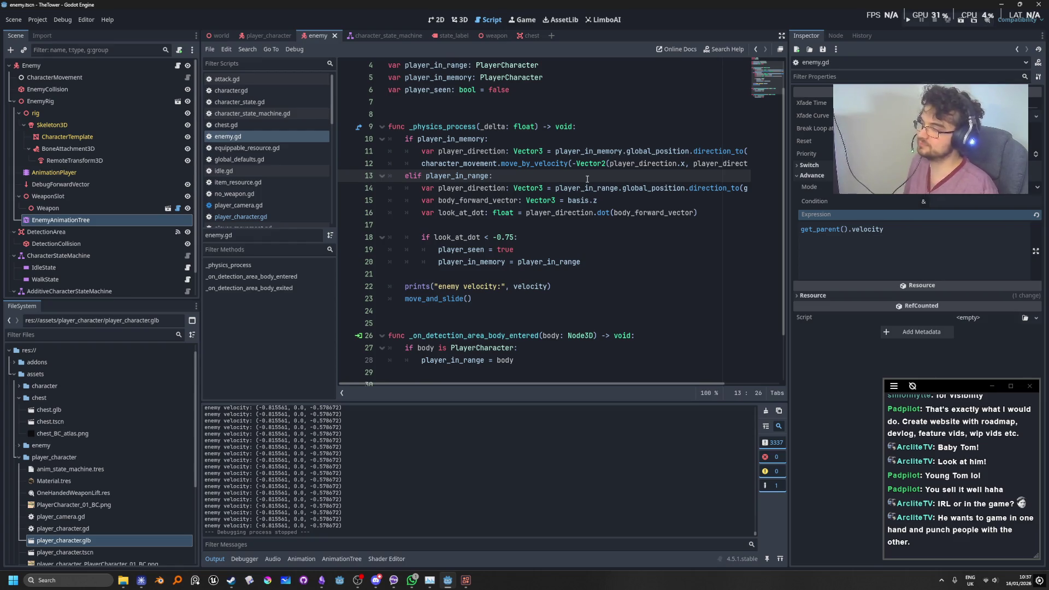
# Step: Select EnemyRig's AnimationPlayer and check its animation list, keeping Idle selected
pyautogui.click(55, 101)
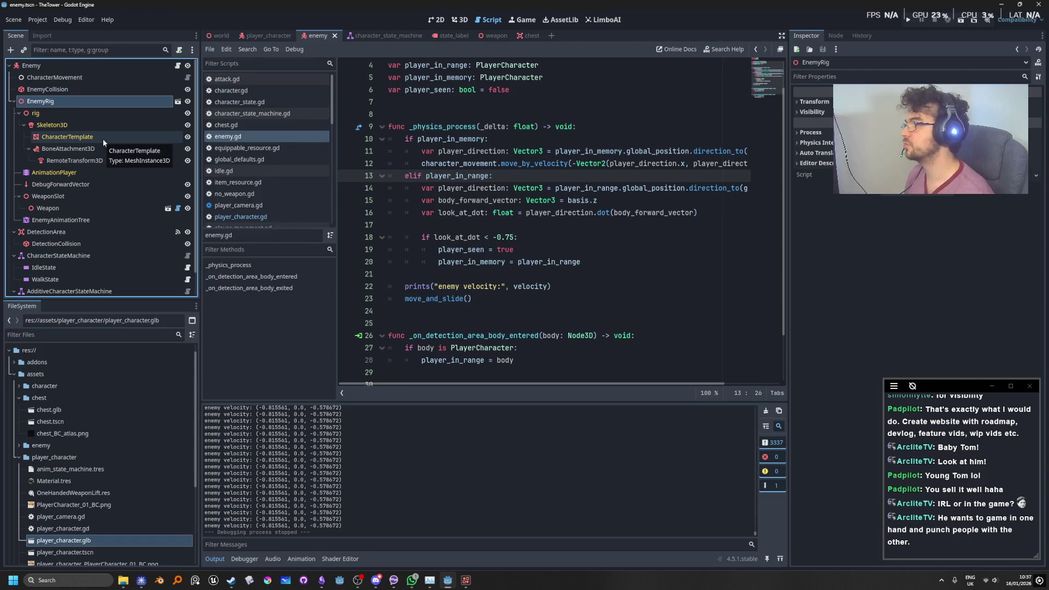
pyautogui.click(126, 171)
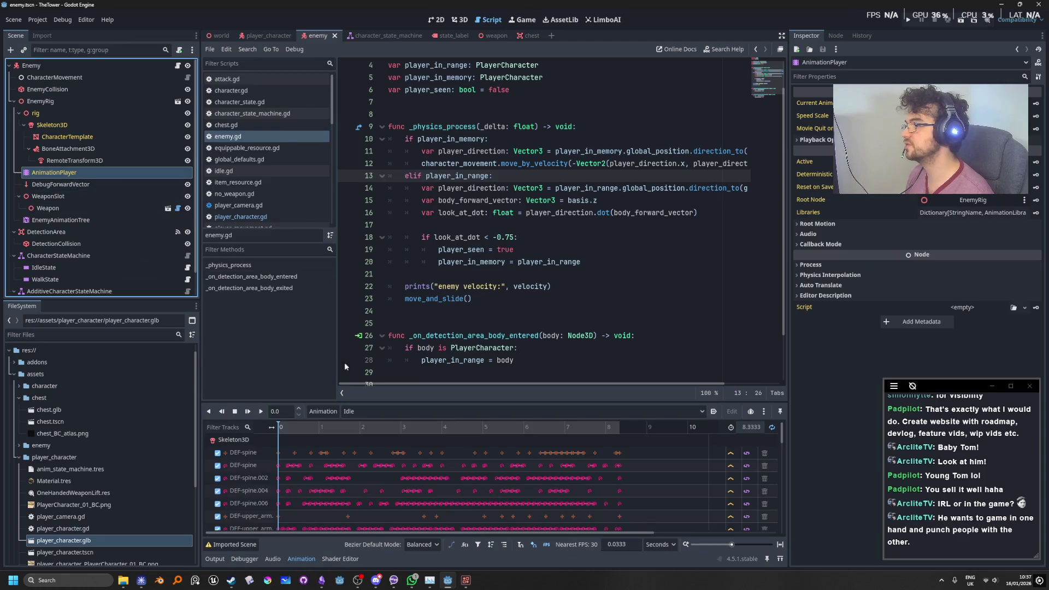
pyautogui.click(384, 409)
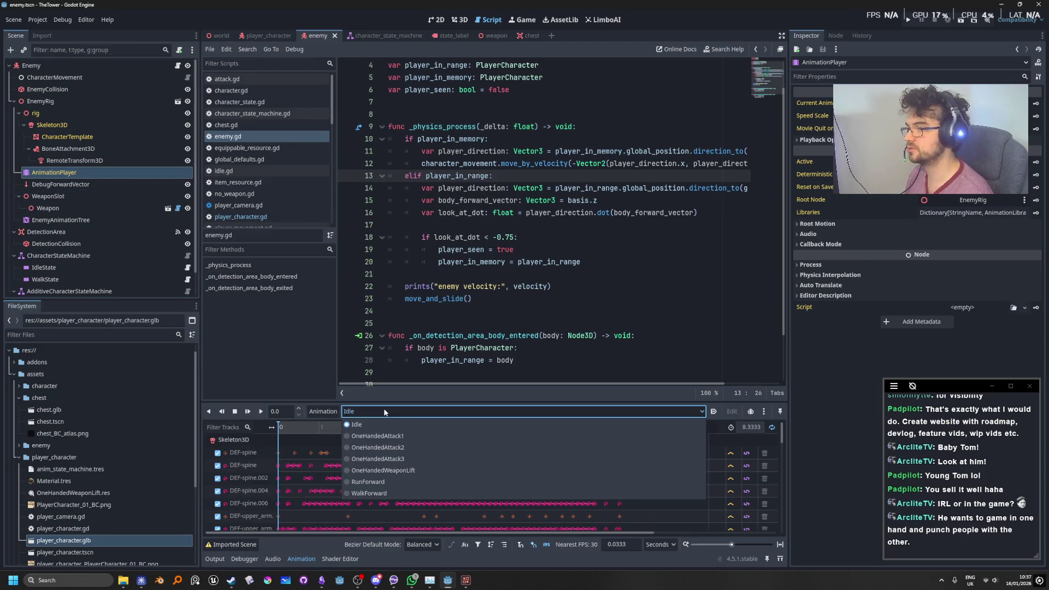
pyautogui.click(383, 409)
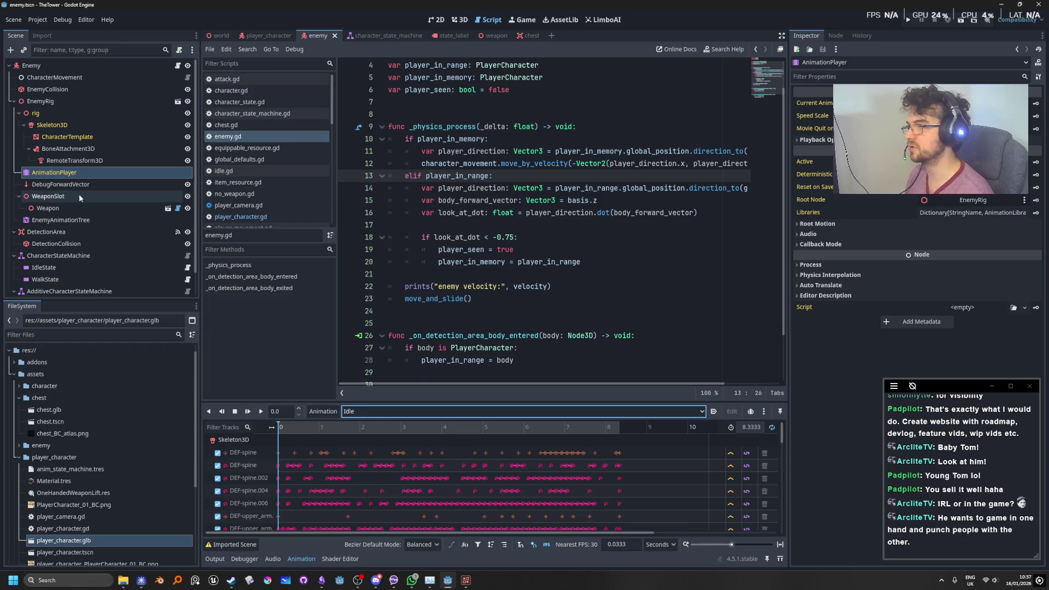
# Step: Open the EnemyAnimationTree StateMachine graph and WalkState's walk.gd script
pyautogui.click(80, 220)
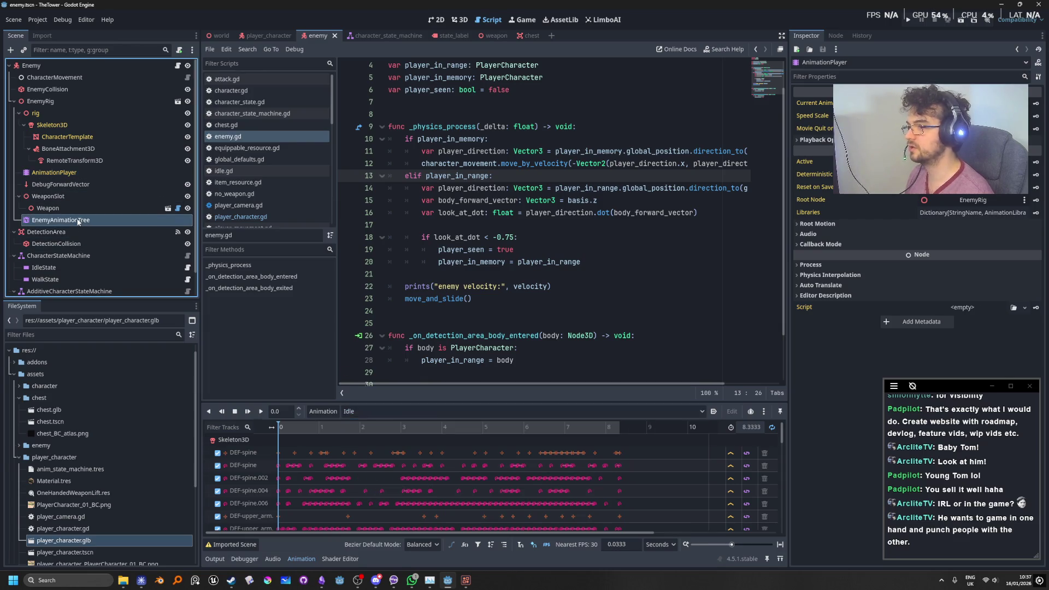
pyautogui.click(455, 495)
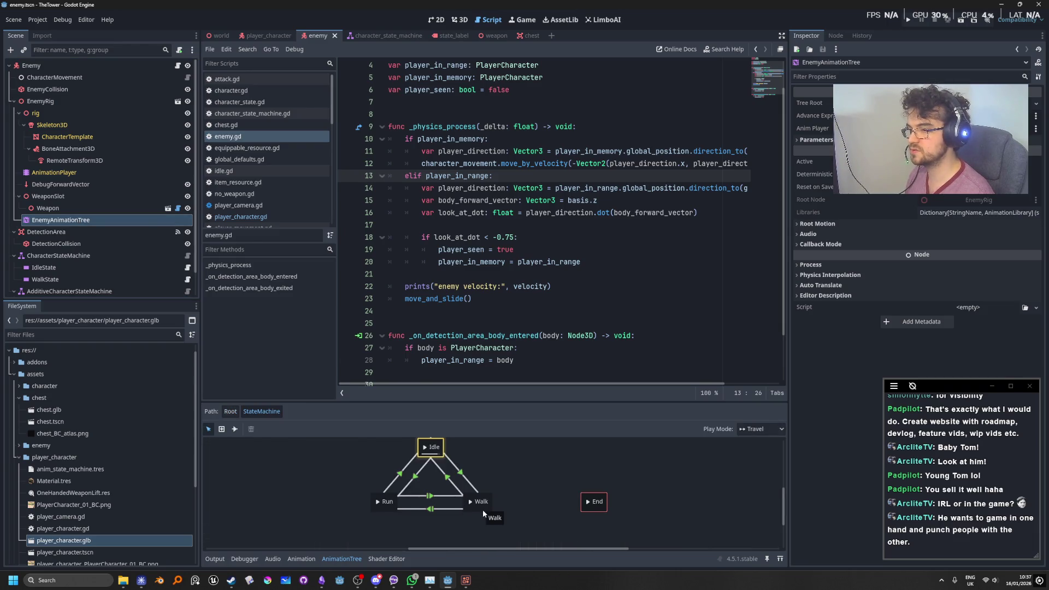
pyautogui.scroll(-1, 178, 250)
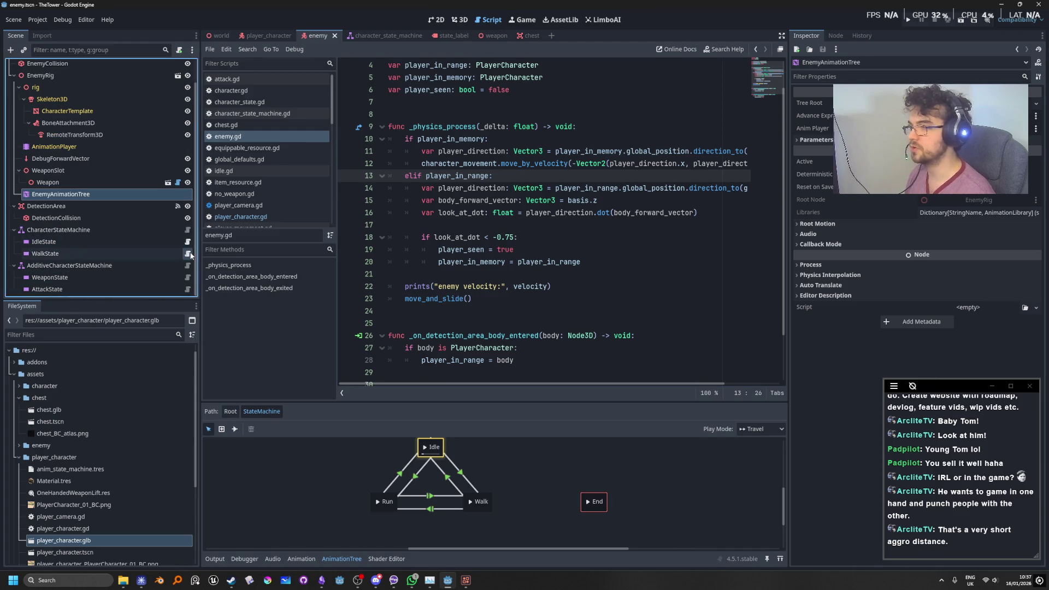
pyautogui.click(188, 254)
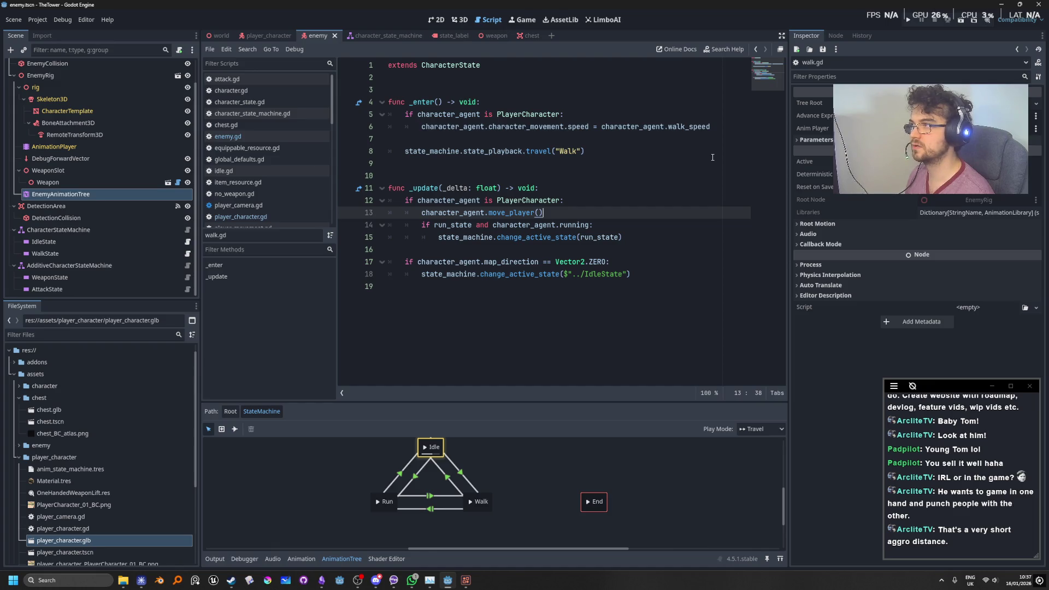
pyautogui.press('F5')
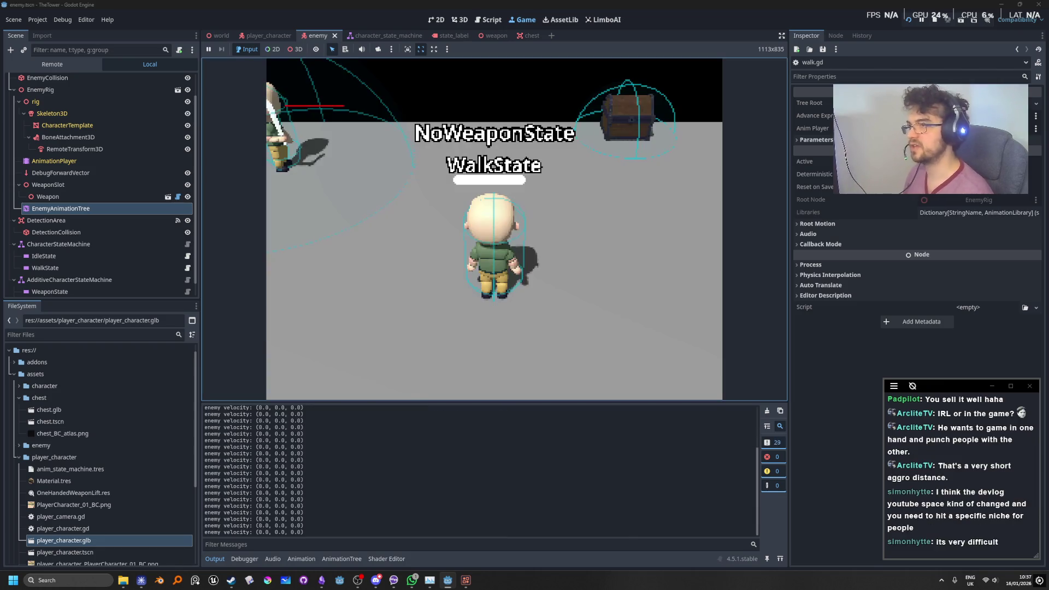
pyautogui.click(934, 19)
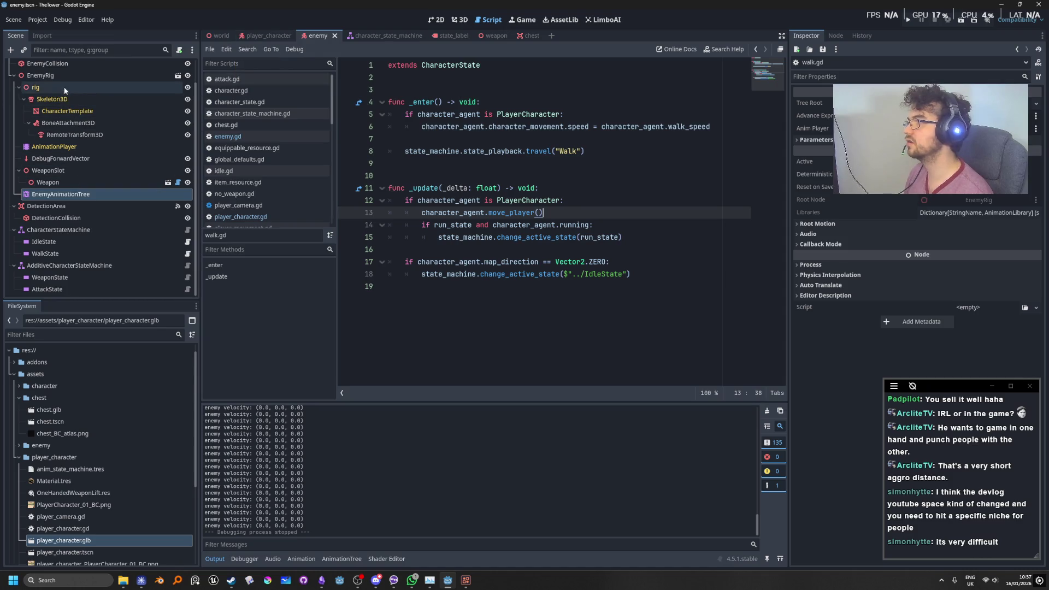
pyautogui.click(75, 232)
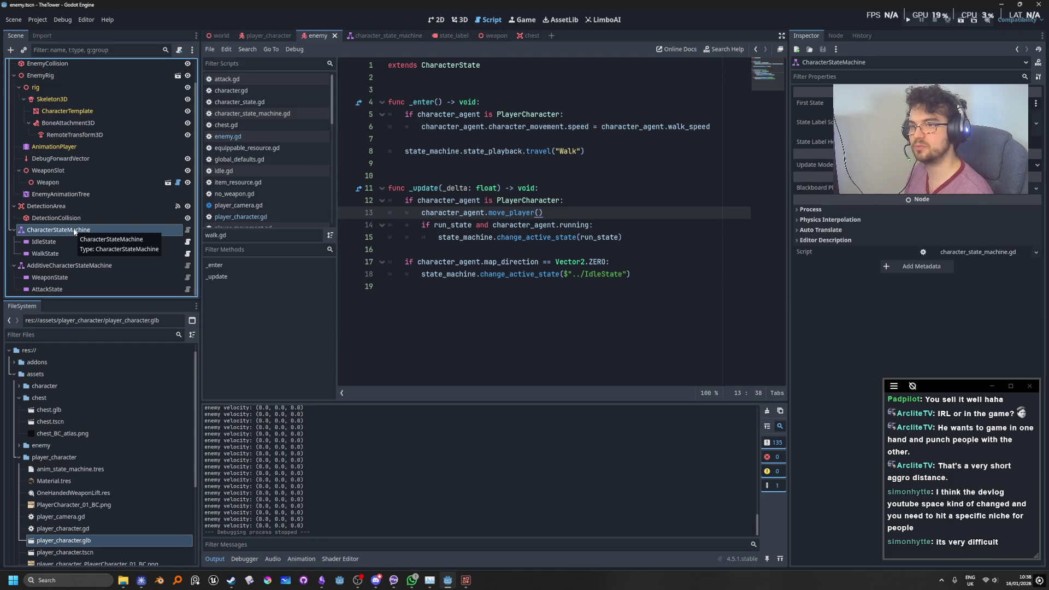
pyautogui.click(268, 36)
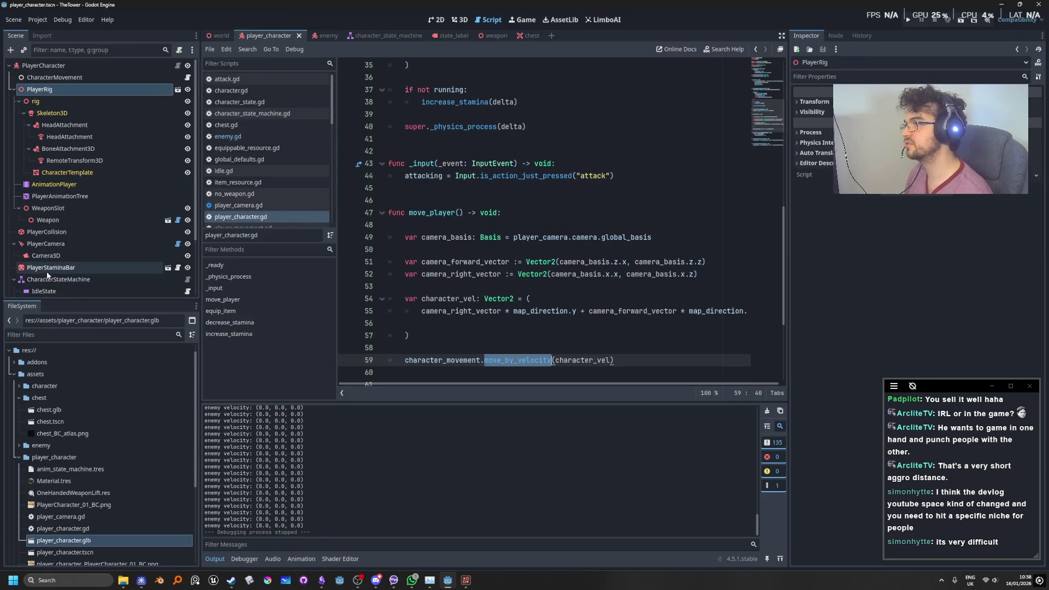
# Step: Inspect the HeadAttachment bone node and its child remote transform in player_character
pyautogui.scroll(-2, 127, 273)
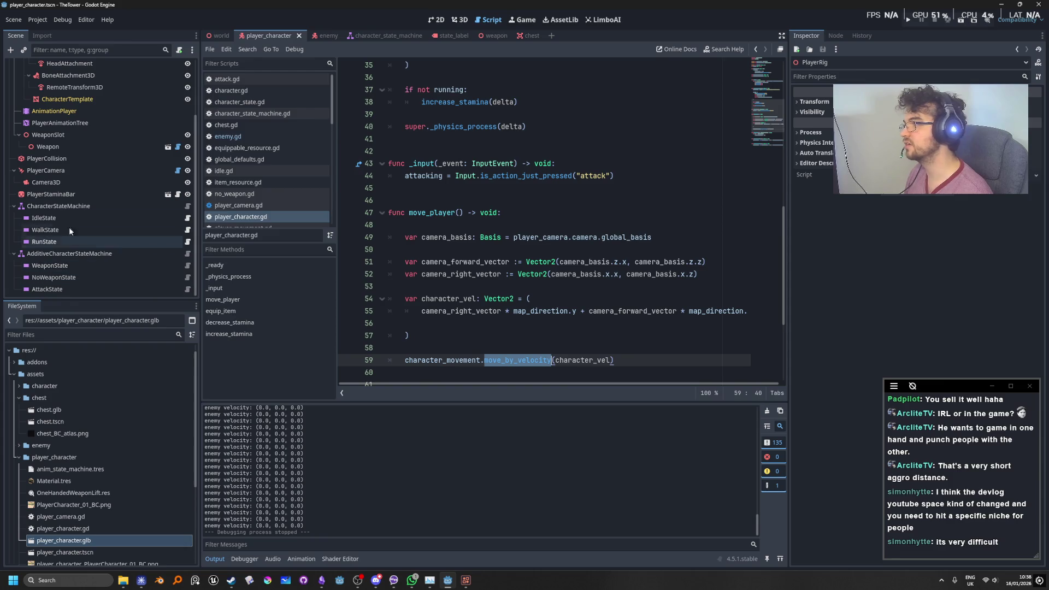
pyautogui.scroll(2, 84, 225)
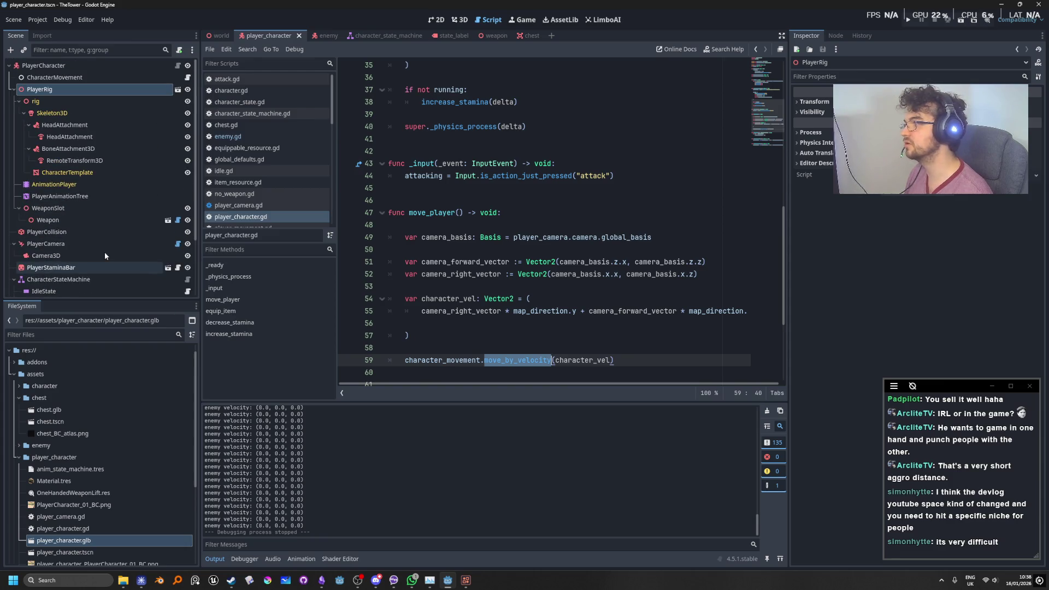
pyautogui.click(73, 126)
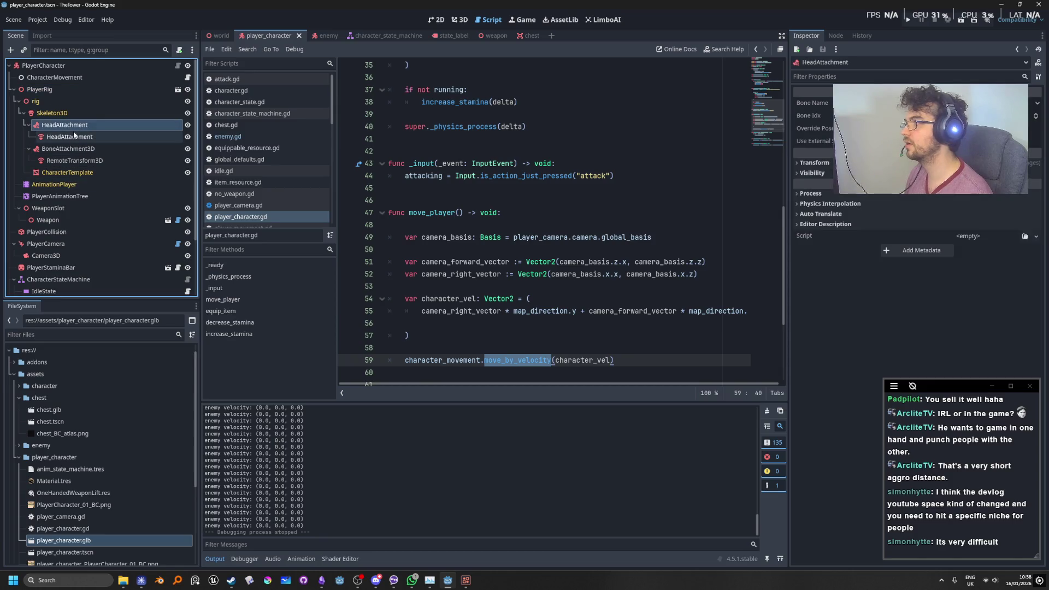
pyautogui.click(75, 137)
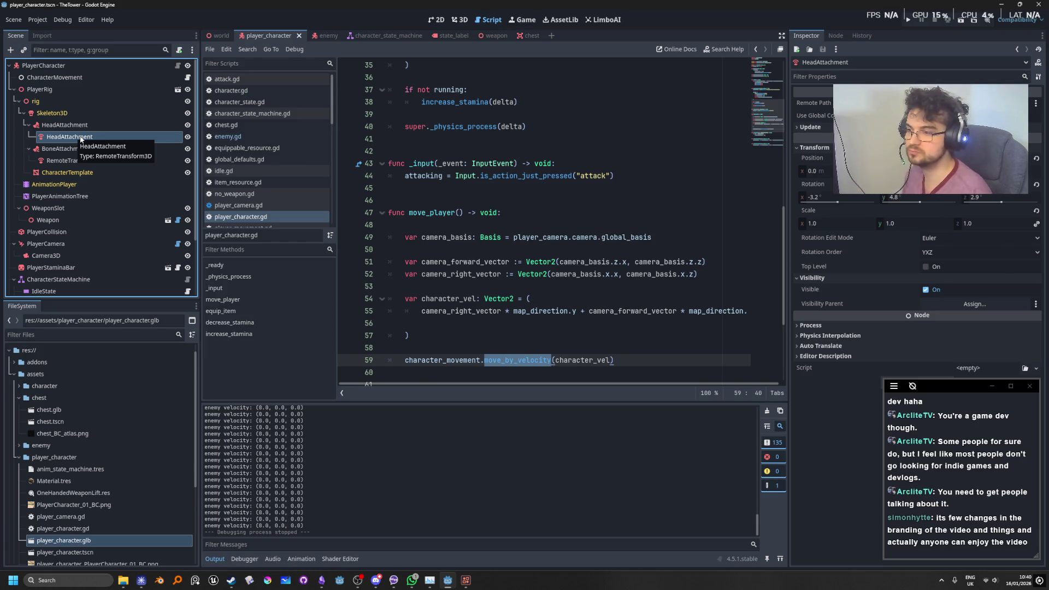
# Step: Put the caret on line 51 of move_player and scroll down player_character.gd
pyautogui.click(641, 263)
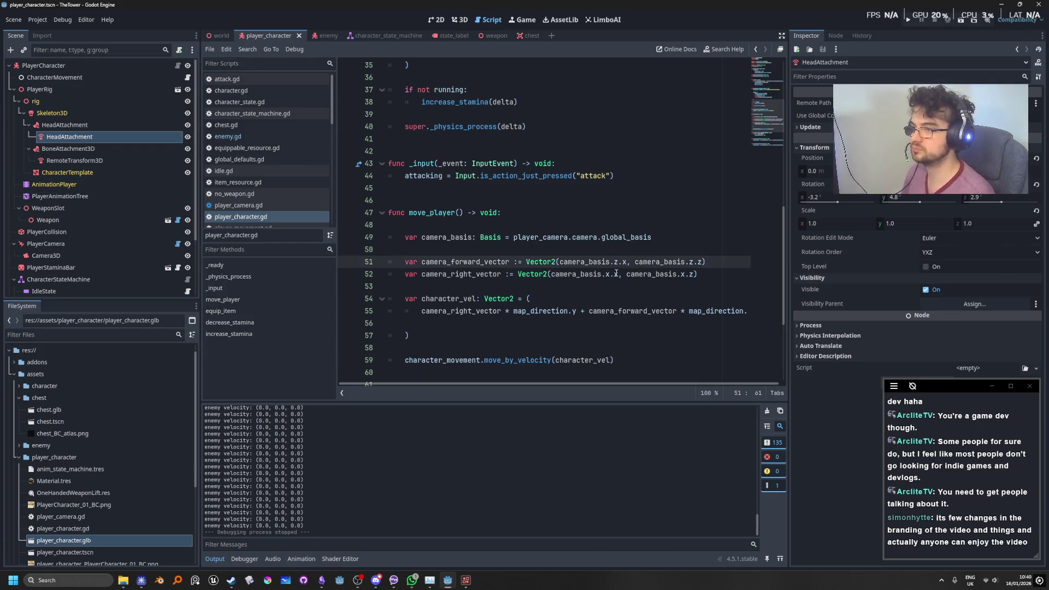
pyautogui.scroll(-1, 620, 247)
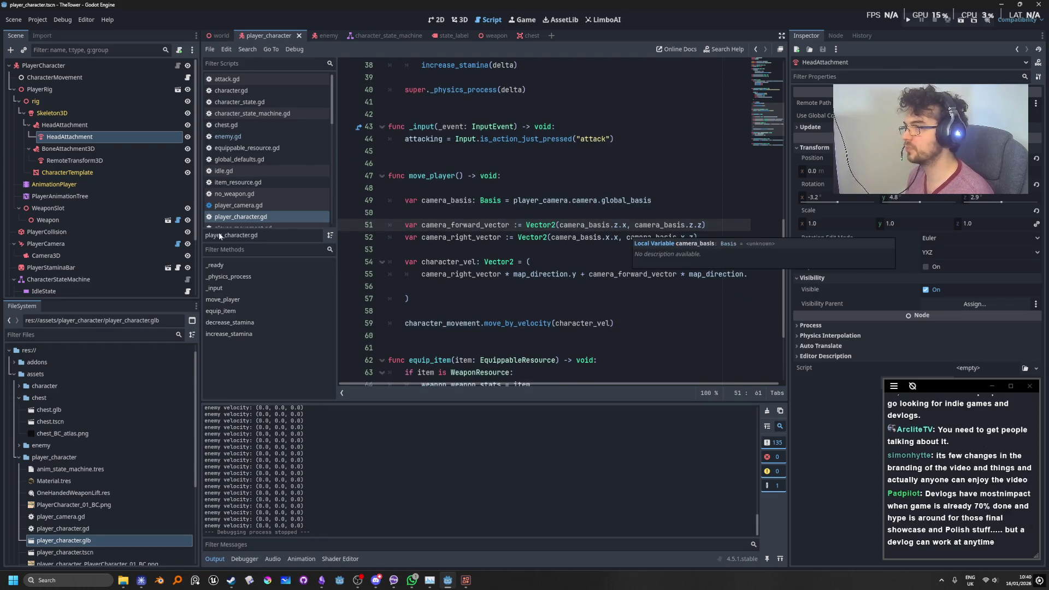
pyautogui.scroll(-3, 107, 294)
pyautogui.scroll(-1, 107, 294)
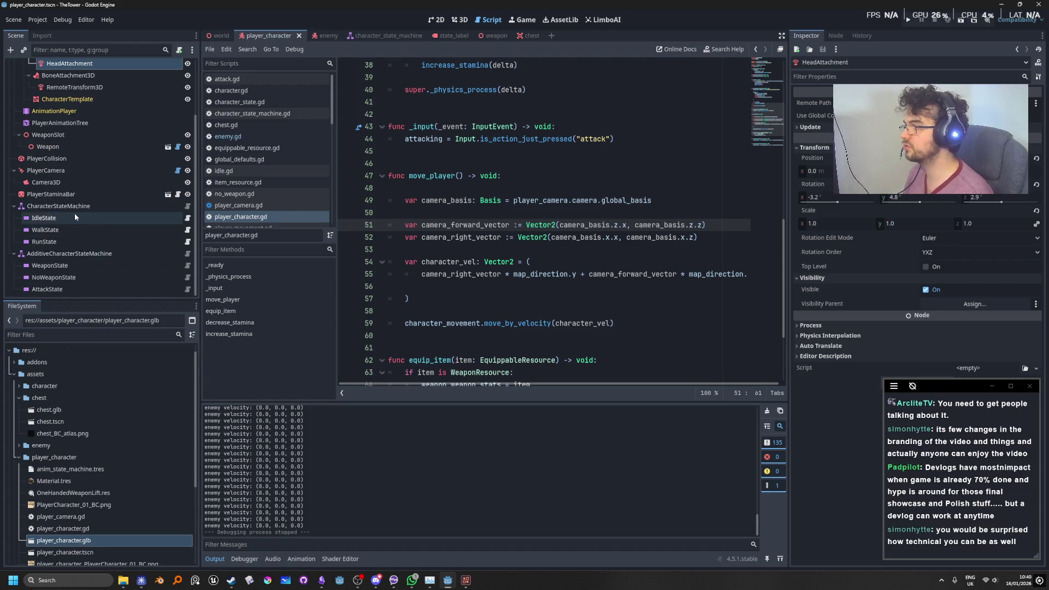
pyautogui.click(87, 208)
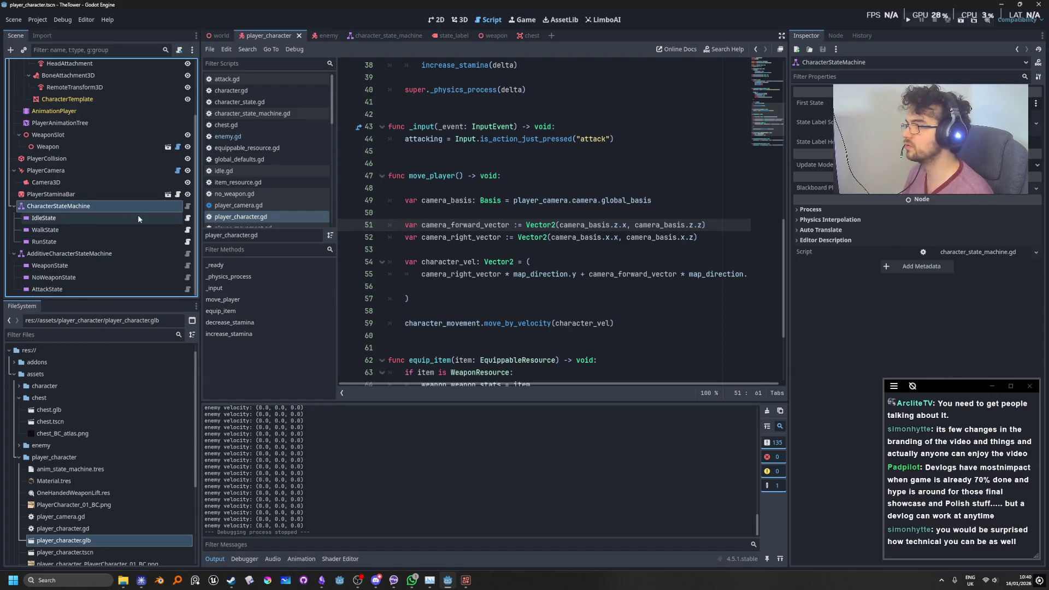
pyautogui.click(187, 218)
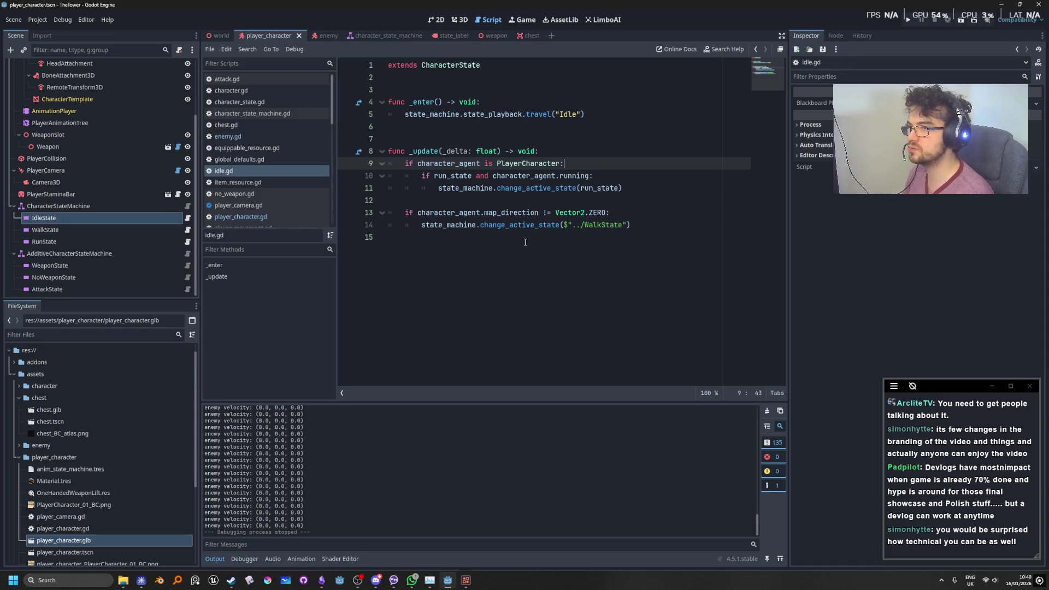
pyautogui.doubleClick(506, 213)
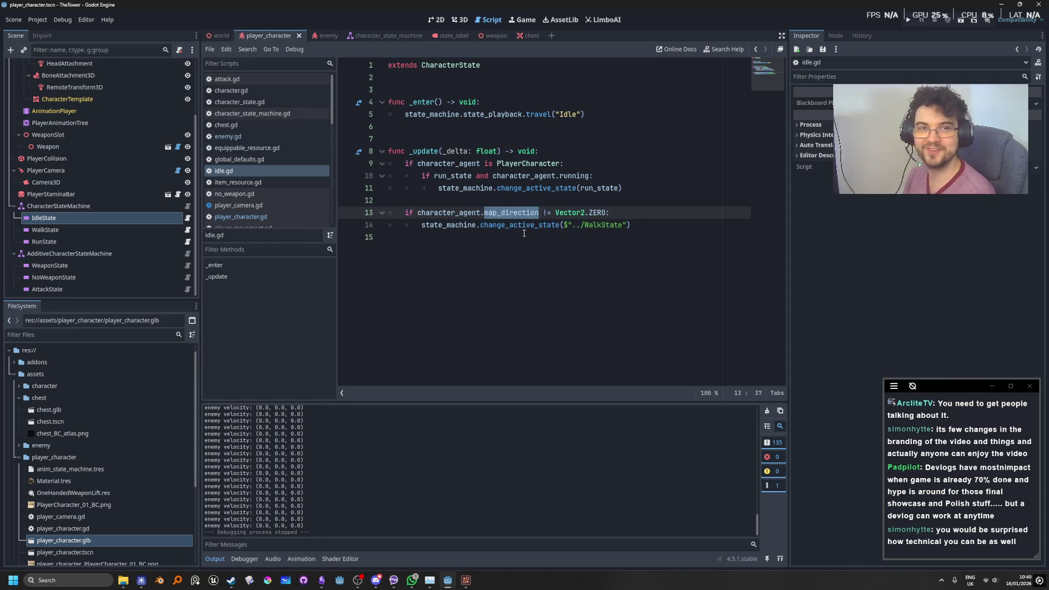
pyautogui.moveTo(510, 208)
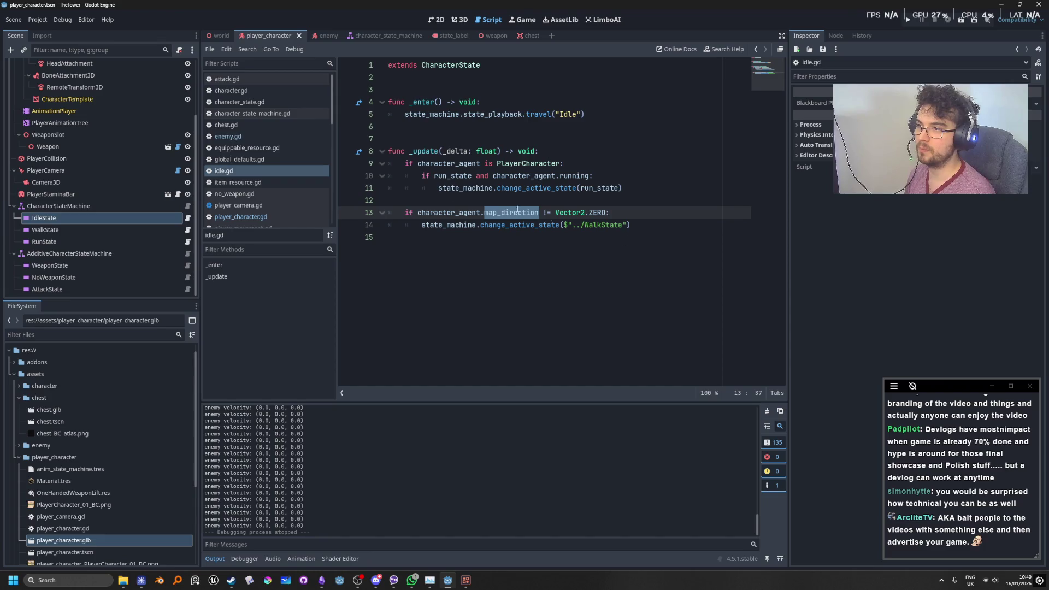
pyautogui.click(415, 213)
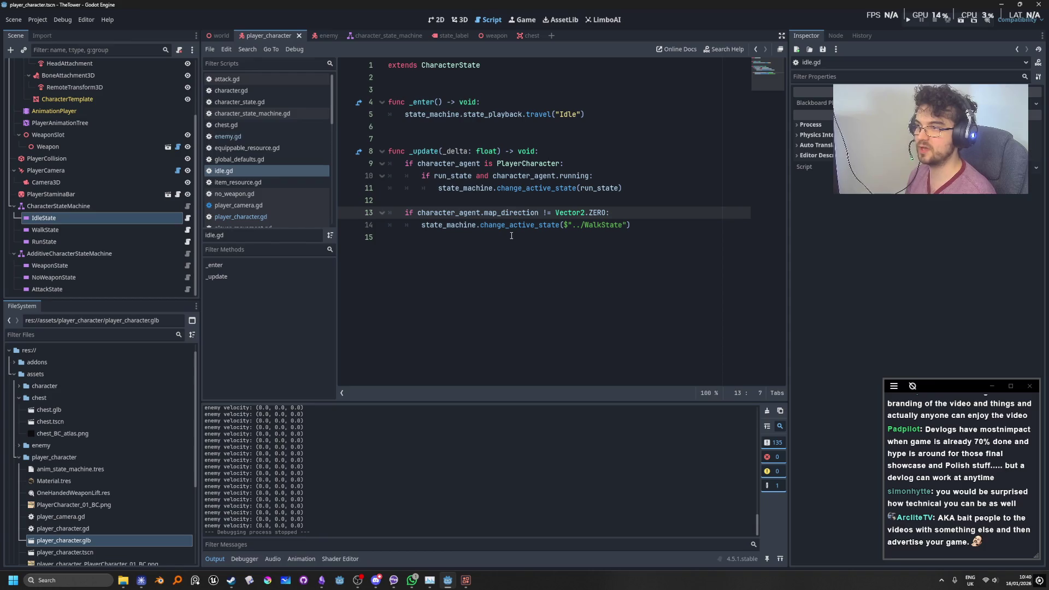
pyautogui.moveTo(479, 216)
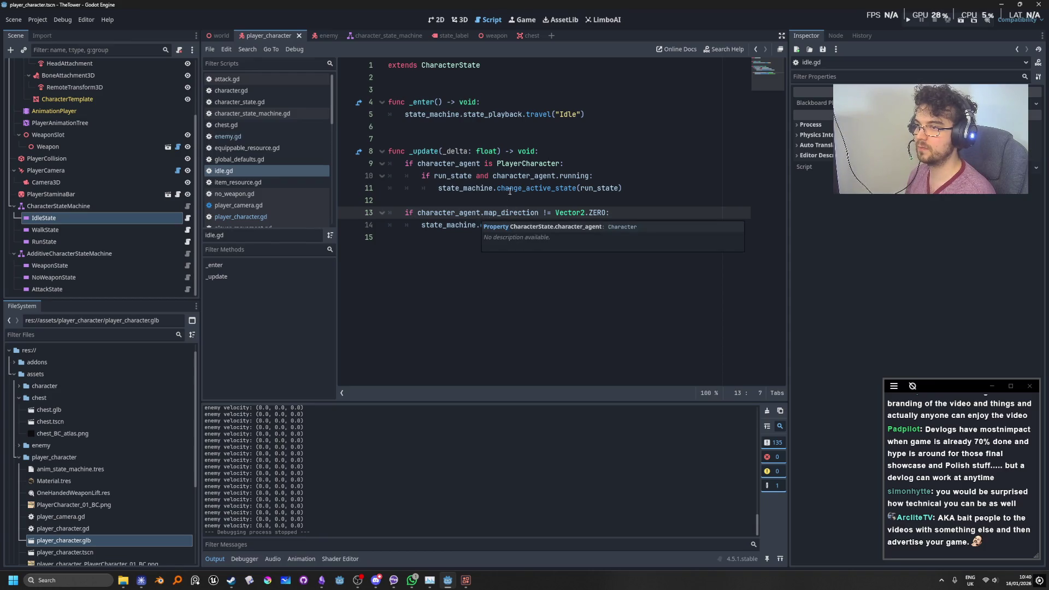
pyautogui.moveTo(511, 185)
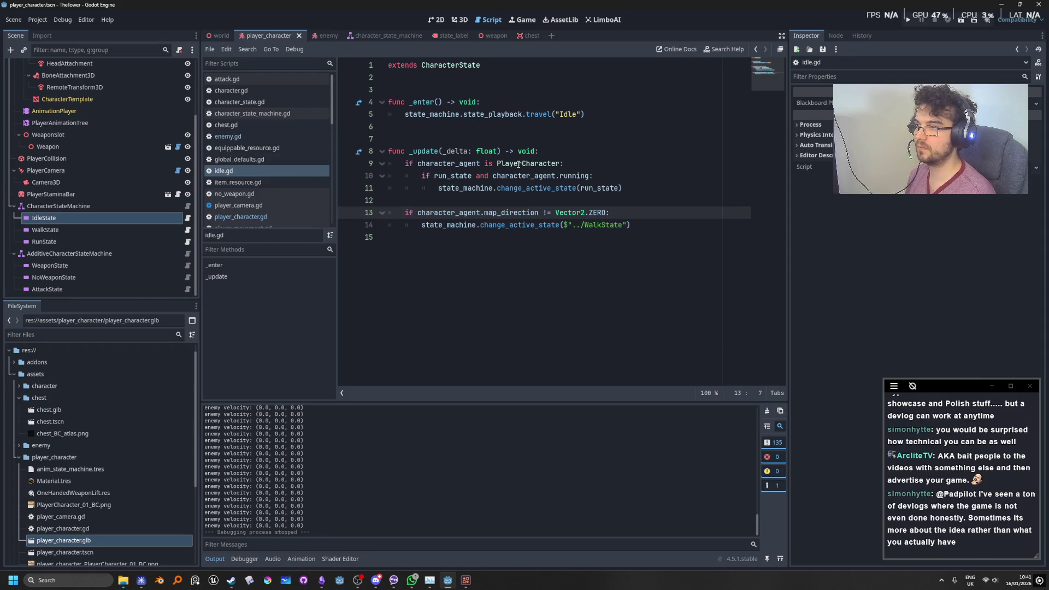
pyautogui.click(437, 201)
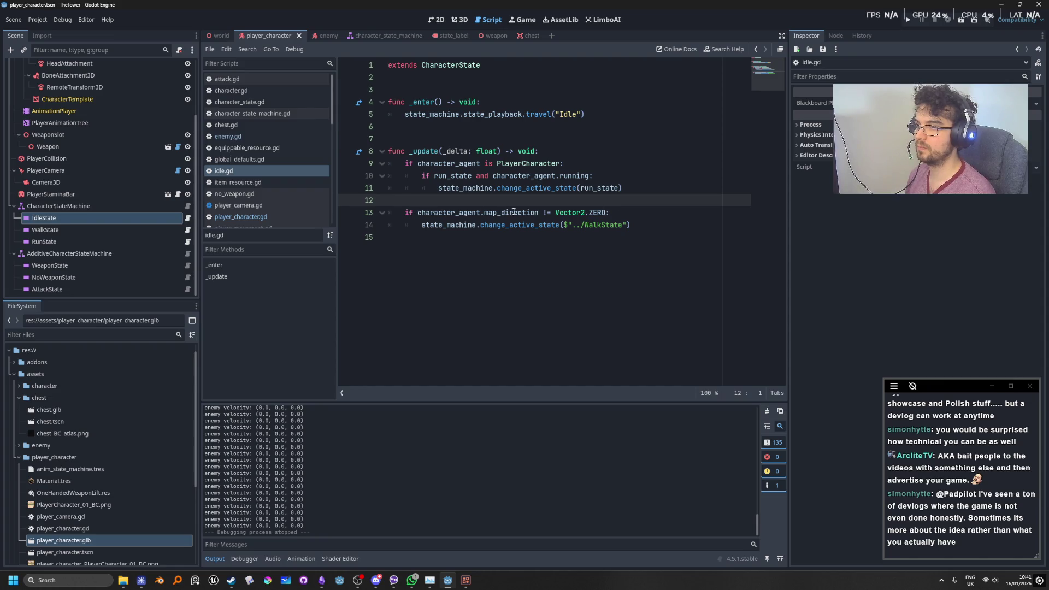
pyautogui.click(418, 212)
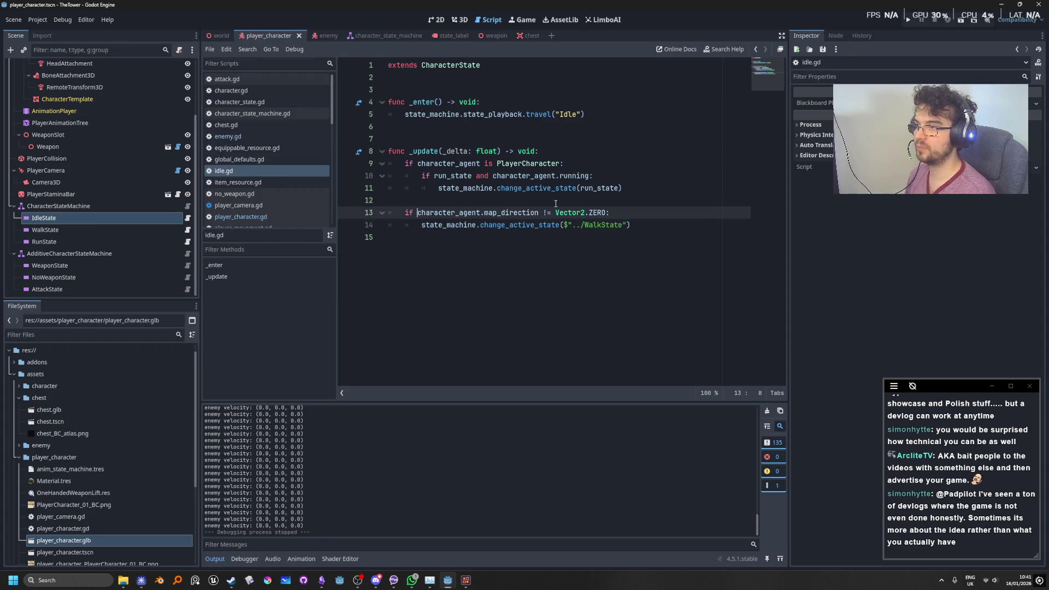
pyautogui.moveTo(576, 193)
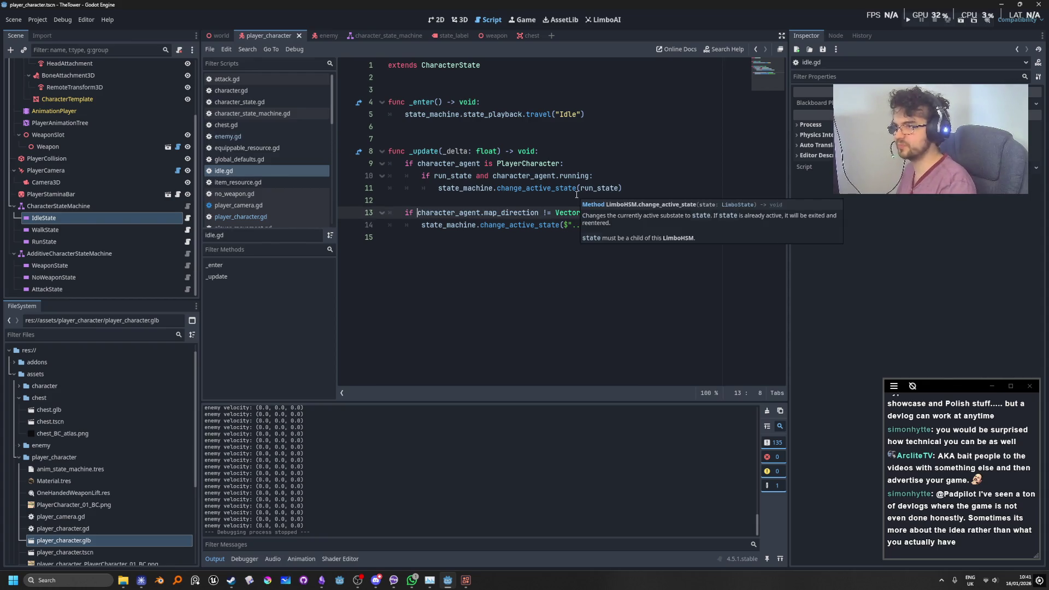
# Step: Insert 'character_agent and' before the map_direction check on line 13 of idle.gd
pyautogui.hotkey('ctrl', 'space')
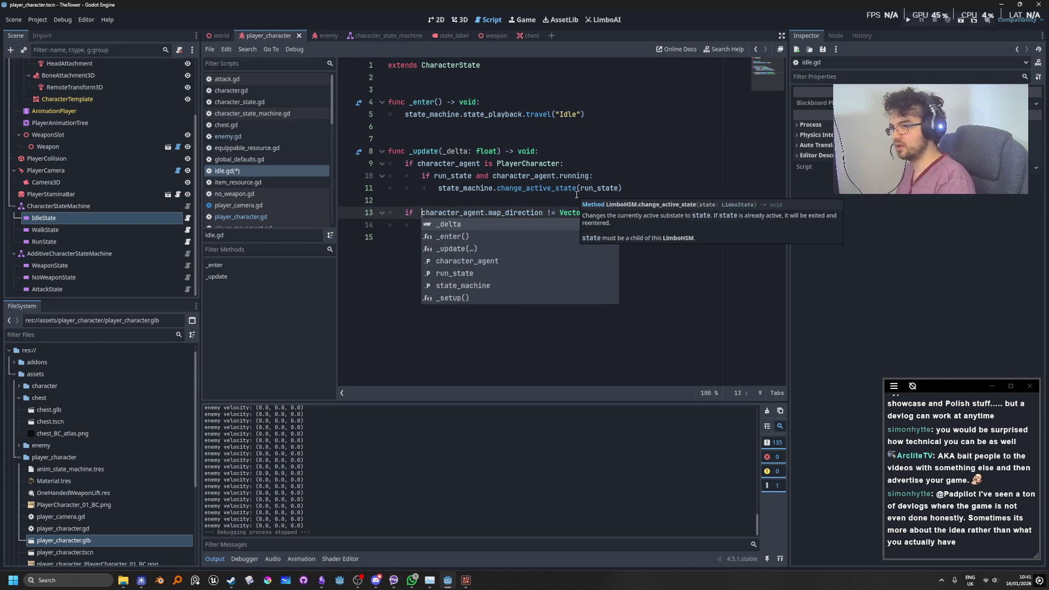
pyautogui.write('chara')
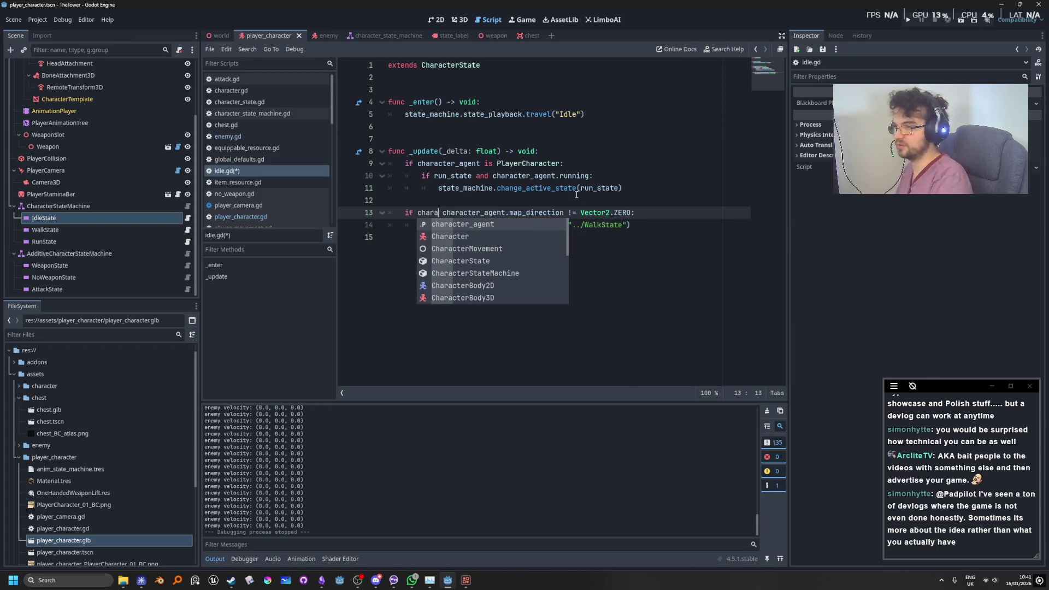
pyautogui.press('Return')
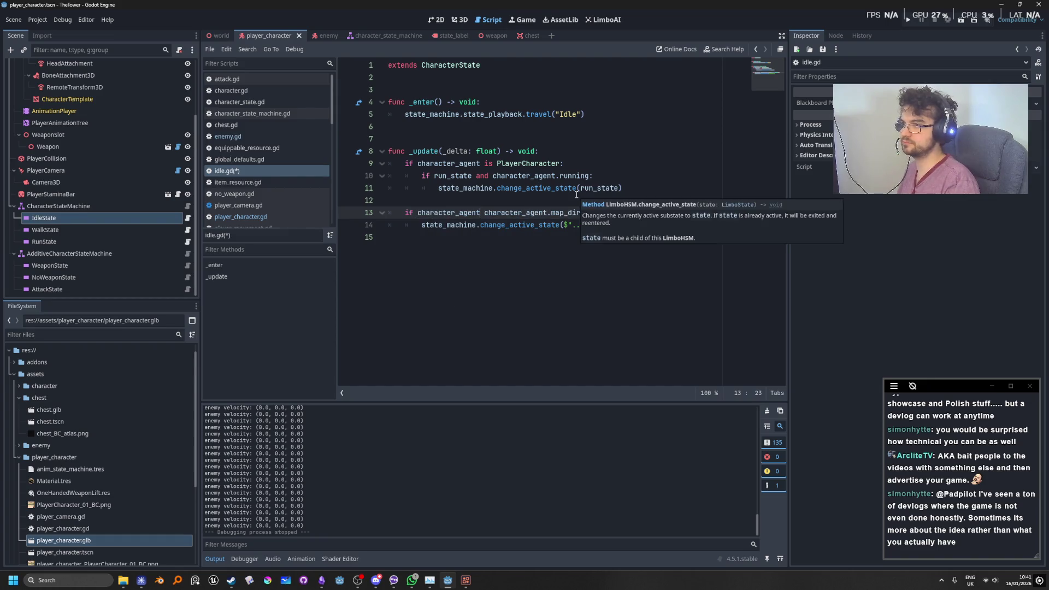
pyautogui.write('and')
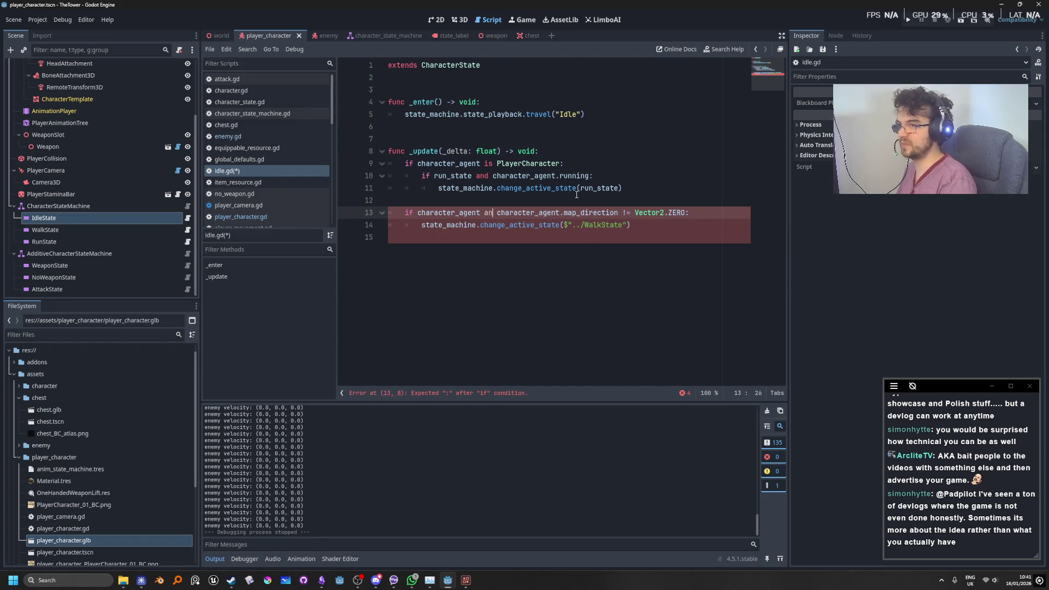
pyautogui.click(435, 126)
# Step: Drop the '!= Vector2.ZERO' comparison, wrap the condition in parentheses, and append ' or (no'
pyautogui.moveTo(417, 213); pyautogui.dragTo(689, 213)
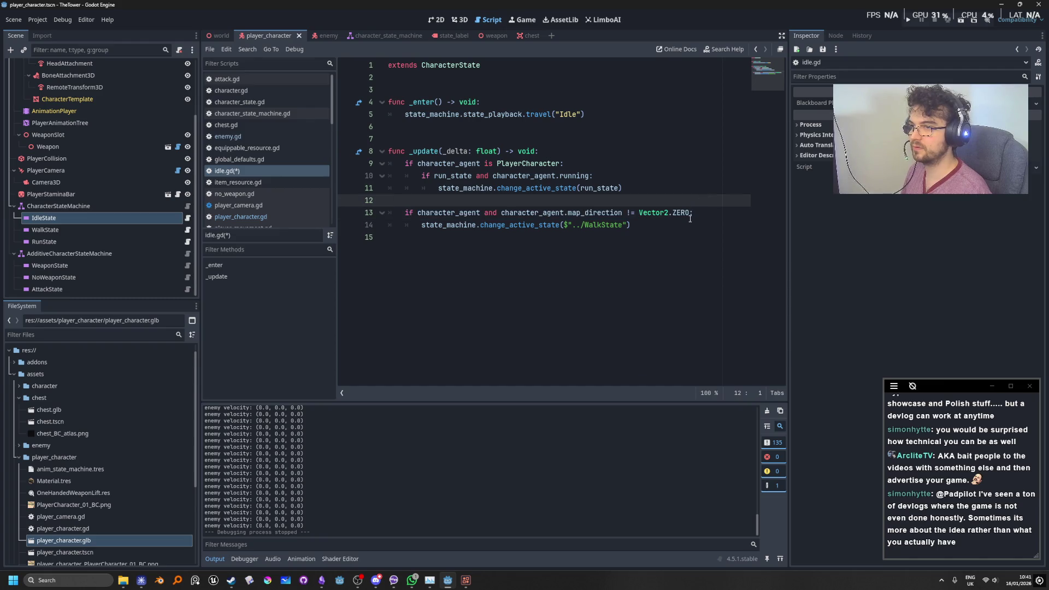
pyautogui.moveTo(692, 212); pyautogui.dragTo(627, 213)
pyautogui.press('BackSpace')
pyautogui.press('BackSpace')
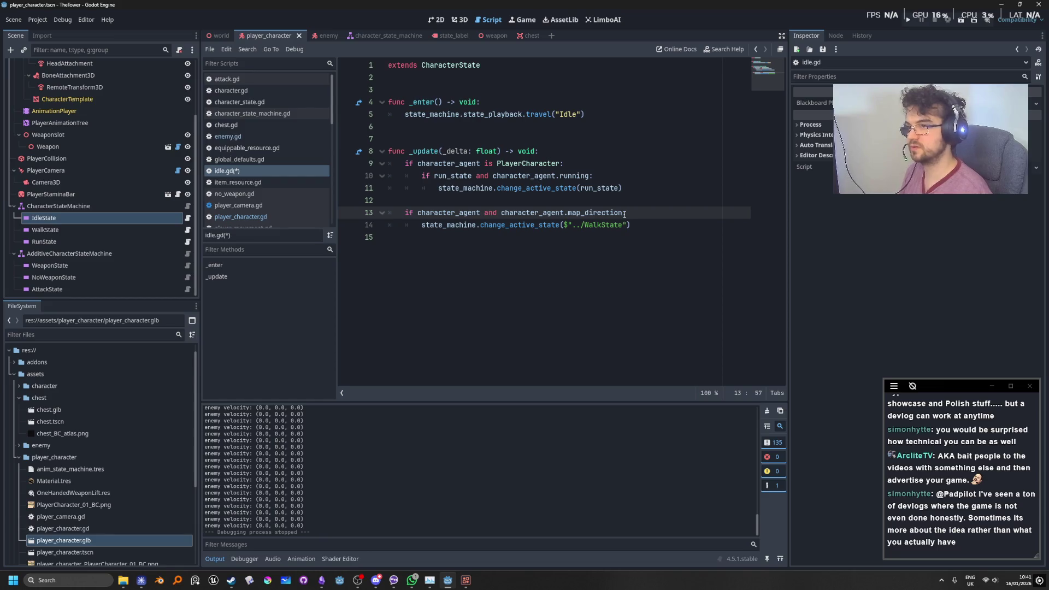
pyautogui.moveTo(622, 213); pyautogui.dragTo(418, 213)
pyautogui.write('(')
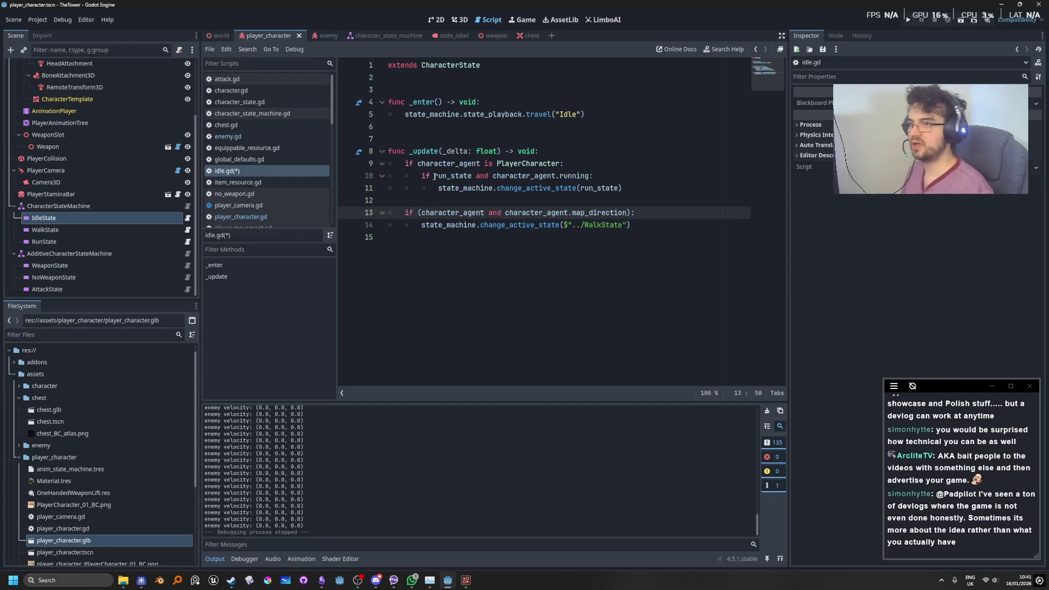
pyautogui.press('Up')
pyautogui.press('Up')
pyautogui.press('Up')
pyautogui.click(629, 213)
pyautogui.write('or ')
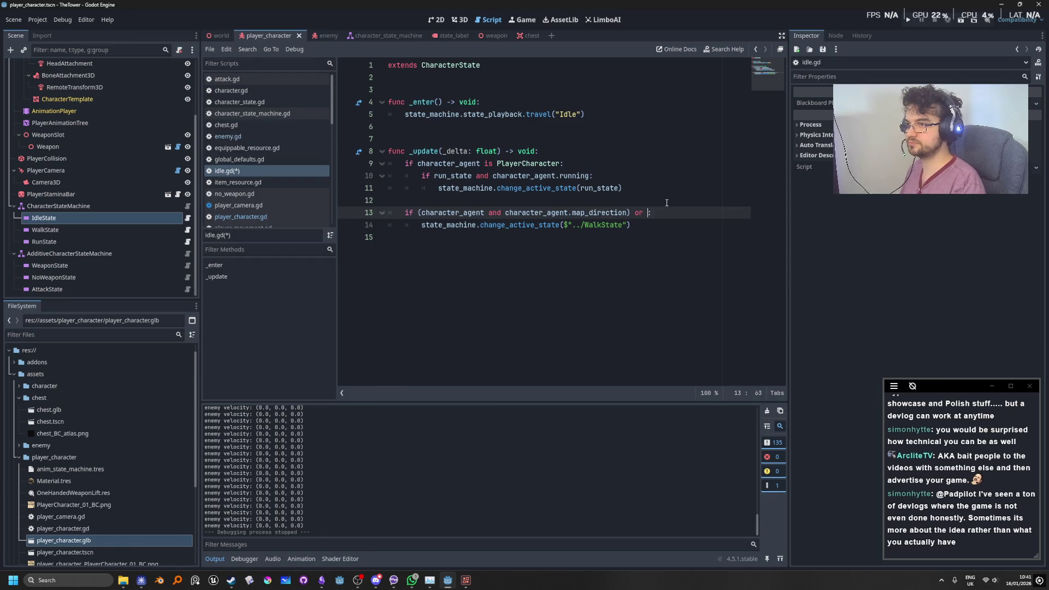
pyautogui.write('(')
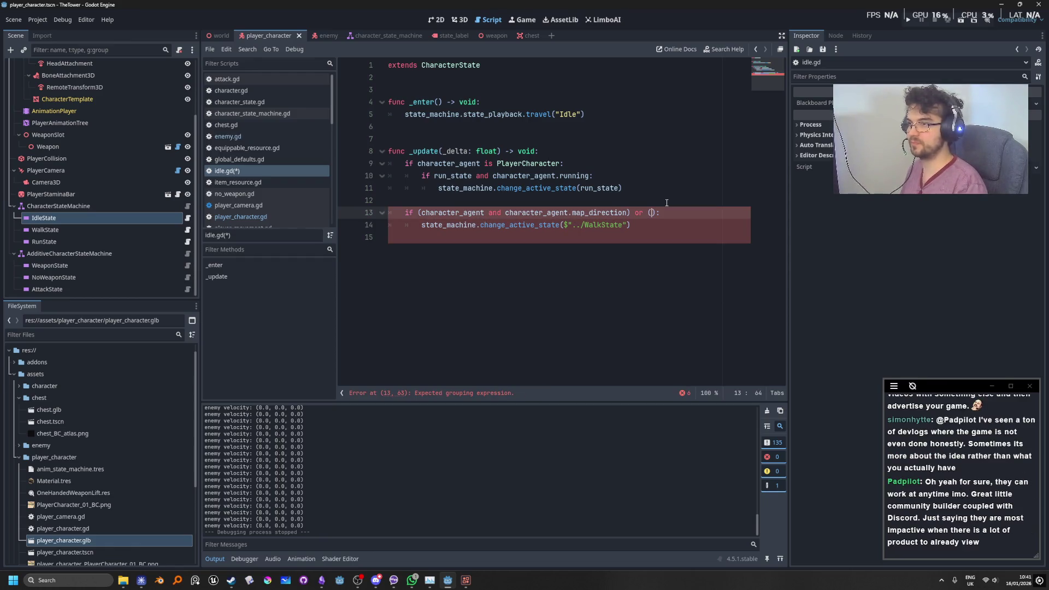
pyautogui.write('no')
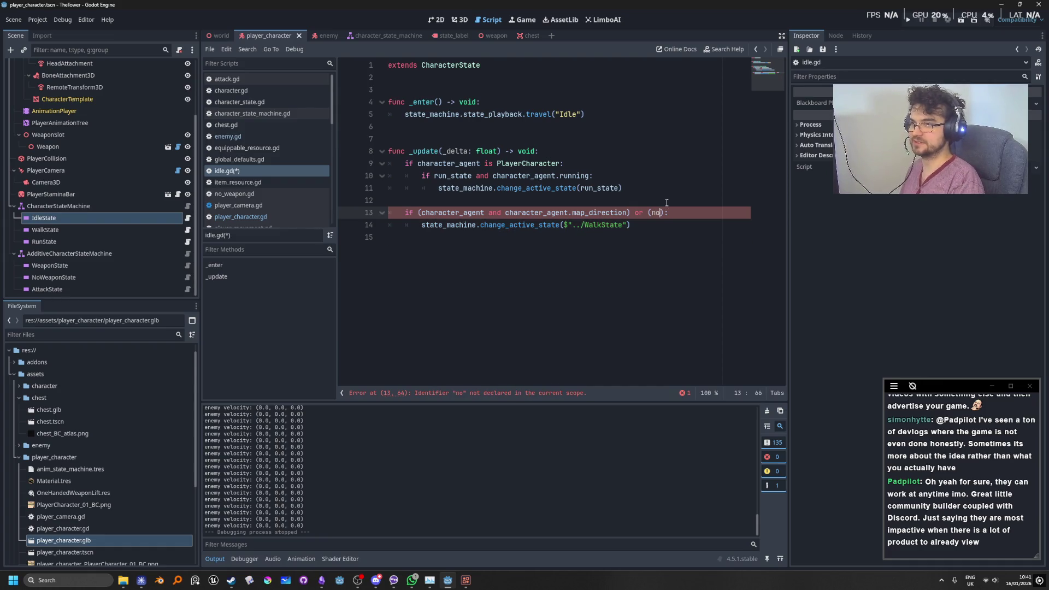
# Step: Delete 'no' inside the new group so line 13 ends with 'or ():'
pyautogui.press('BackSpace')
pyautogui.press('BackSpace')
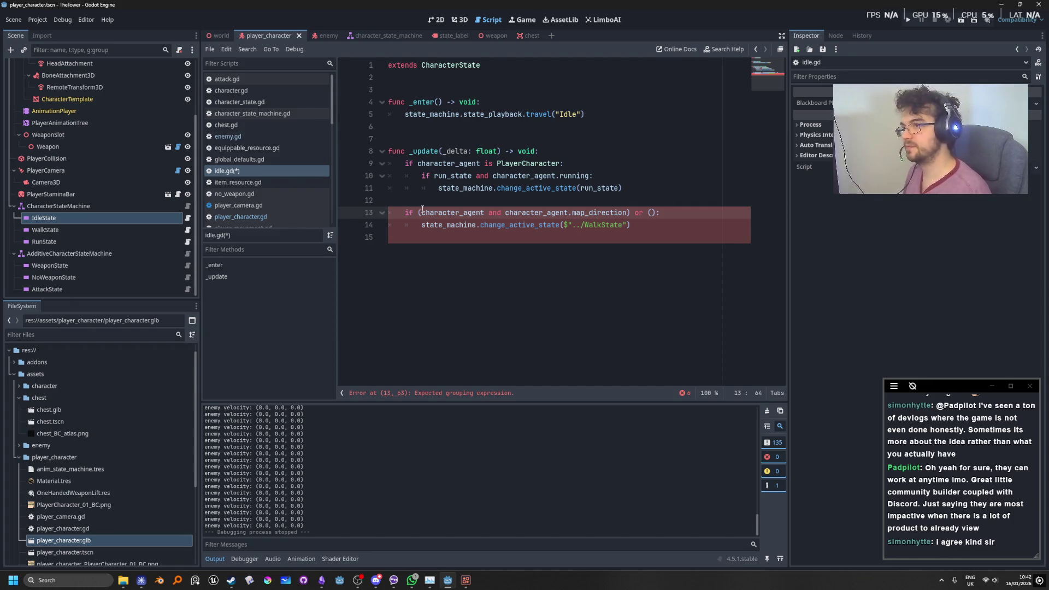
# Step: Start a new line above the condition reading 'if character_agent is'
pyautogui.click(445, 198)
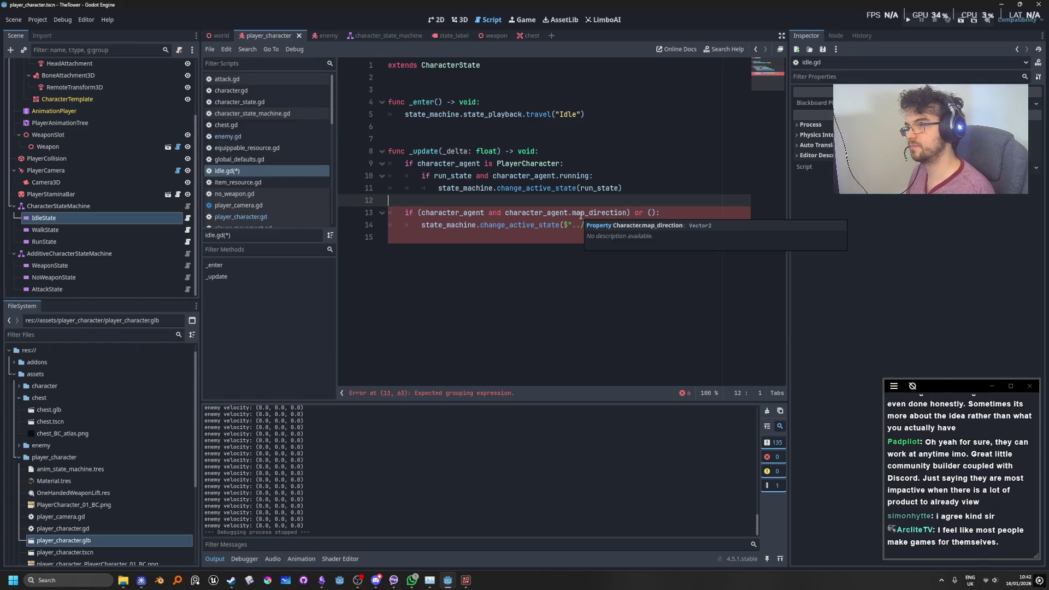
pyautogui.press('Return')
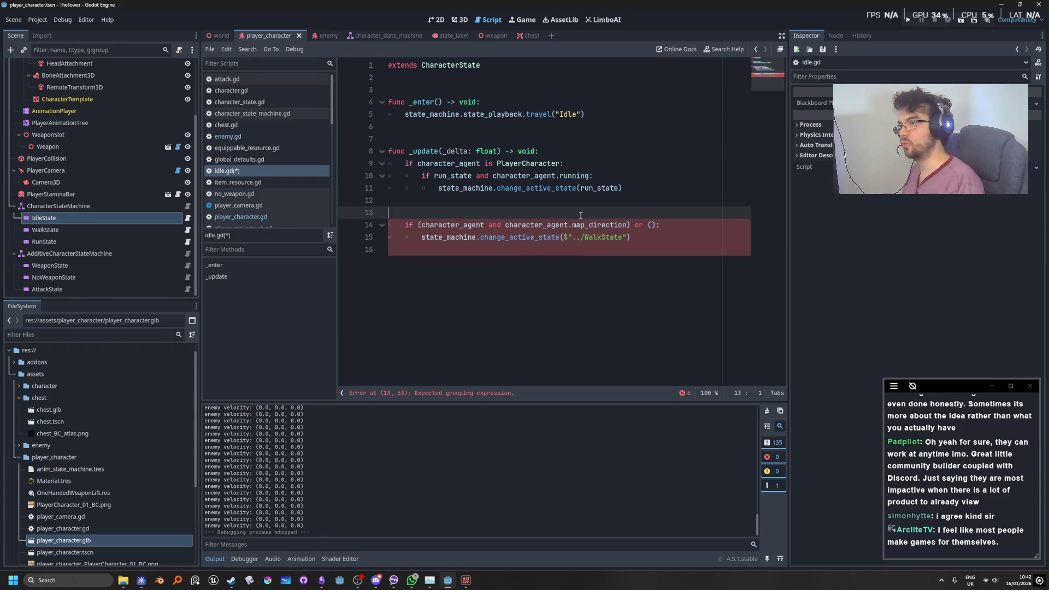
pyautogui.write('if char')
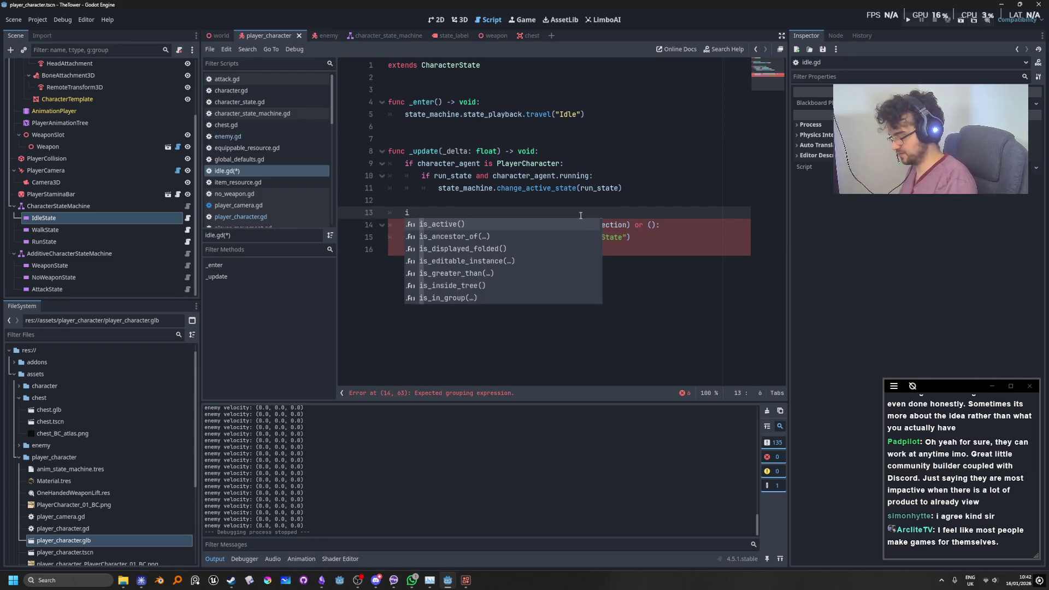
pyautogui.press('Return')
pyautogui.write('is')
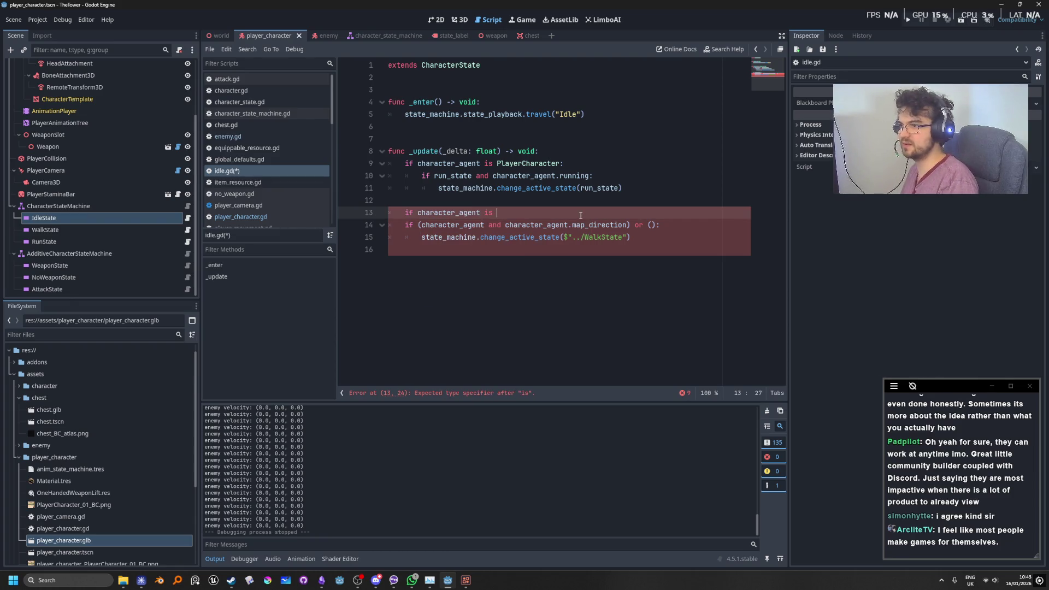
# Step: Undo back to 'if character_agent and character_agent.map_direction != Vector2.ZERO:' on line 13
pyautogui.press('BackSpace')
pyautogui.press('BackSpace')
pyautogui.press('BackSpace')
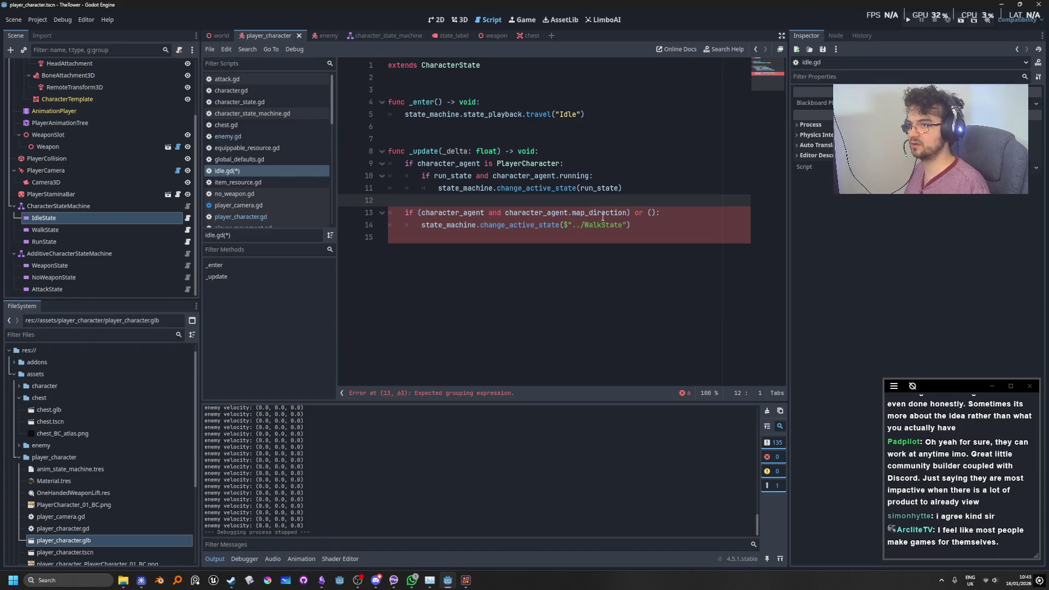
pyautogui.hotkey('ctrl', 'z')
pyautogui.press('BackSpace')
pyautogui.press('BackSpace')
pyautogui.press('BackSpace')
pyautogui.hotkey('ctrl', 'z')
pyautogui.hotkey('ctrl', 'z')
pyautogui.hotkey('ctrl', 'z')
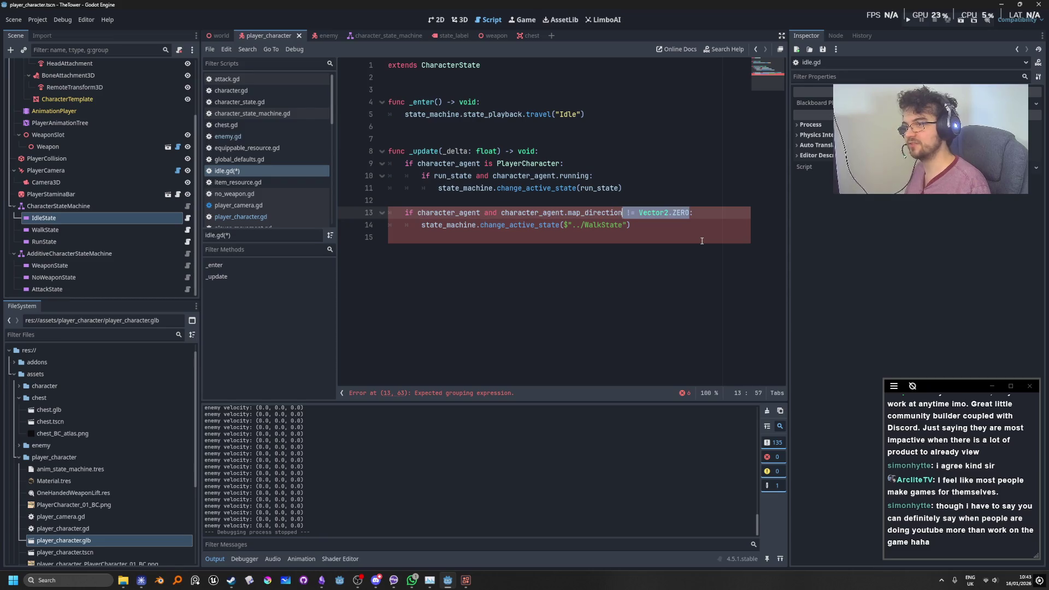
pyautogui.press('Down')
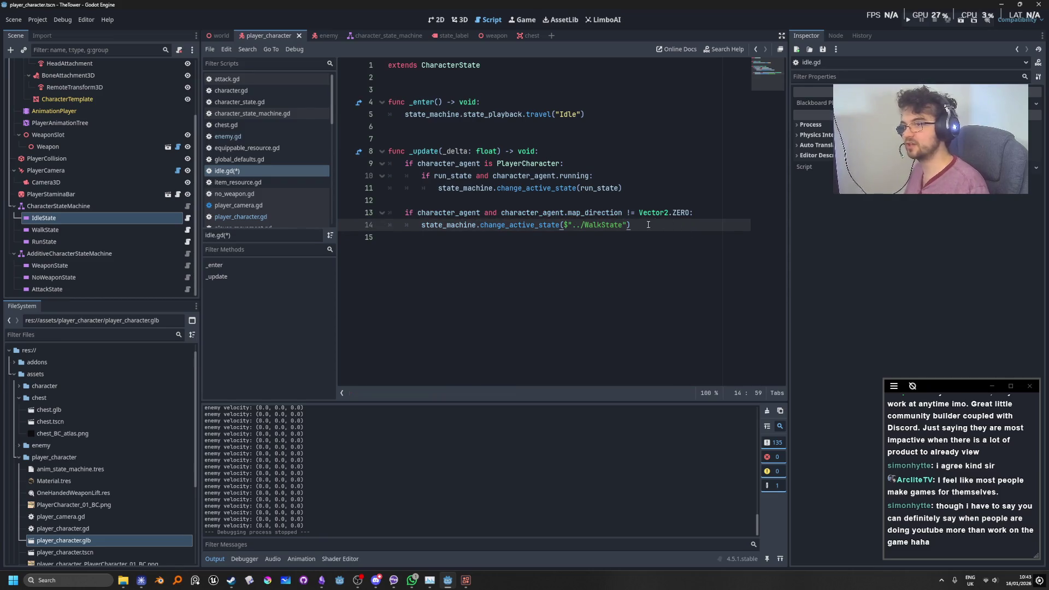
pyautogui.doubleClick(594, 212)
# Step: Switch to the Enemy scene and its enemy.gd script
pyautogui.scroll(3, 133, 204)
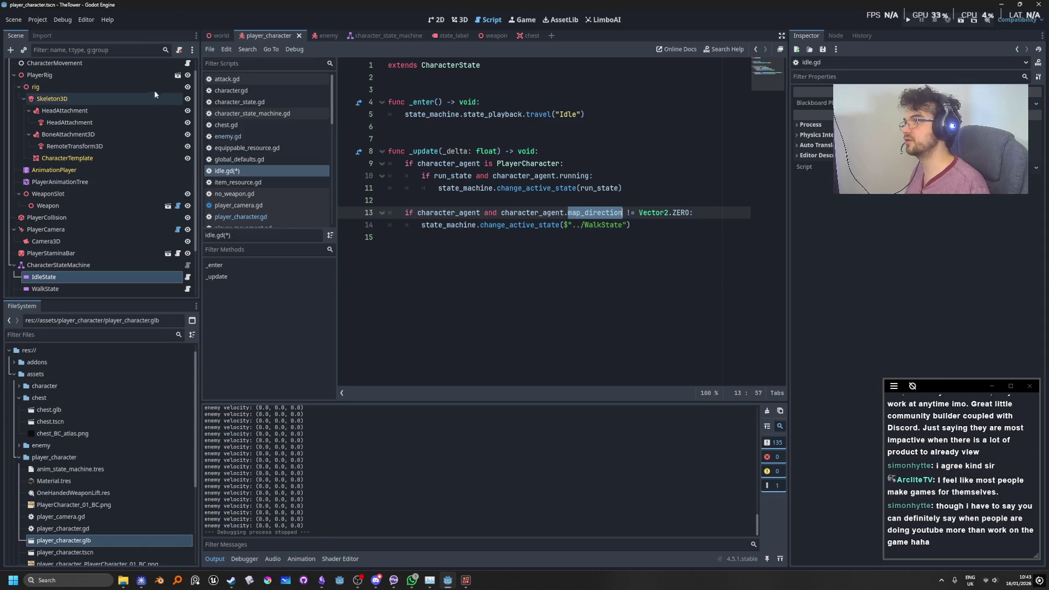
pyautogui.scroll(1, 175, 92)
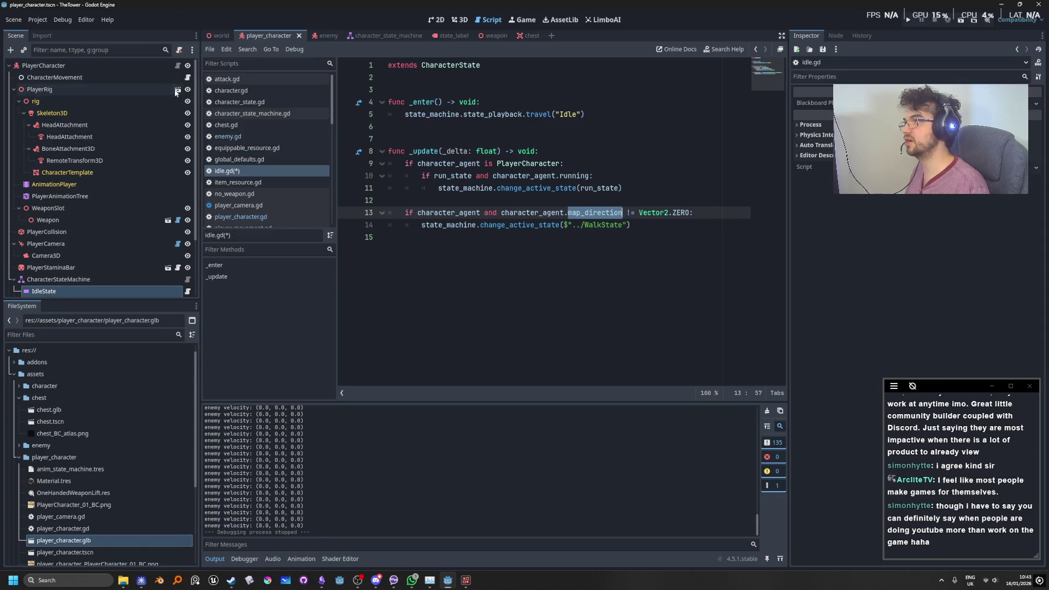
pyautogui.click(177, 65)
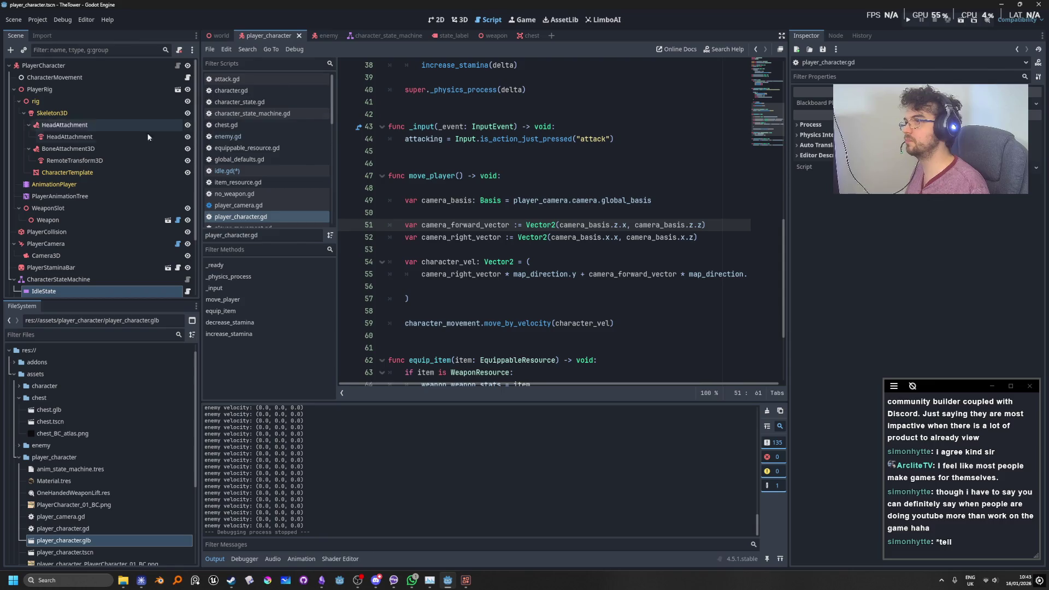
pyautogui.click(325, 35)
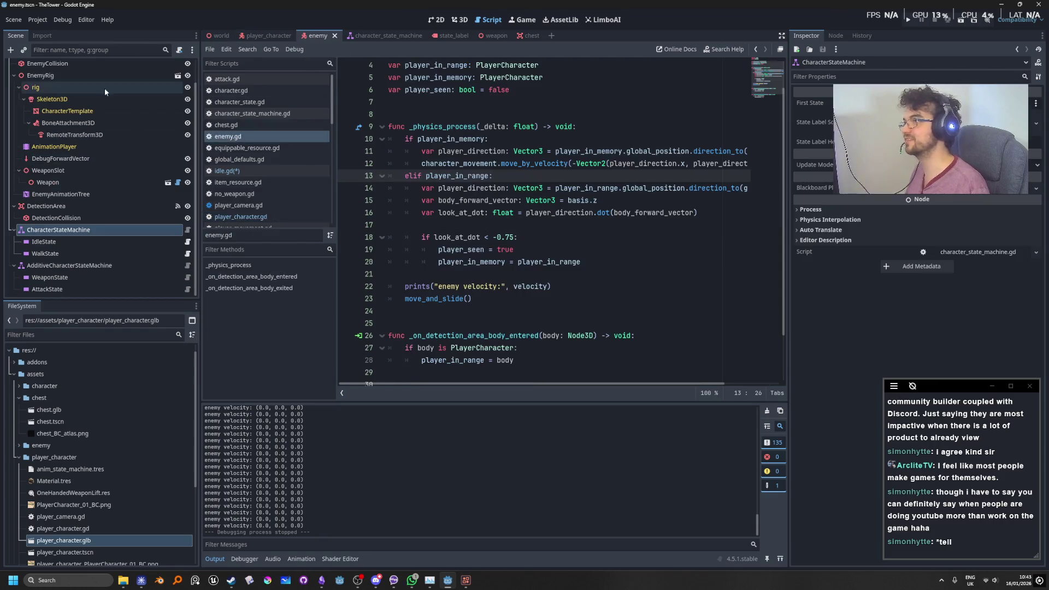
pyautogui.scroll(2, 153, 103)
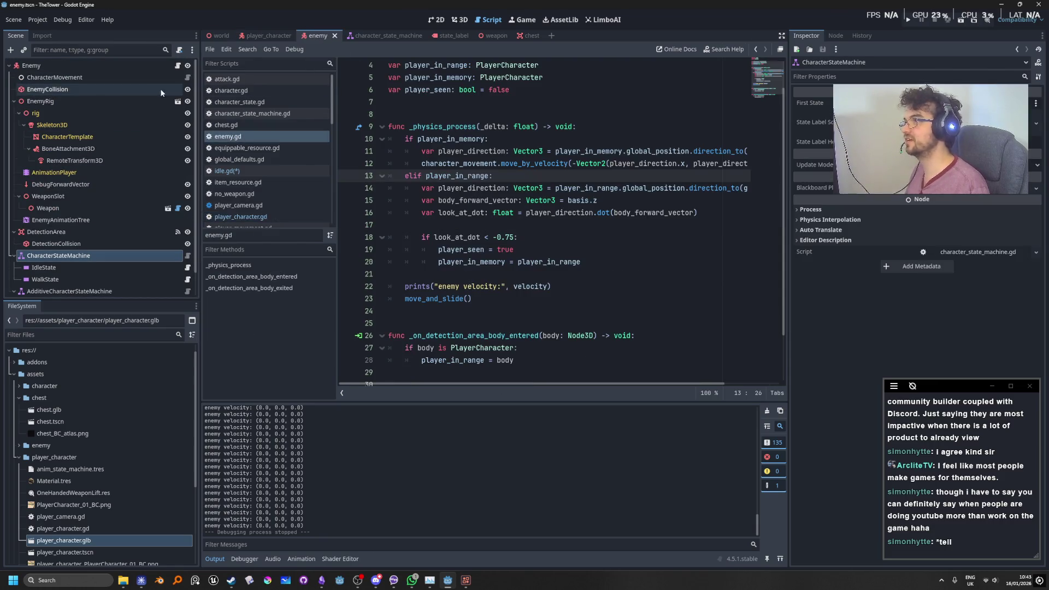
pyautogui.click(474, 212)
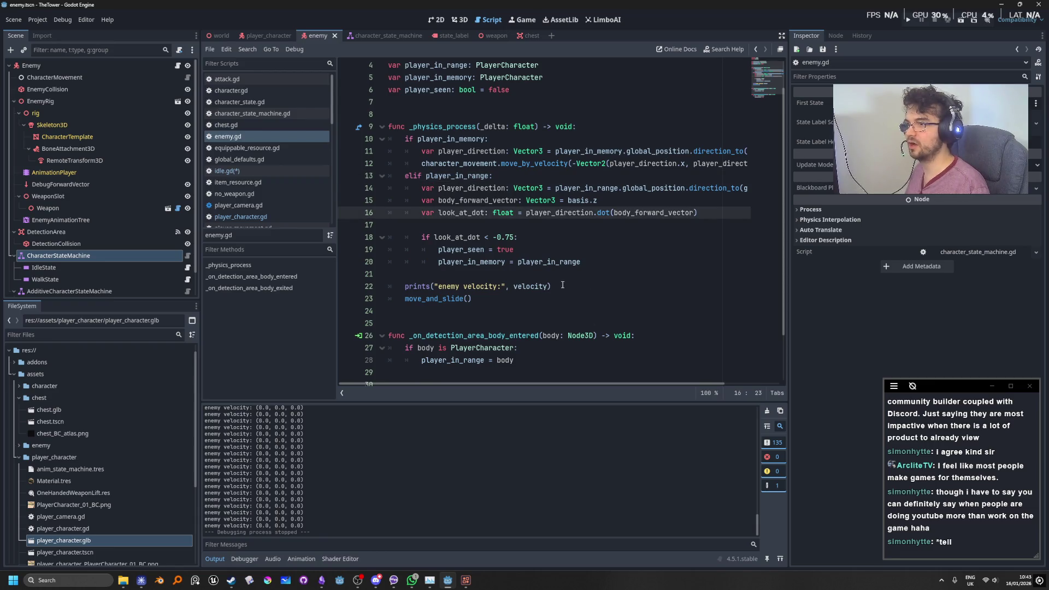
# Step: Replace the print("enemy velocity:", velocity) line 22 with 'map_direction = velocity'
pyautogui.moveTo(551, 286); pyautogui.dragTo(405, 287)
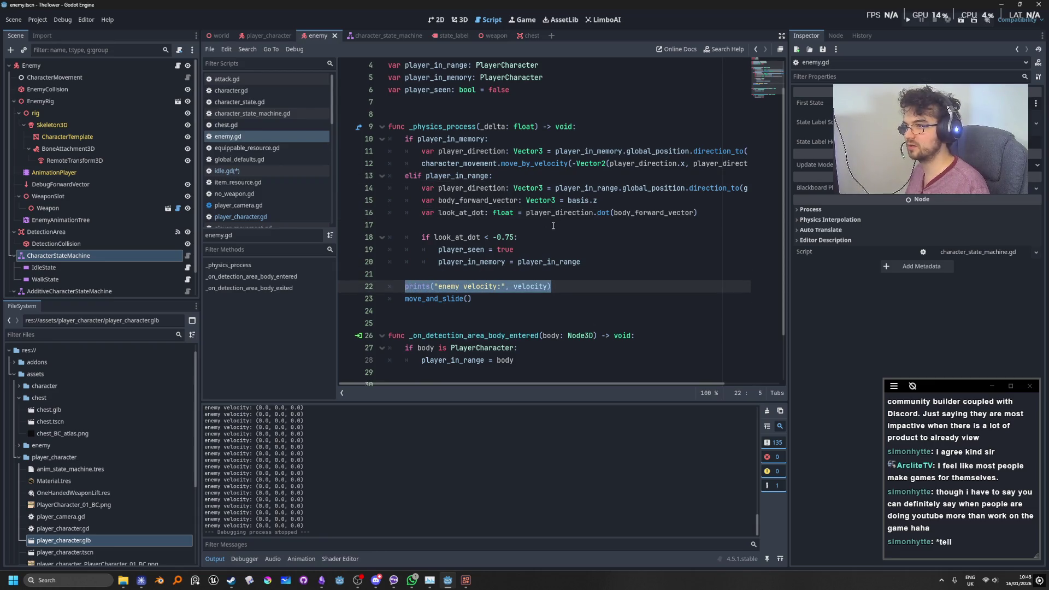
pyautogui.press('BackSpace')
pyautogui.write('m')
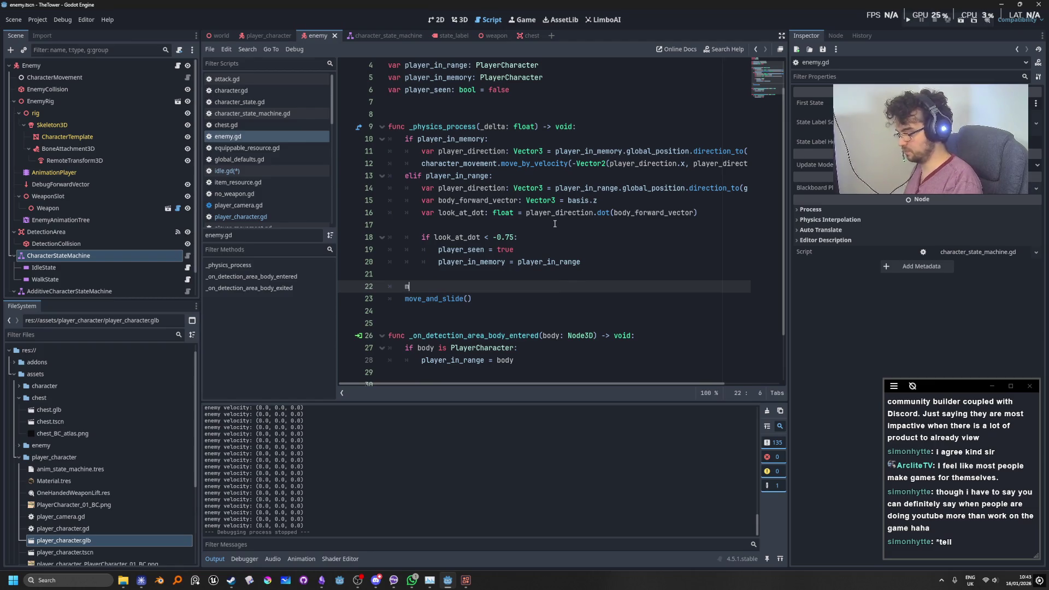
pyautogui.write('ap')
pyautogui.press('Return')
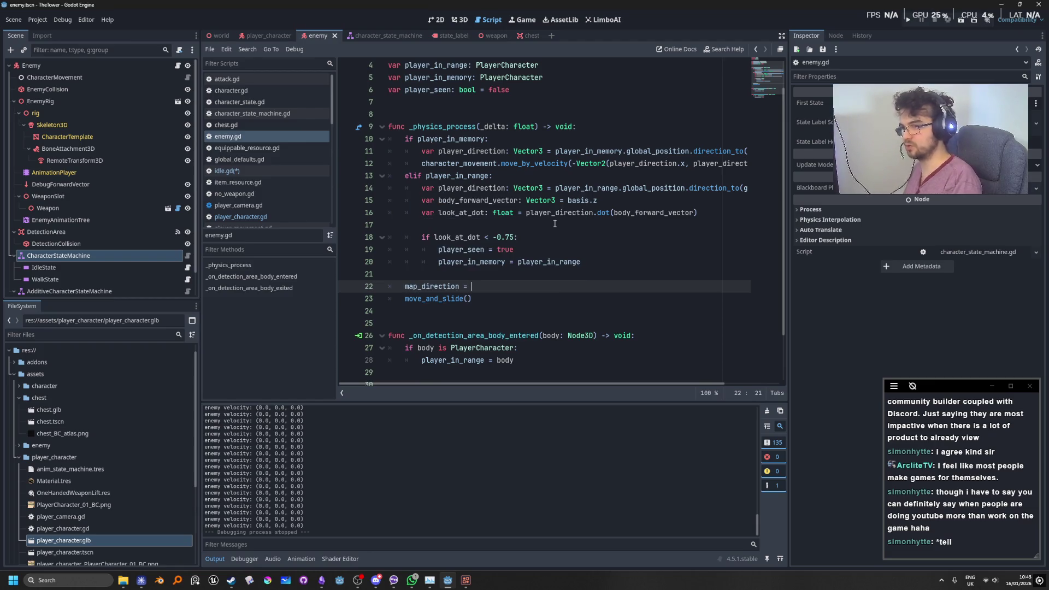
pyautogui.write('velo')
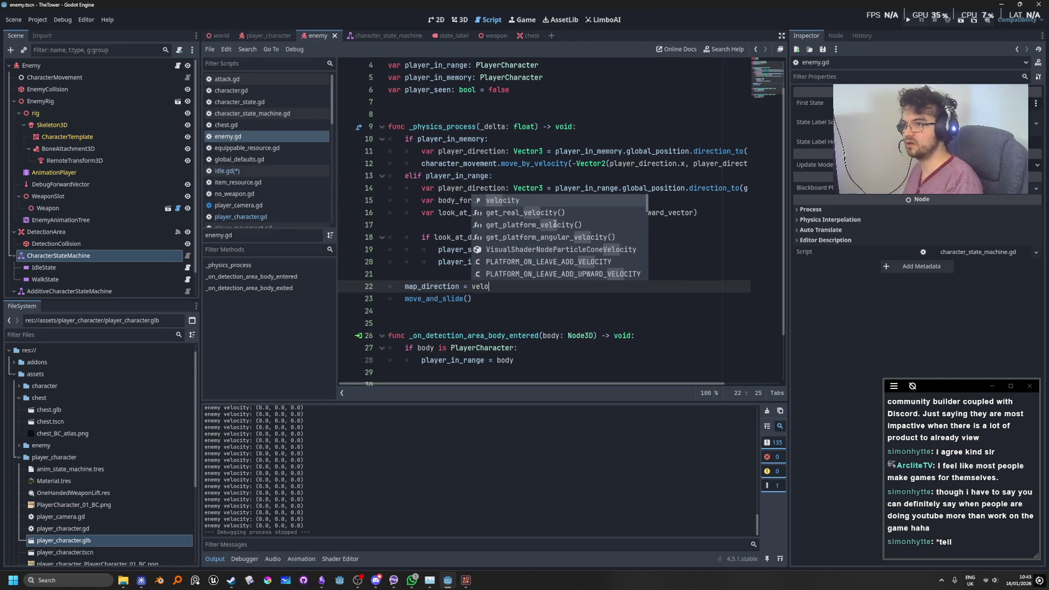
pyautogui.press('Return')
pyautogui.click(573, 237)
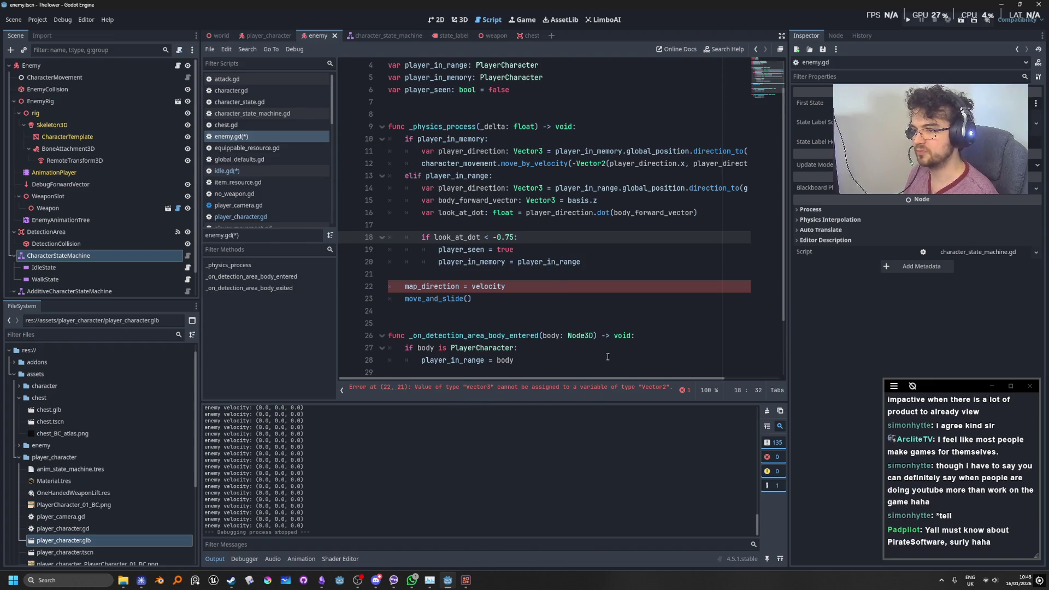
pyautogui.click(460, 286)
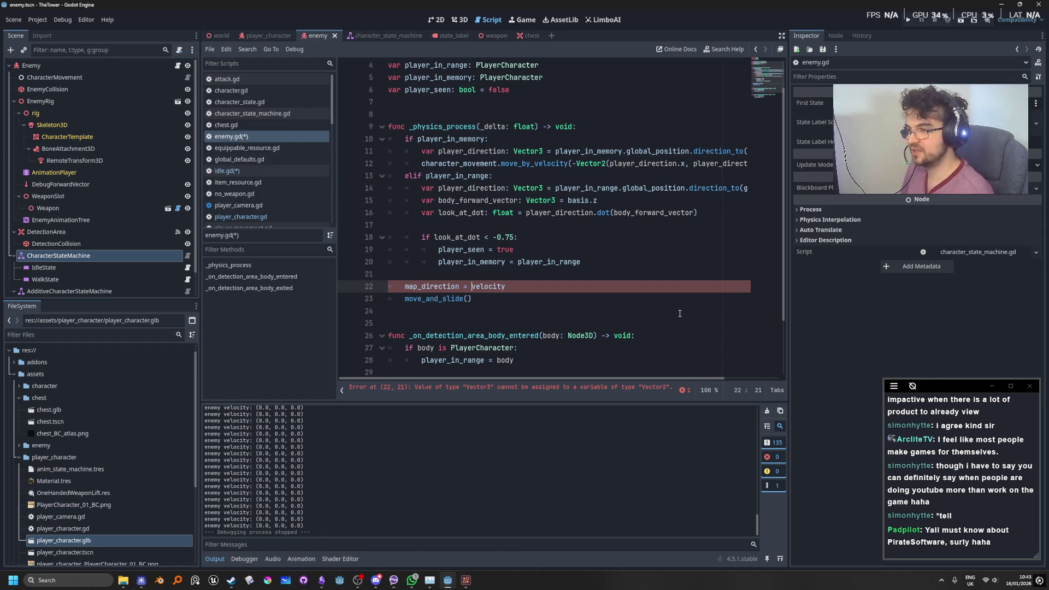
# Step: Change the assignment to map_direction = Vector2(velocity.x, velocity.z)
pyautogui.write('Vecto')
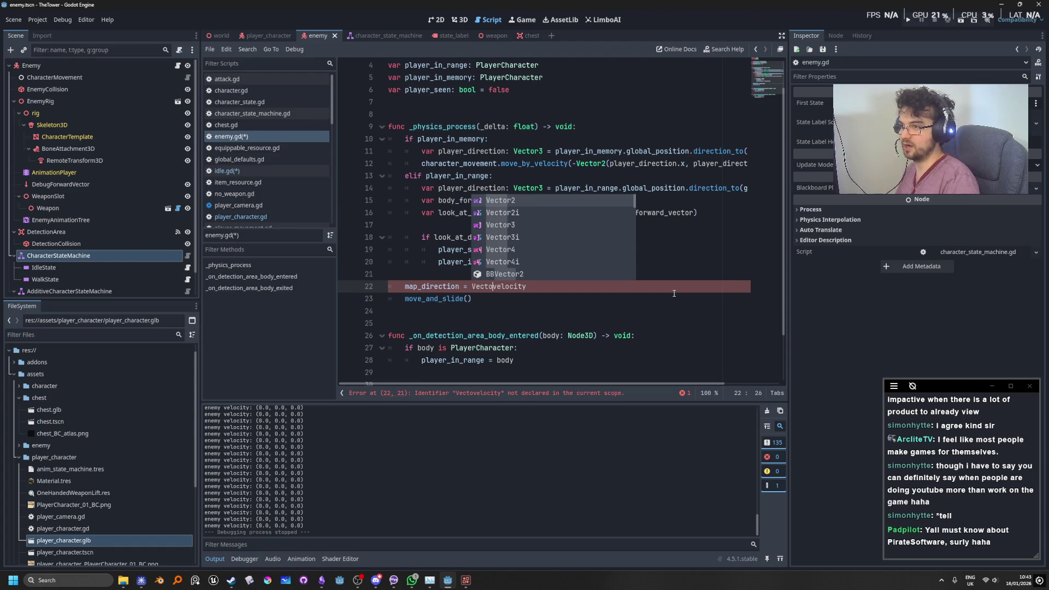
pyautogui.press('Tab')
pyautogui.write('()')
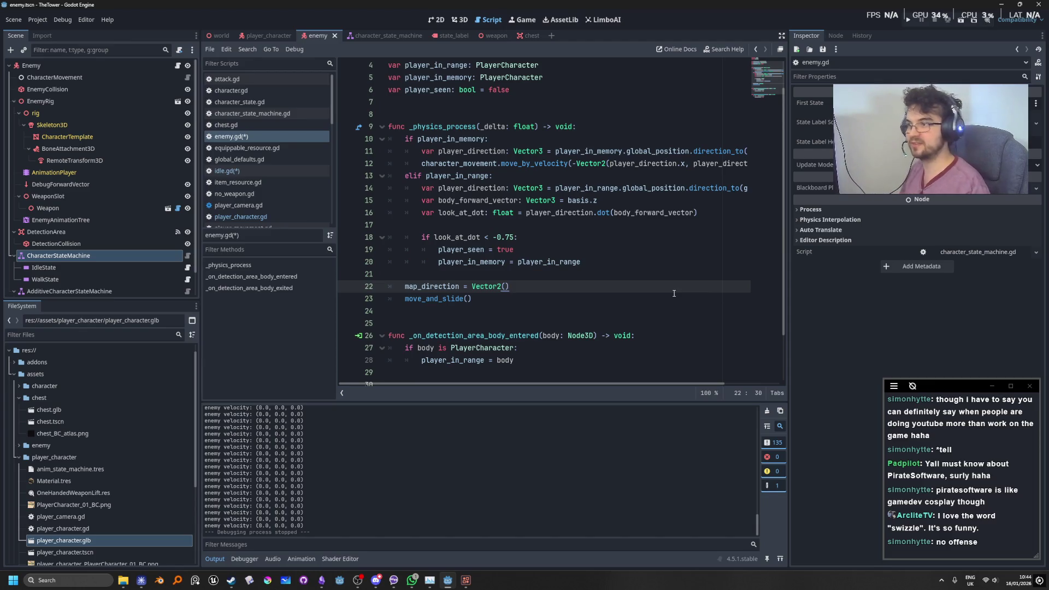
pyautogui.press('Left')
pyautogui.press('Left')
pyautogui.press('Left')
pyautogui.press('Left')
pyautogui.press('Left')
pyautogui.press('Left')
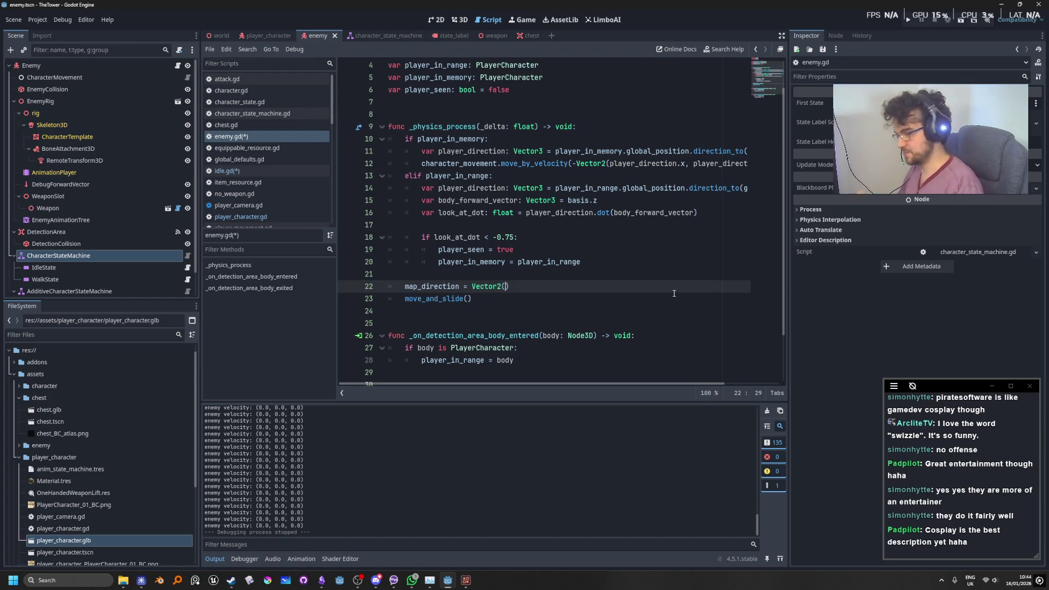
pyautogui.write('veloc')
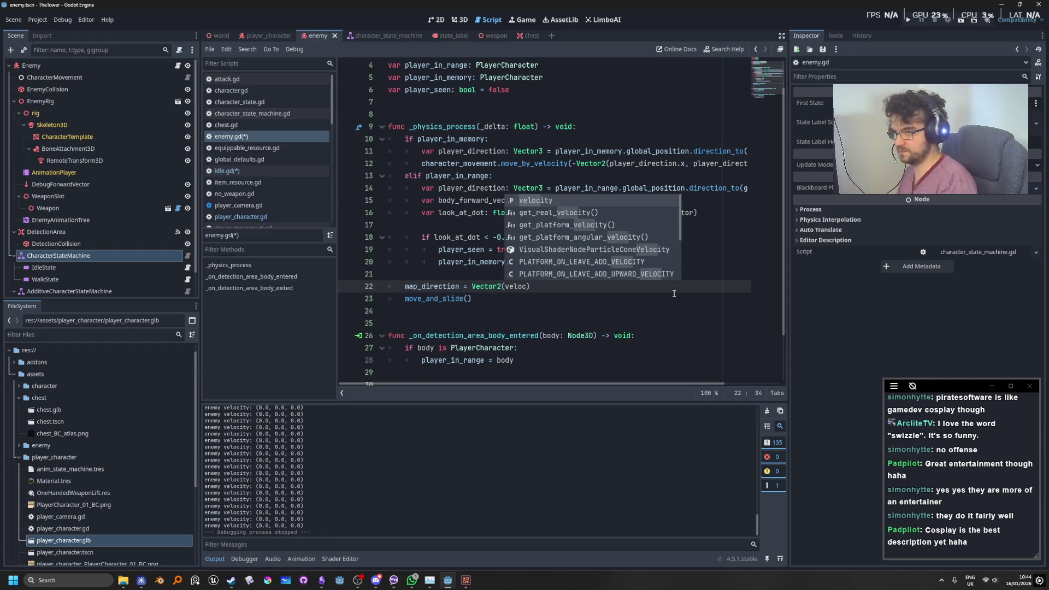
pyautogui.press('Return')
pyautogui.write('.x, ')
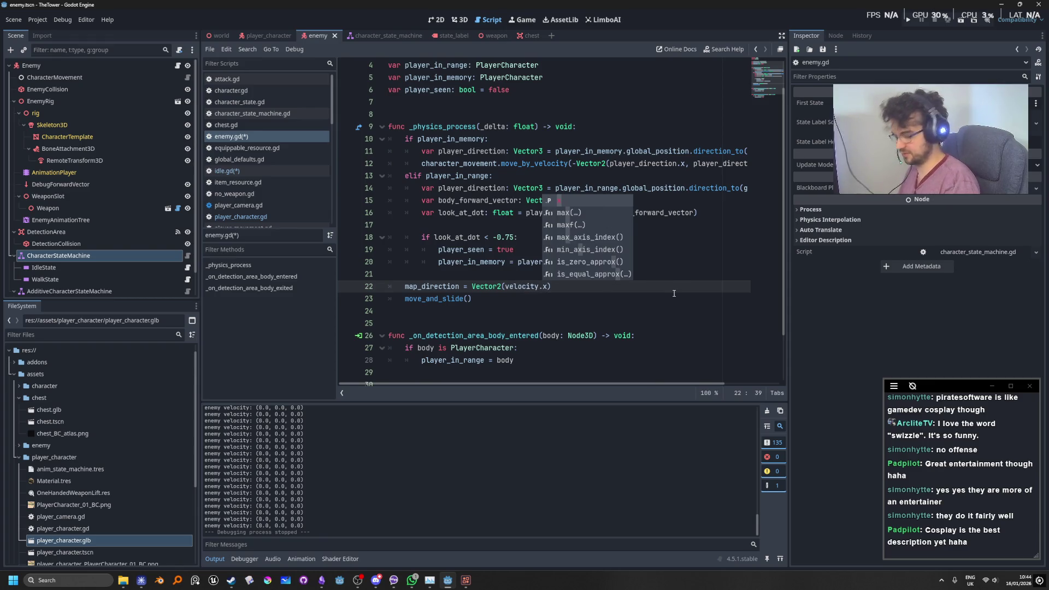
pyautogui.write('velo')
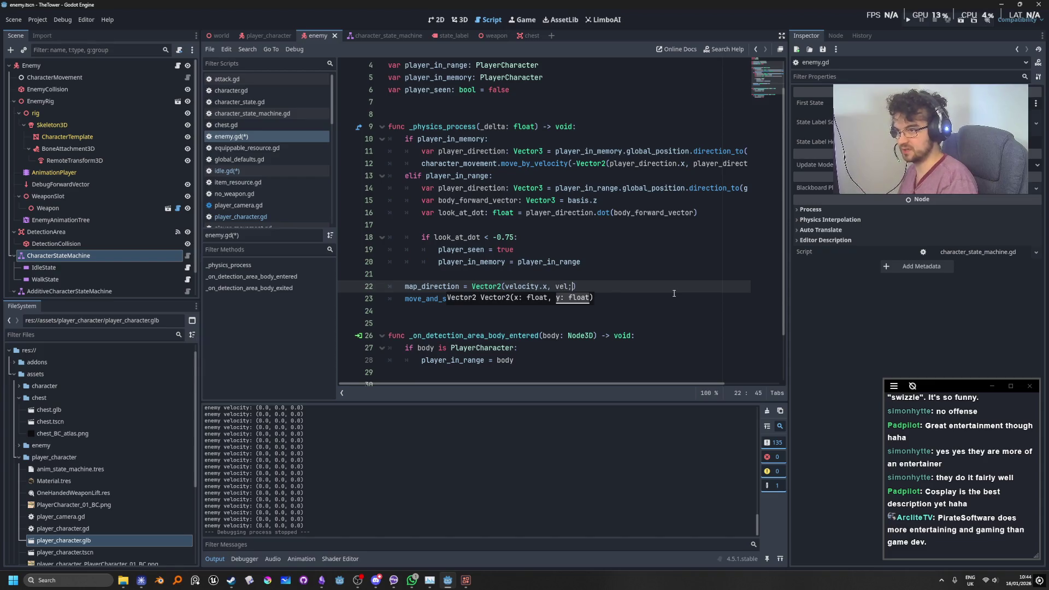
pyautogui.press('Return')
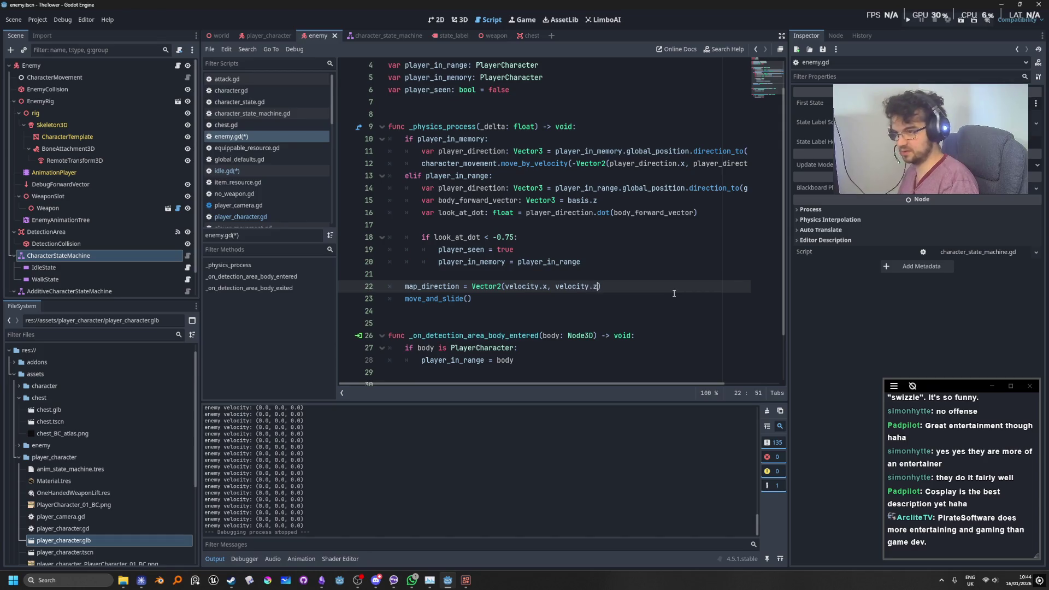
pyautogui.write('.z')
# Step: Run the game to test the new map_direction assignment
pyautogui.press('Escape')
pyautogui.press('Up')
pyautogui.press('Up')
pyautogui.press('Up')
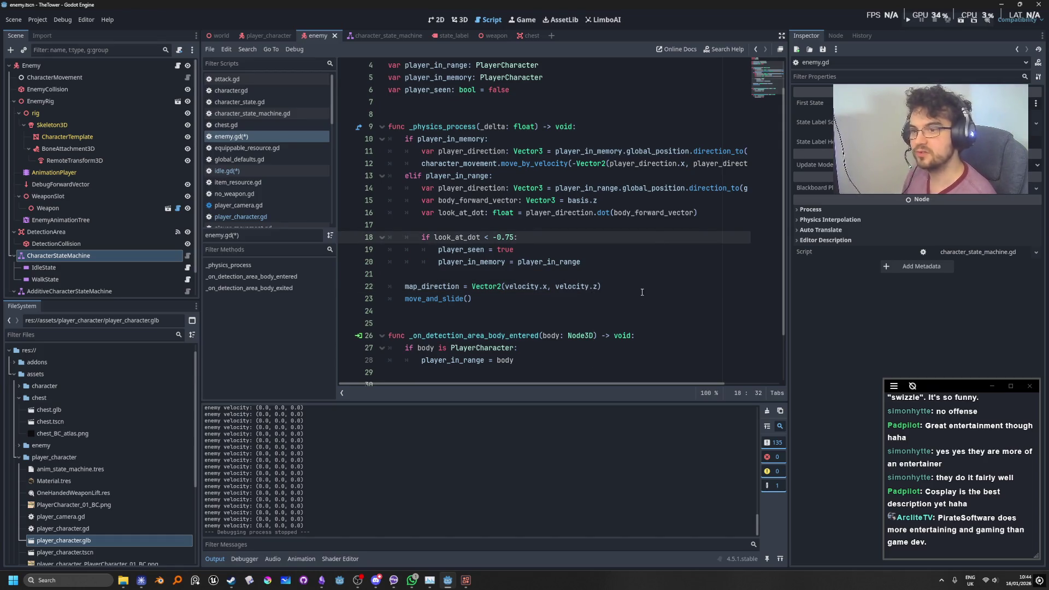
pyautogui.click(625, 286)
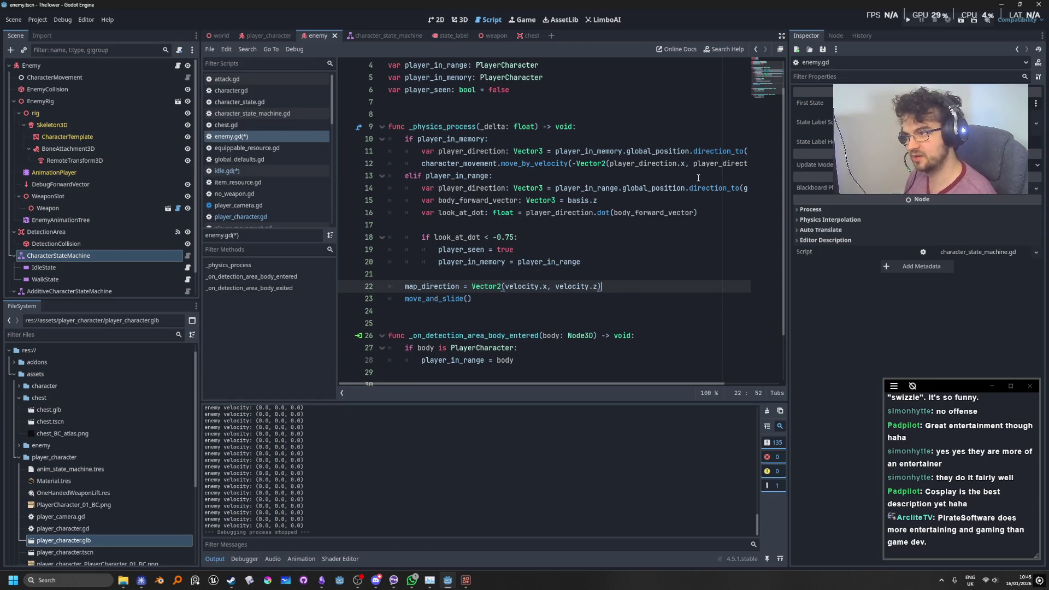
pyautogui.click(907, 22)
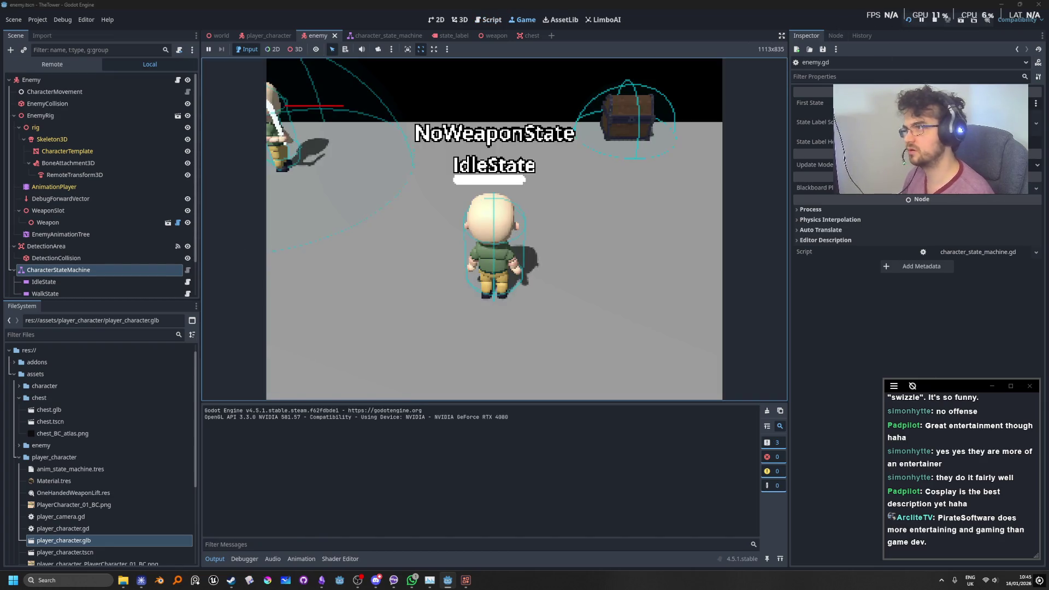
# Step: Move the character in the test run, stop the game, and open idle.gd
pyautogui.press('w')
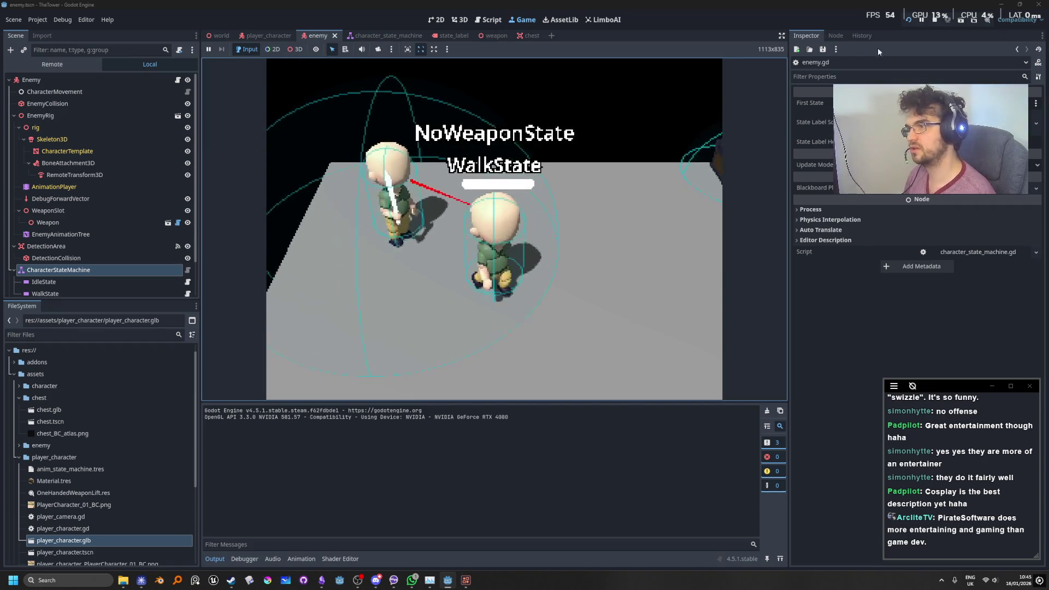
pyautogui.click(931, 24)
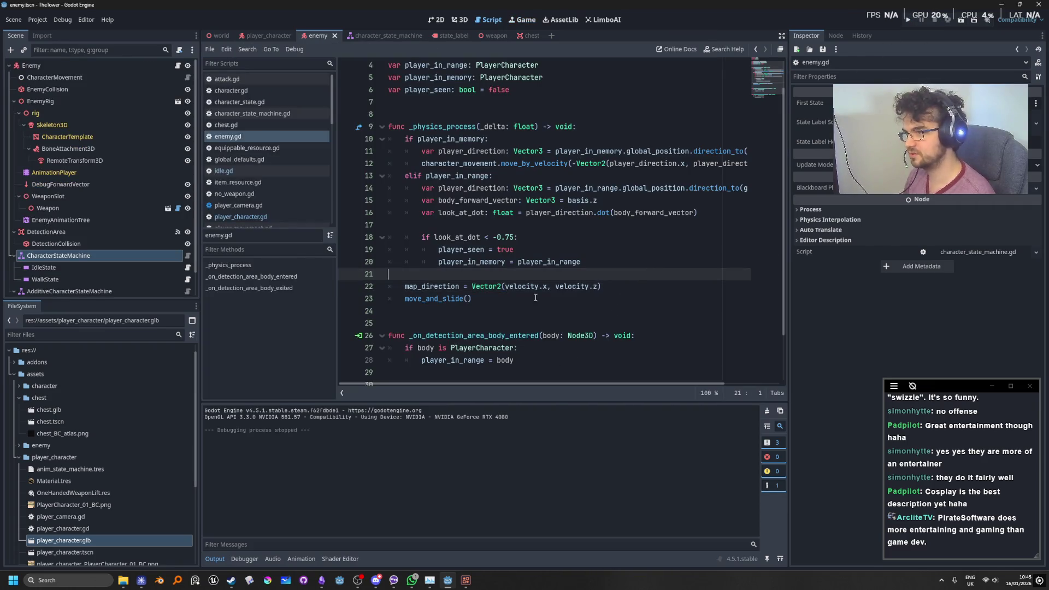
pyautogui.doubleClick(431, 287)
pyautogui.scroll(-1, 136, 240)
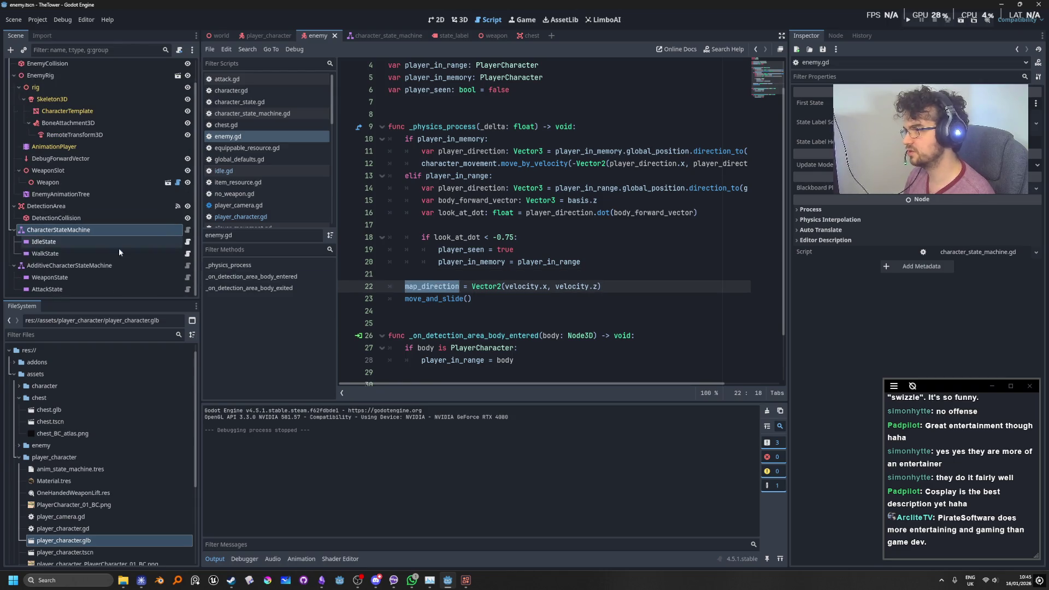
pyautogui.click(188, 242)
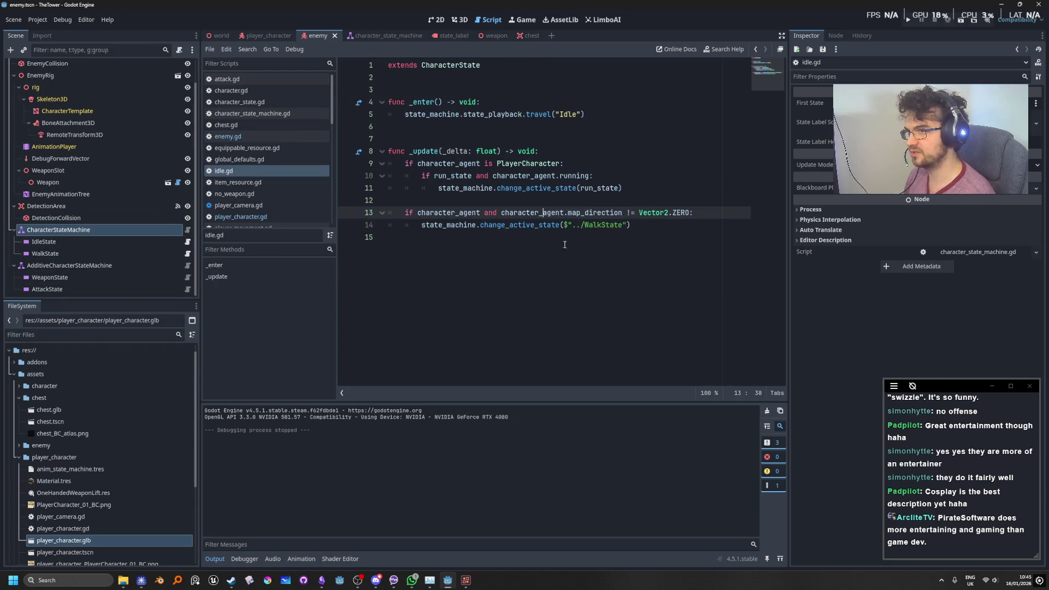
# Step: Remove 'character_agent and' so line 13 reads 'if character_agent.map_direction != Vector2.ZERO:'
pyautogui.moveTo(457, 212)
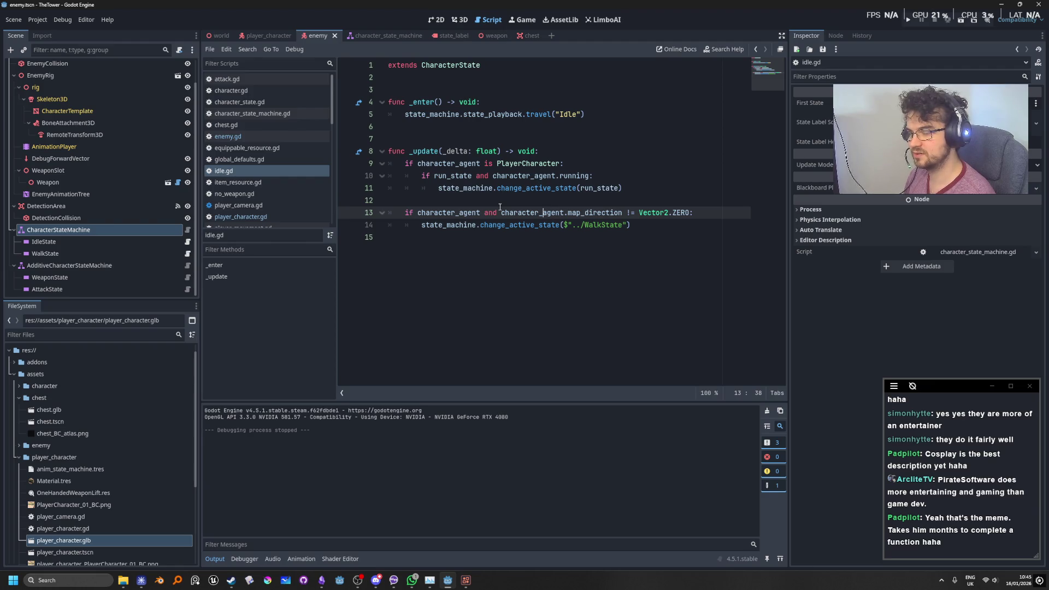
pyautogui.doubleClick(539, 214)
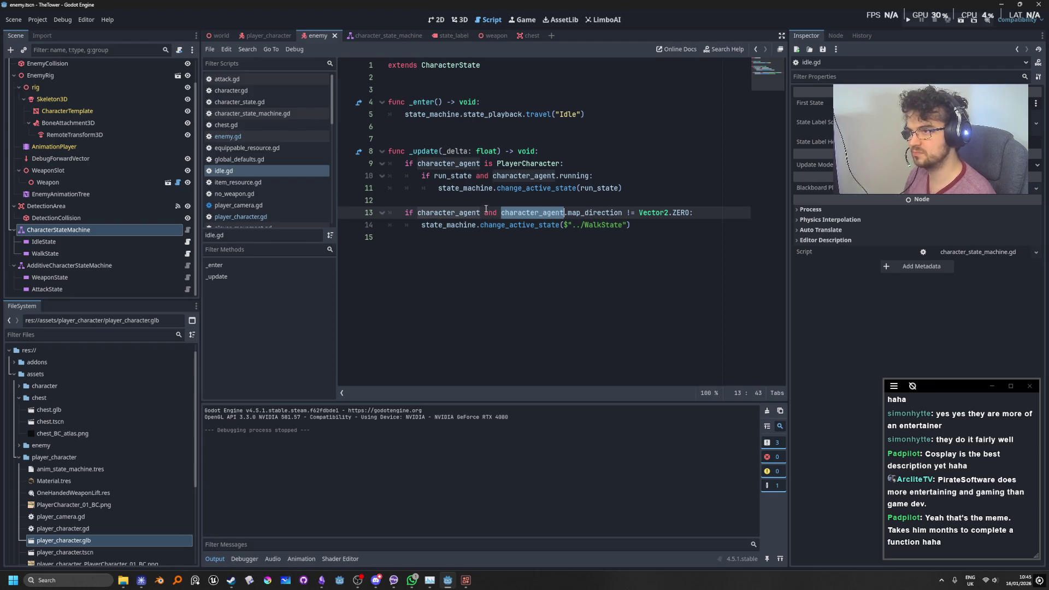
pyautogui.click(549, 188)
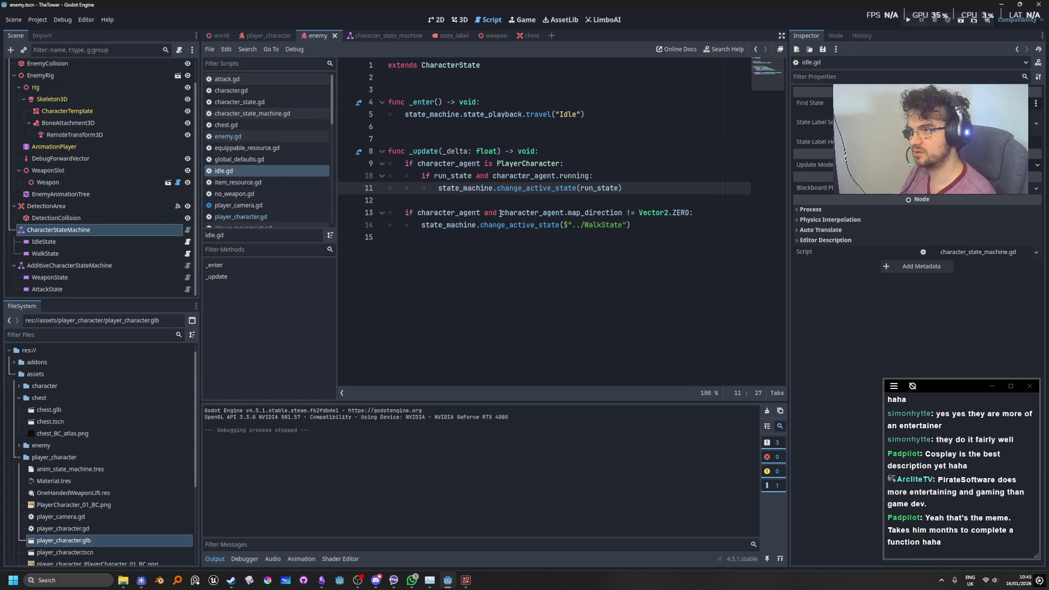
pyautogui.moveTo(501, 212); pyautogui.dragTo(416, 212)
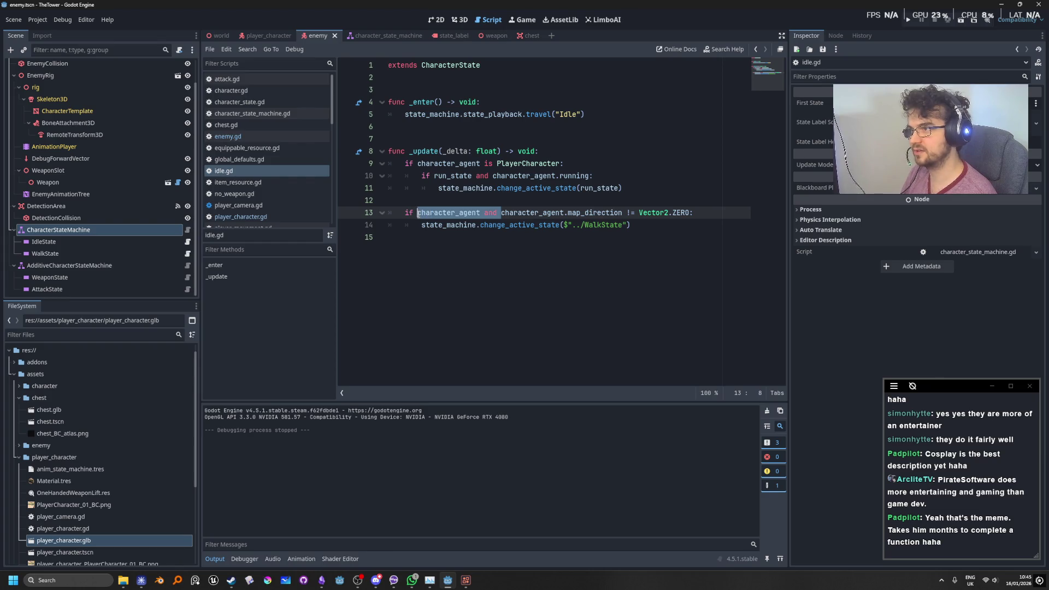
pyautogui.press('BackSpace')
pyautogui.click(466, 205)
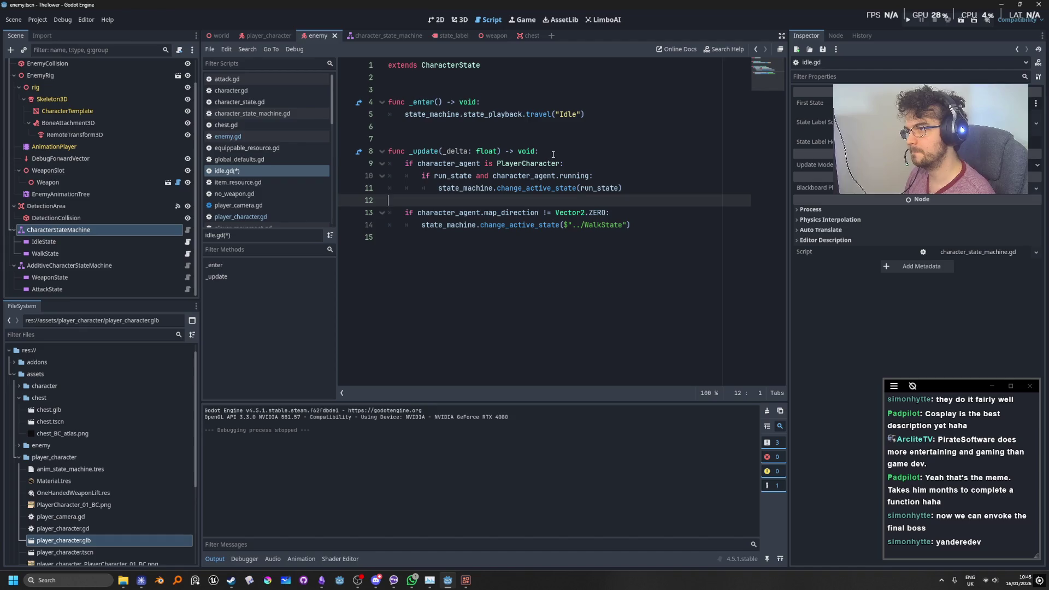
pyautogui.click(534, 154)
# Step: Add a debug print(character_agent) at the top of _update and briefly run the game
pyautogui.press('Return')
pyautogui.write('print(')
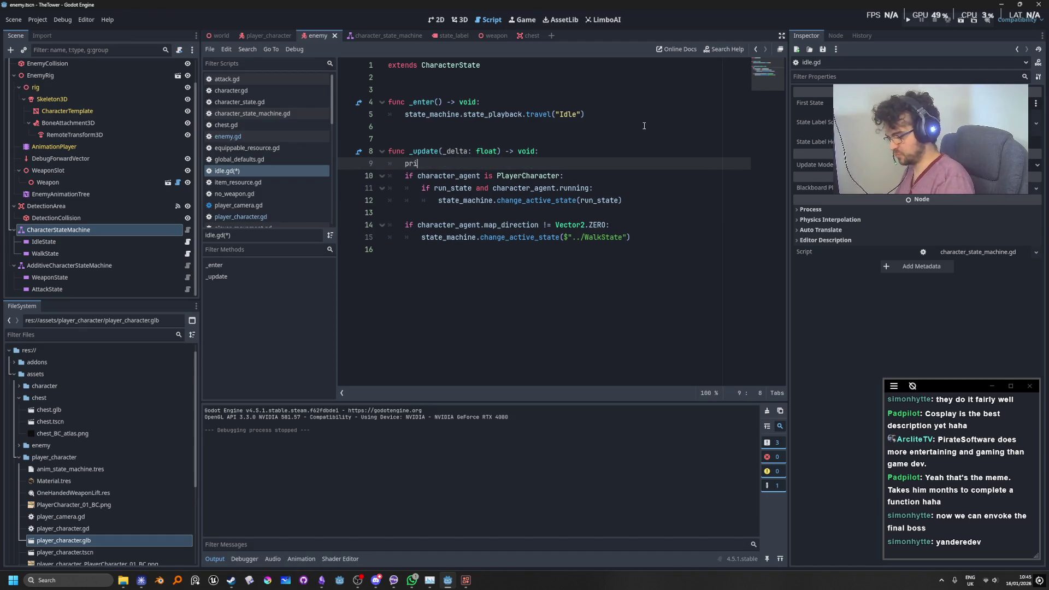
pyautogui.write('charac')
pyautogui.press('Return')
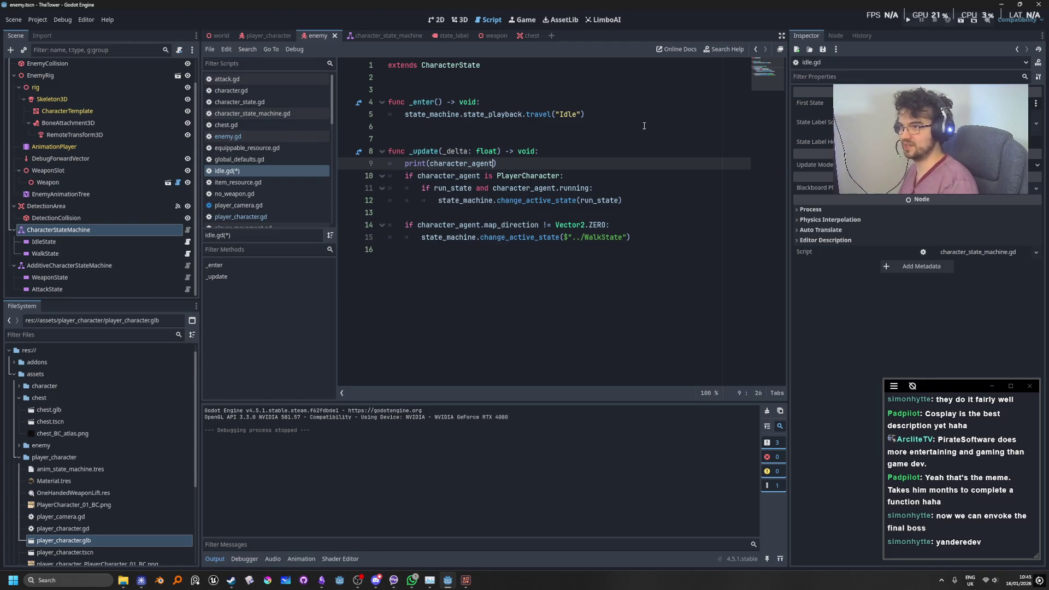
pyautogui.press('F5')
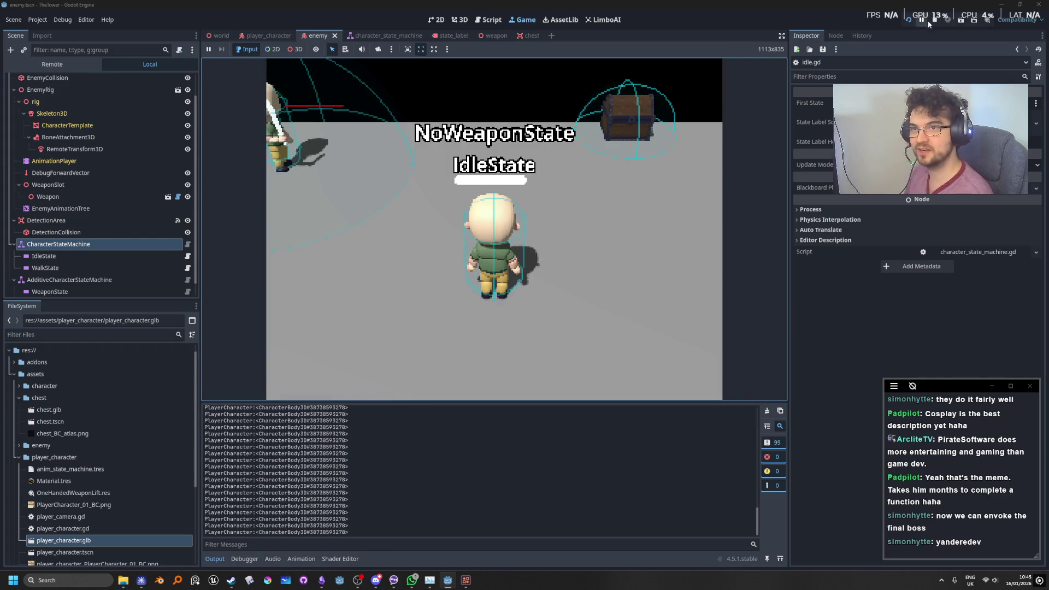
pyautogui.click(933, 20)
# Step: Delete the print(character_agent) debug line from idle.gd
pyautogui.click(649, 277)
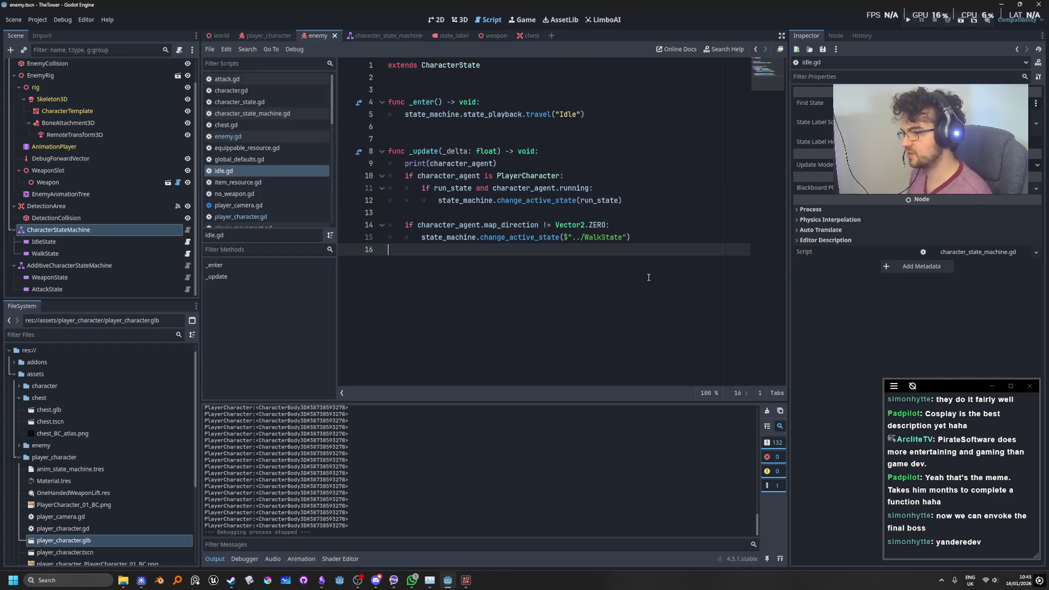
pyautogui.click(521, 158)
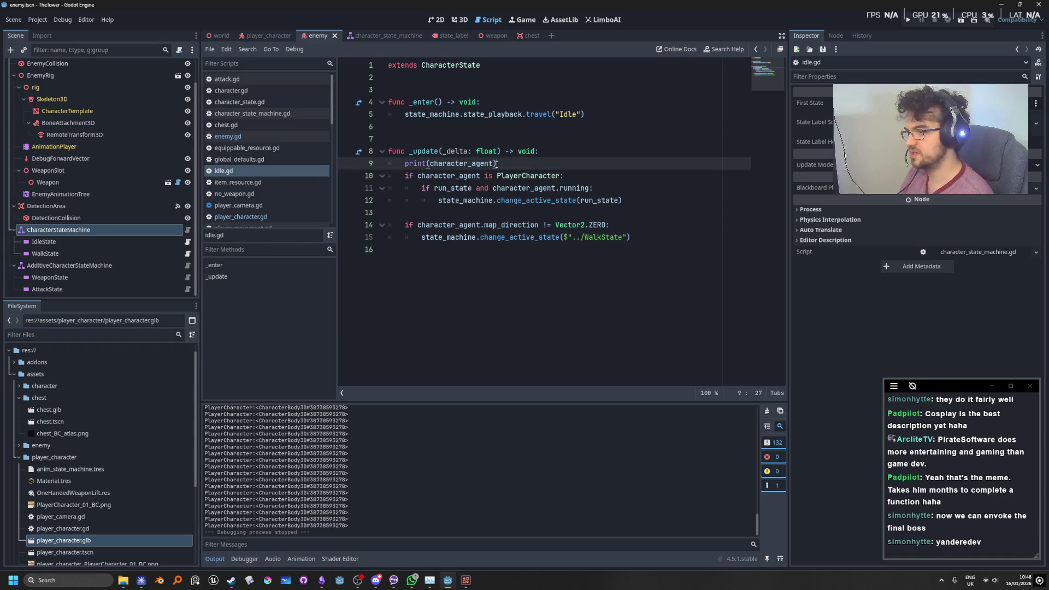
pyautogui.moveTo(496, 163); pyautogui.dragTo(286, 159)
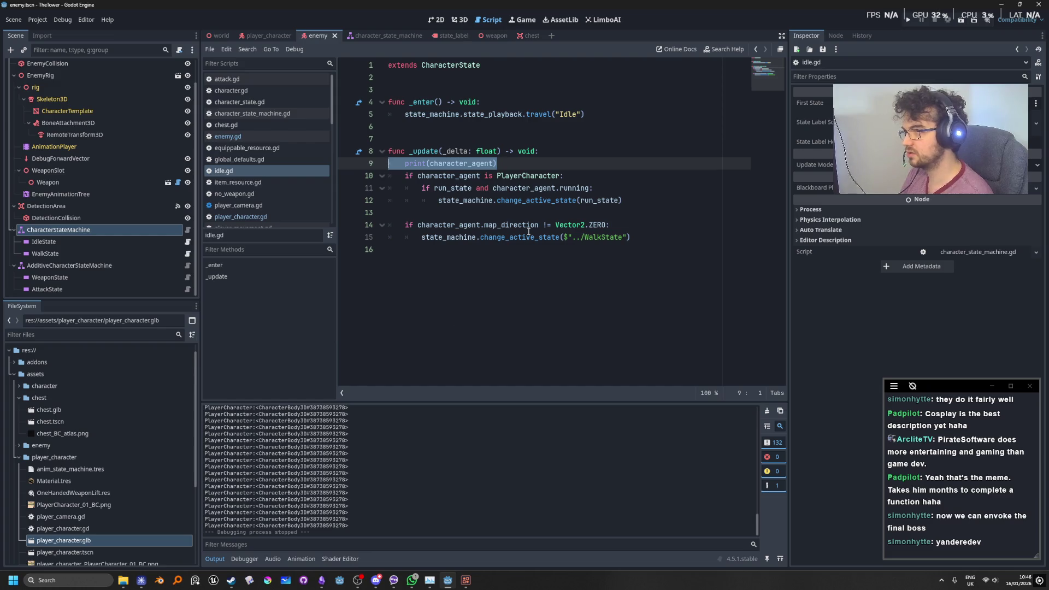
pyautogui.click(522, 163)
pyautogui.hotkey('shift', 'Home')
pyautogui.hotkey('shift', 'Home')
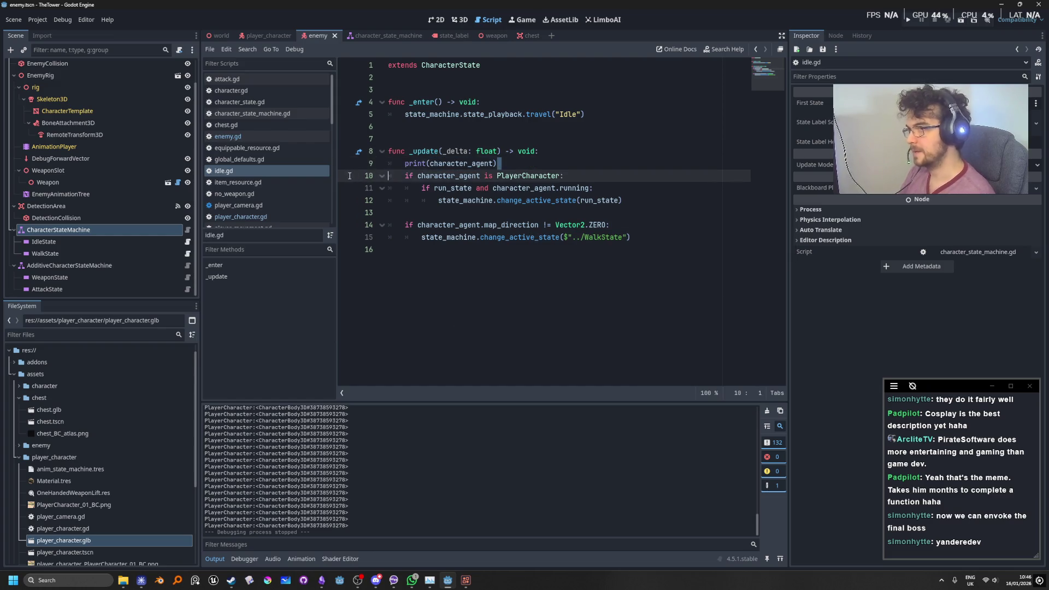
pyautogui.press('BackSpace')
pyautogui.press('BackSpace')
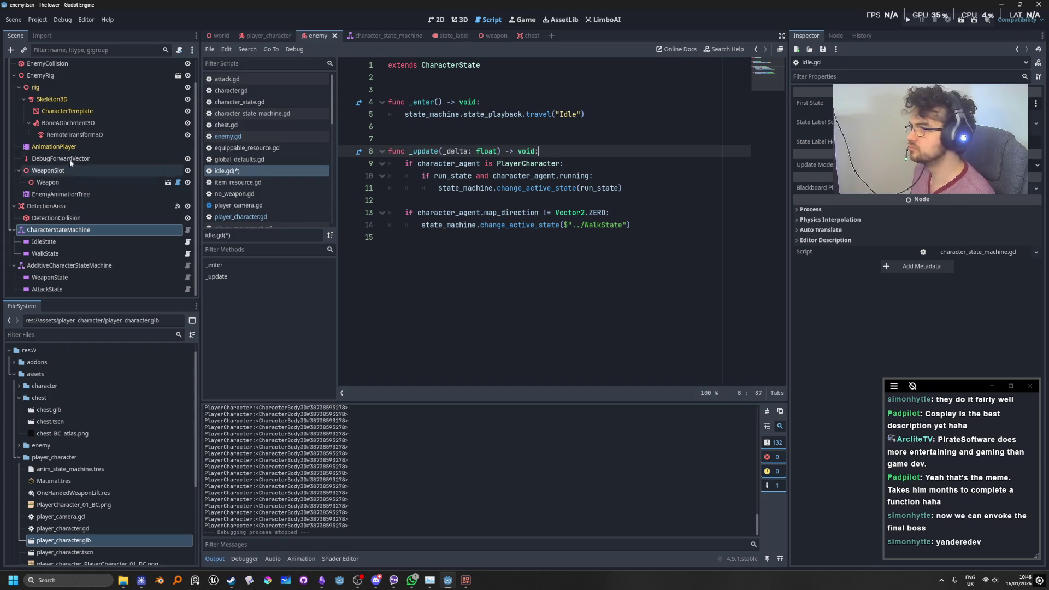
# Step: Select the Enemy root node in the Scene dock to show enemy.gd
pyautogui.click(86, 76)
pyautogui.scroll(2, 133, 124)
pyautogui.click(135, 65)
pyautogui.click(178, 65)
pyautogui.scroll(1, 581, 304)
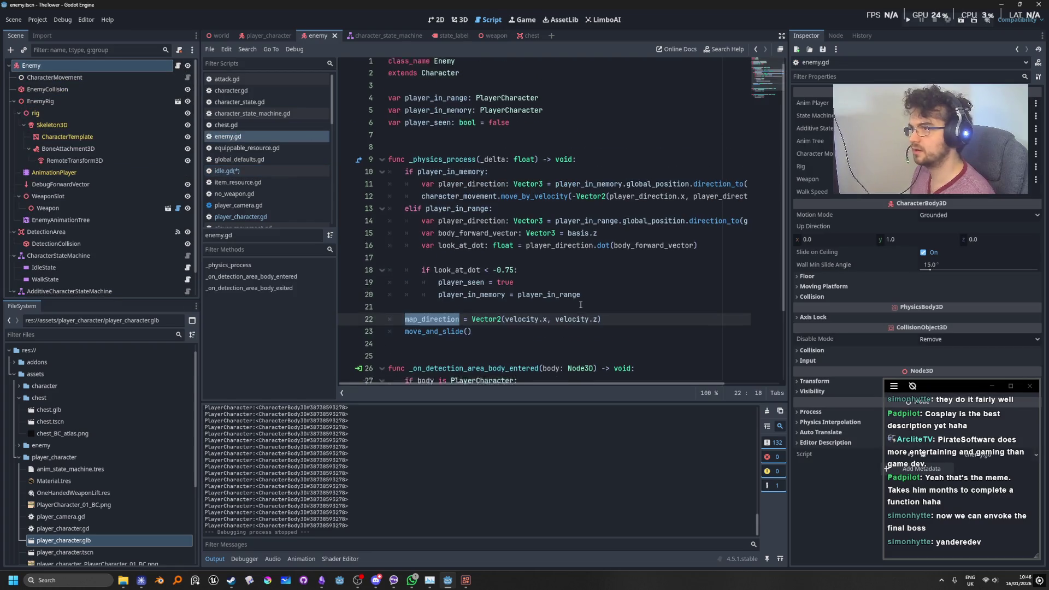
# Step: From the player_character tab, search all project files for 'character_agent'
pyautogui.click(267, 36)
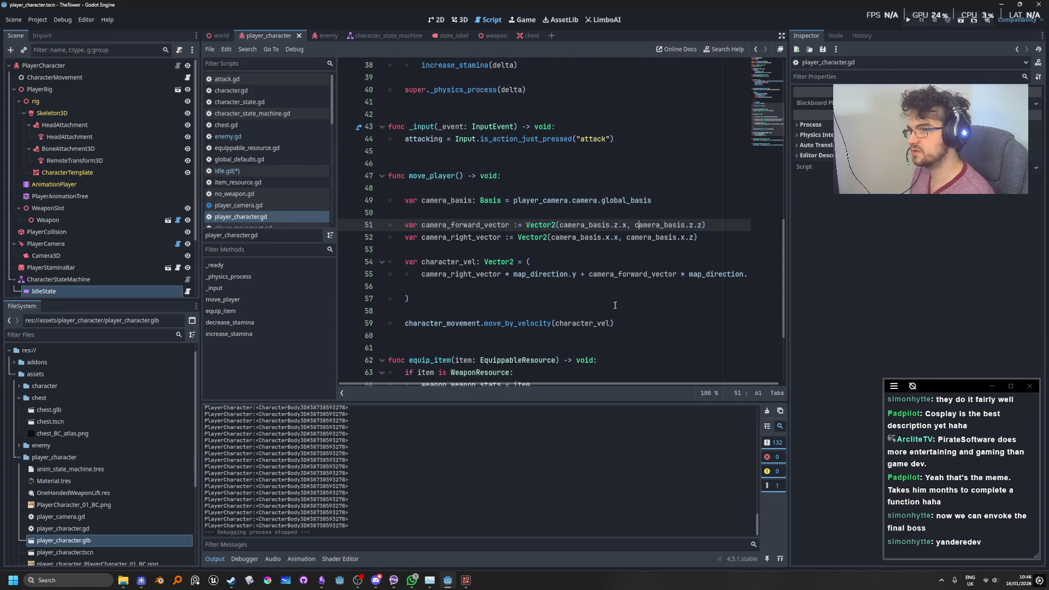
pyautogui.scroll(-2, 615, 306)
pyautogui.scroll(3, 615, 304)
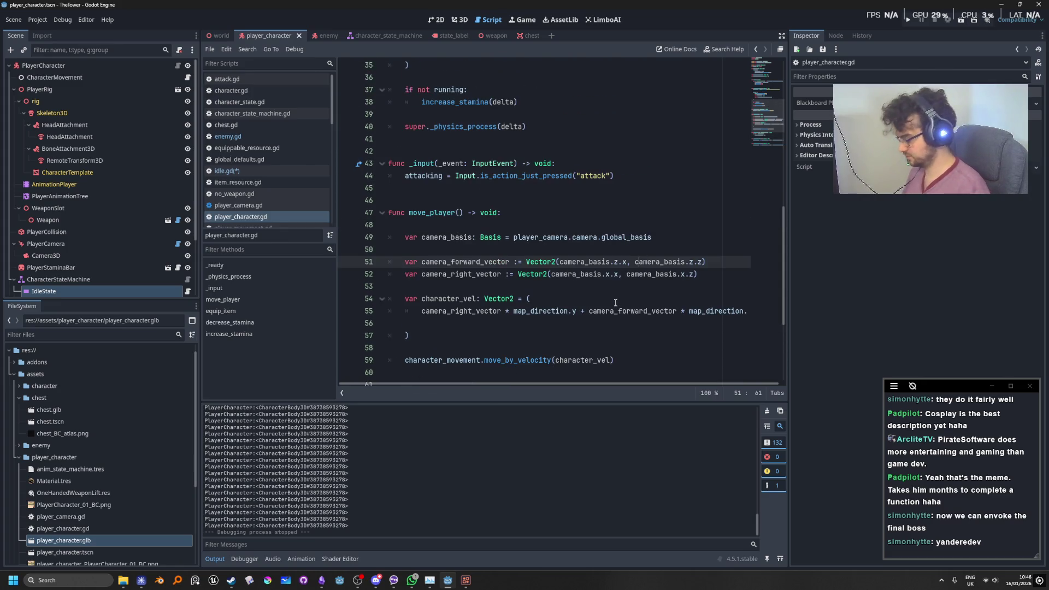
pyautogui.hotkey('ctrl', 'shift', 'f')
pyautogui.write('character_agent')
pyautogui.press('Return')
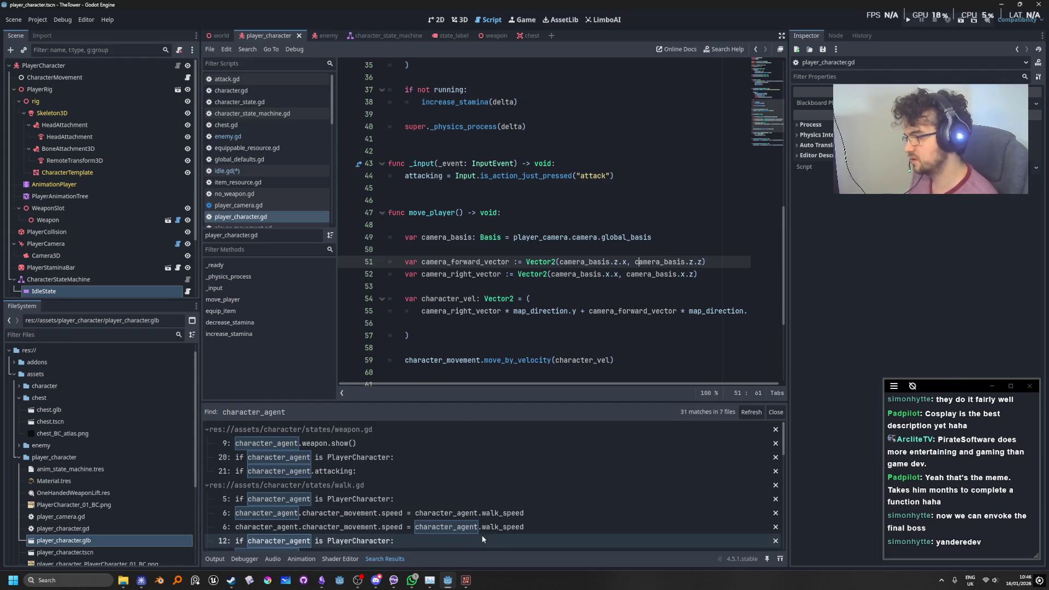
# Step: Open the character_agent declaration in character_state.gd from the search results
pyautogui.scroll(-1, 432, 514)
pyautogui.scroll(-10, 432, 513)
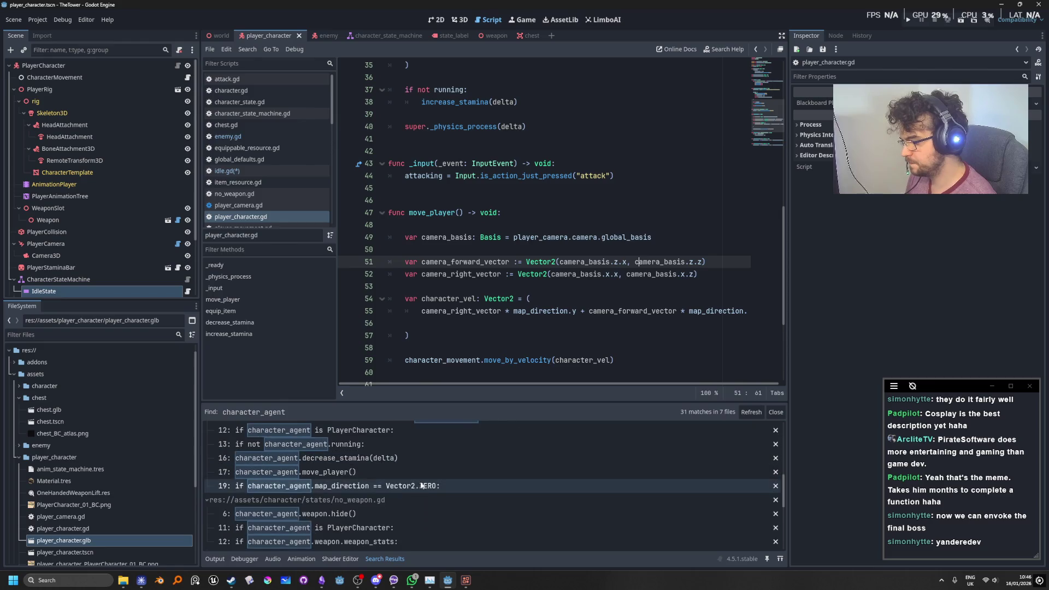
pyautogui.scroll(-4, 440, 497)
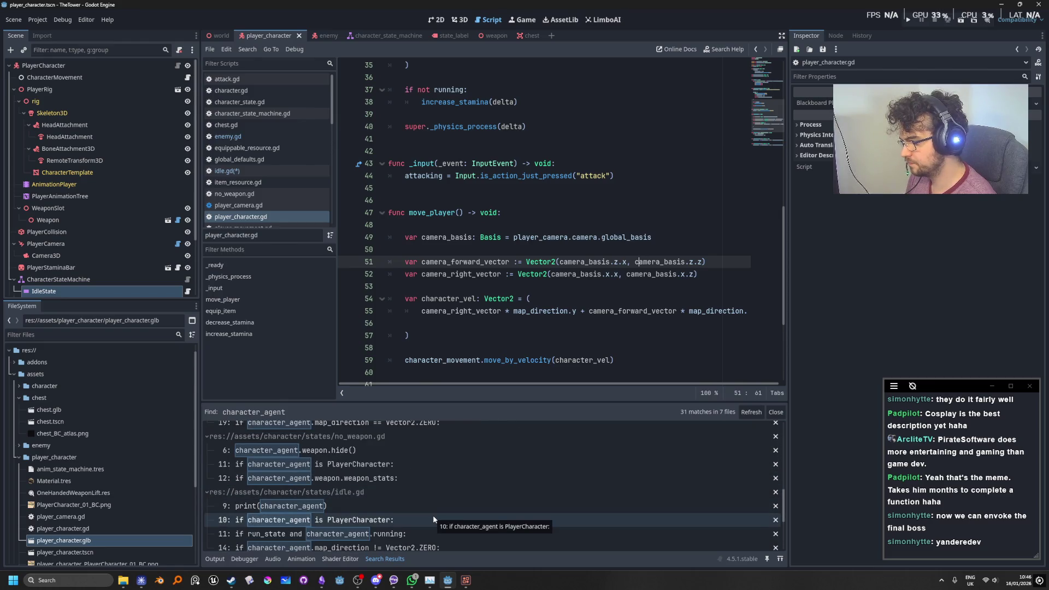
pyautogui.scroll(-5, 433, 516)
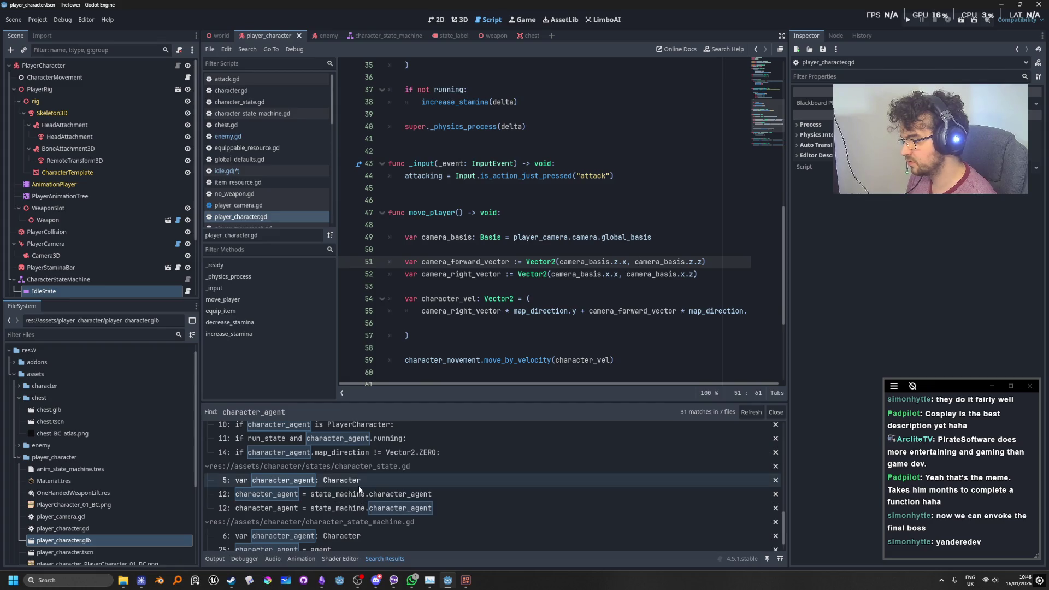
pyautogui.click(360, 486)
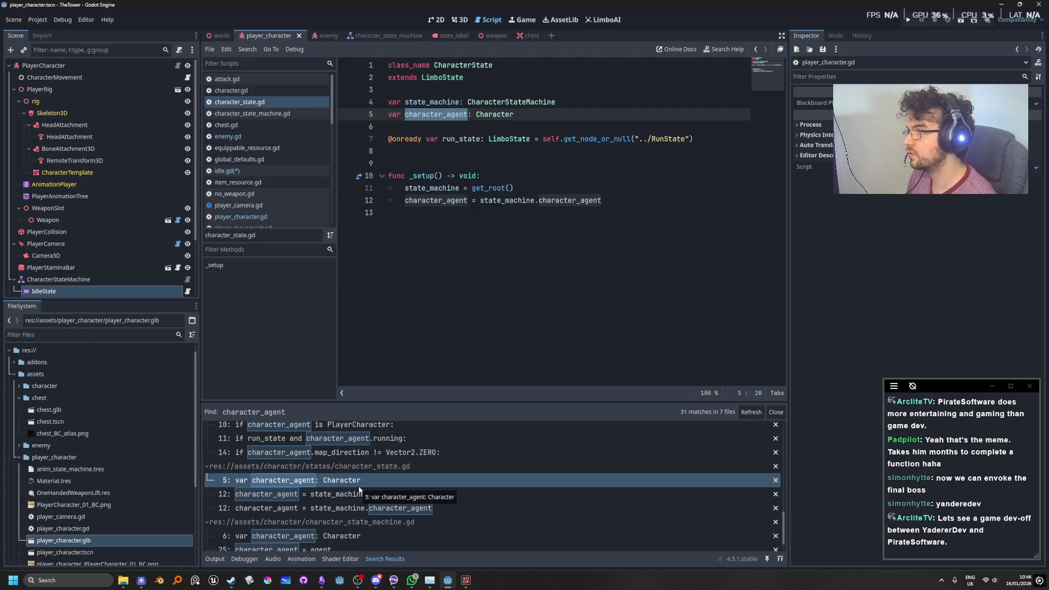
# Step: Jump to line 25 of character_state_machine.gd, where character_agent is assigned
pyautogui.scroll(-3, 77, 271)
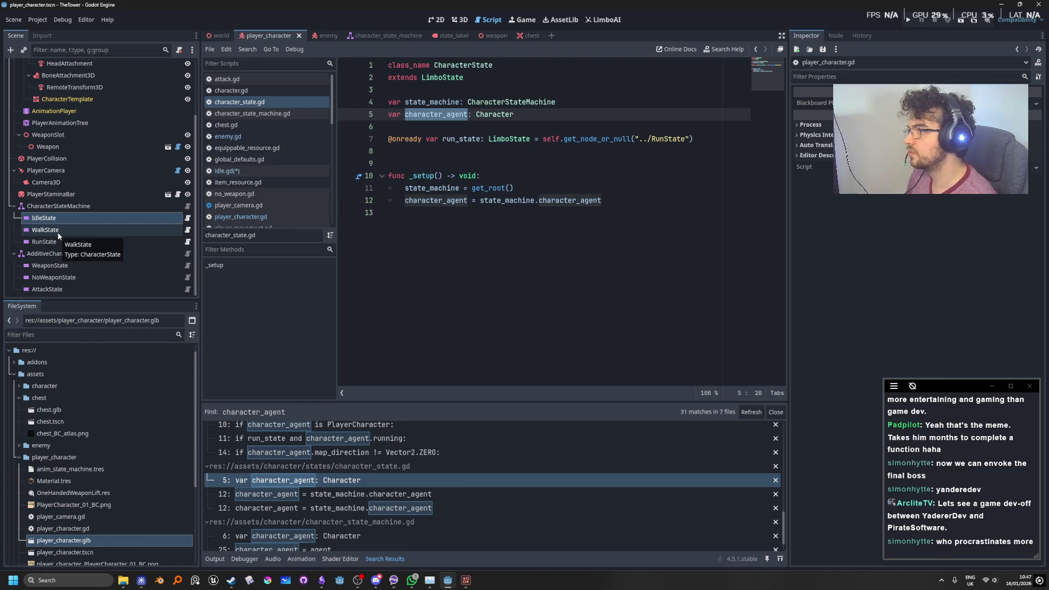
pyautogui.scroll(2, 58, 232)
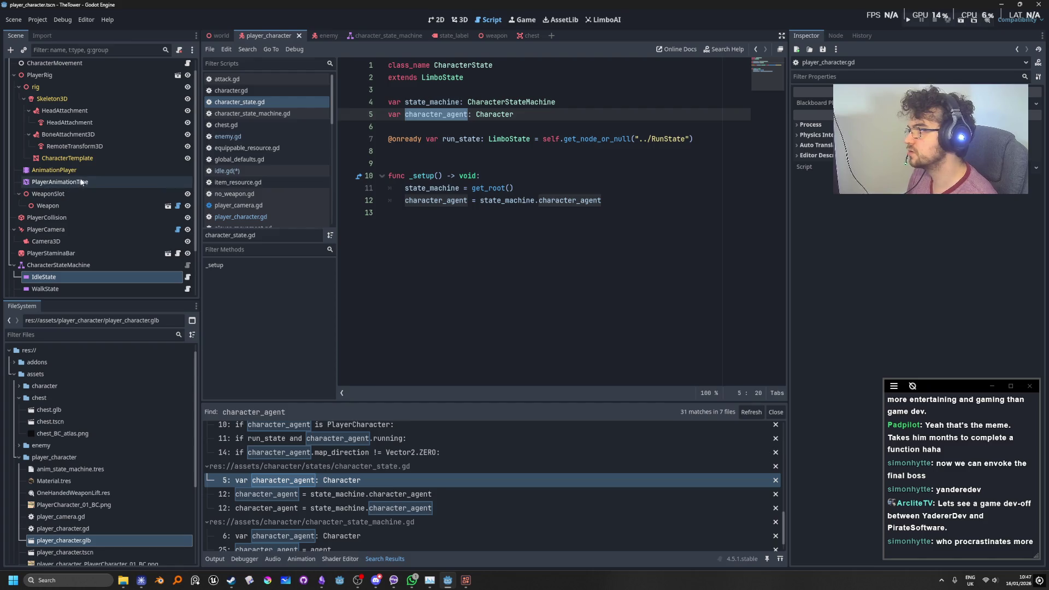
pyautogui.click(75, 266)
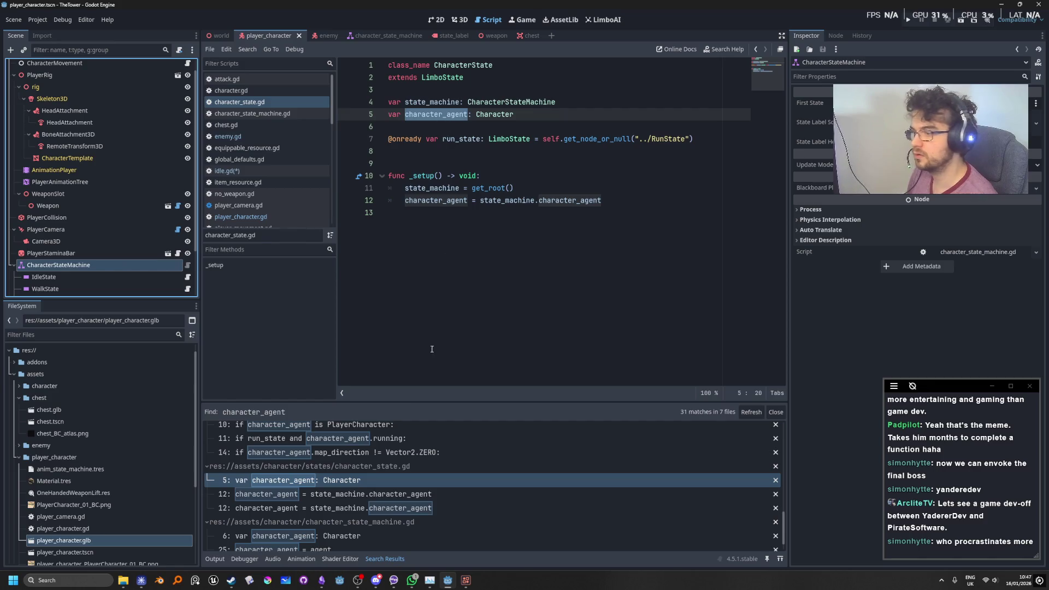
pyautogui.scroll(-2, 513, 494)
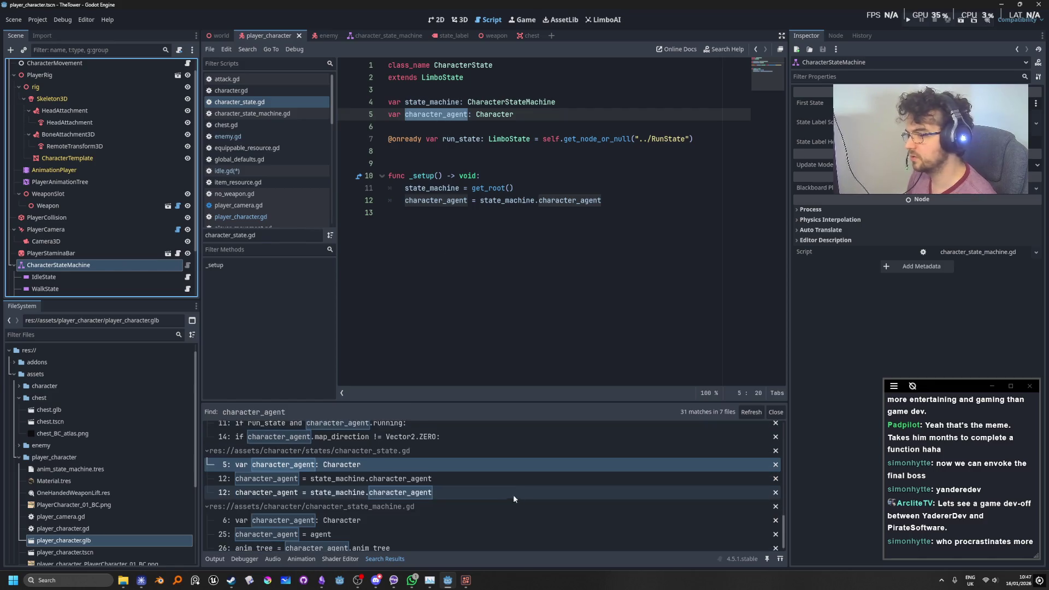
pyautogui.click(379, 523)
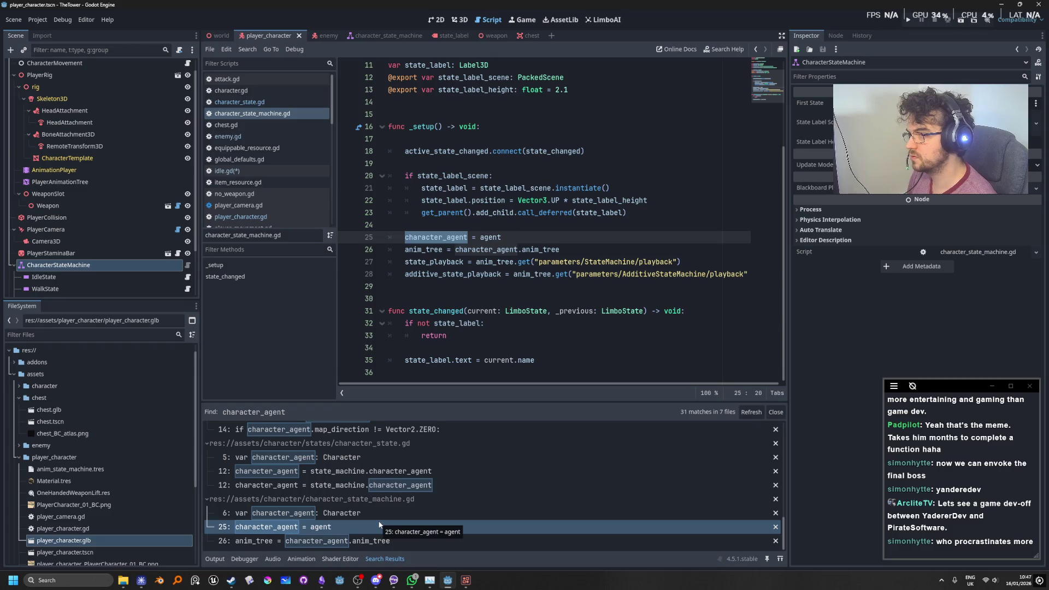
pyautogui.scroll(3, 579, 322)
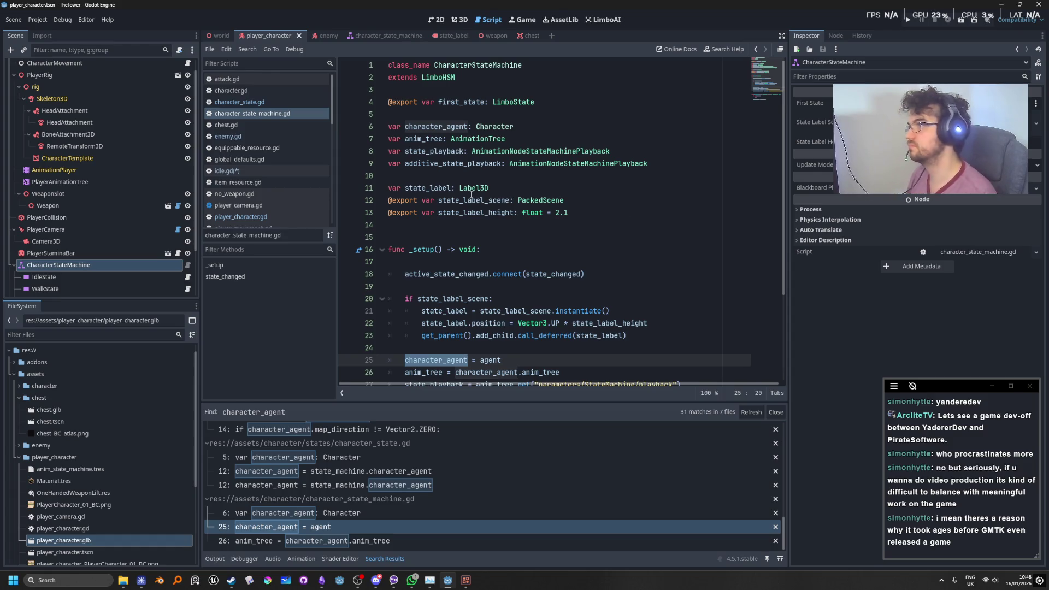
pyautogui.scroll(1, 124, 127)
pyautogui.click(140, 66)
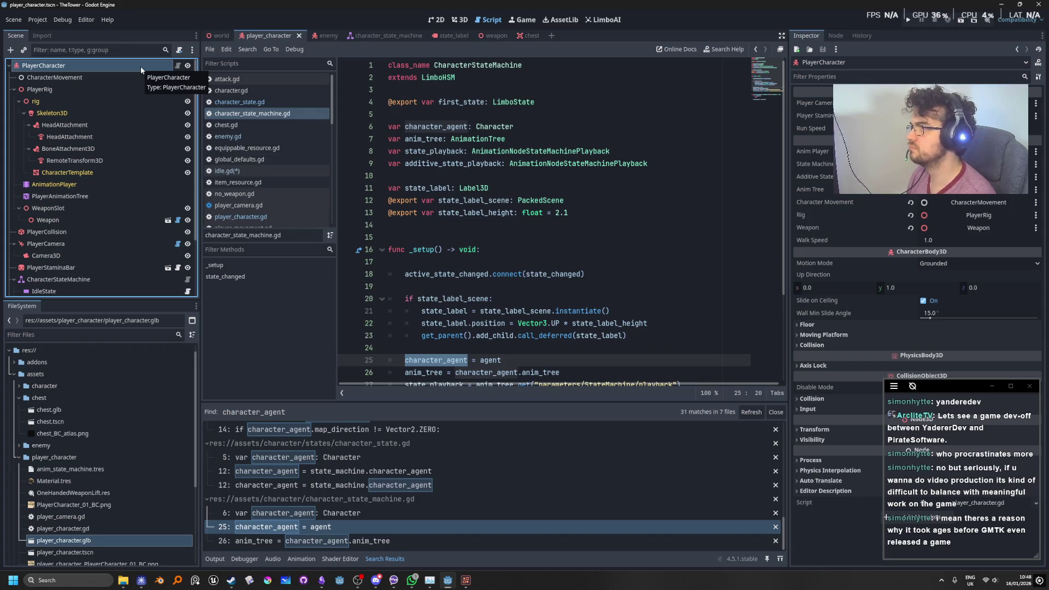
# Step: Switch to the player_character tab and locate its _ready function
pyautogui.click(326, 37)
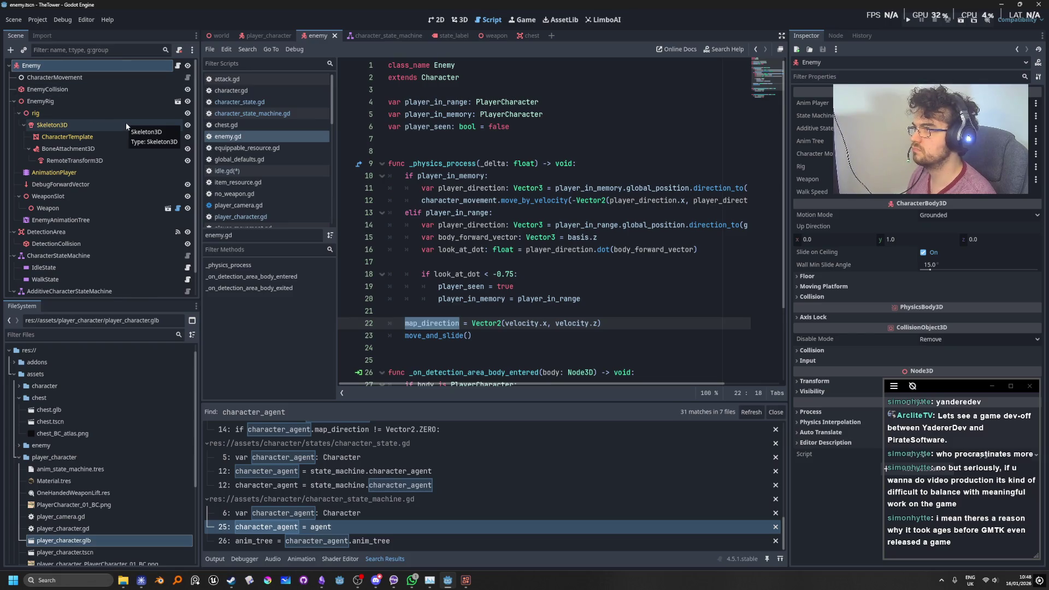
pyautogui.click(261, 33)
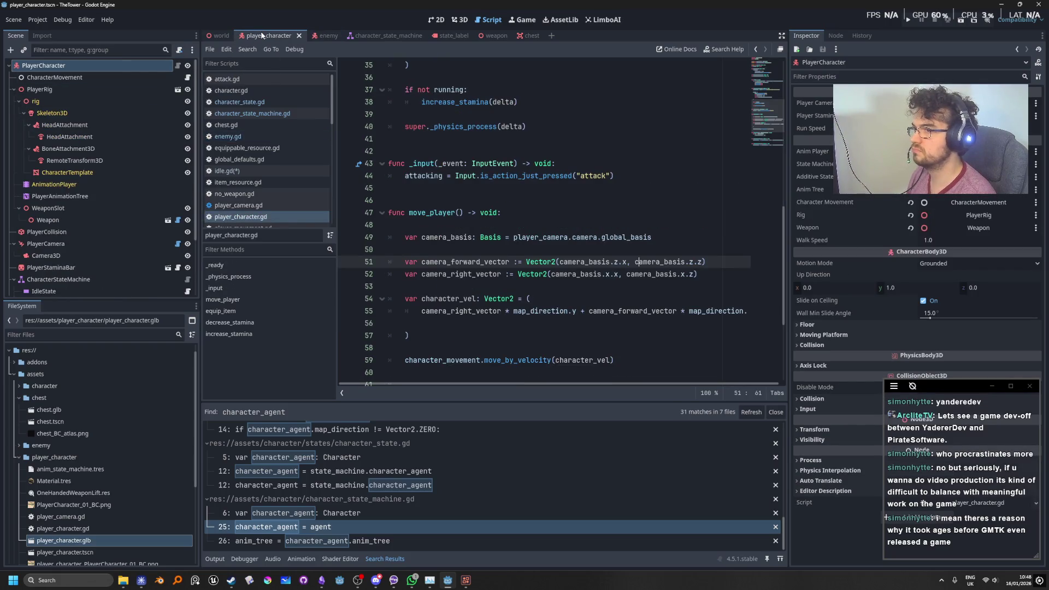
pyautogui.scroll(6, 591, 256)
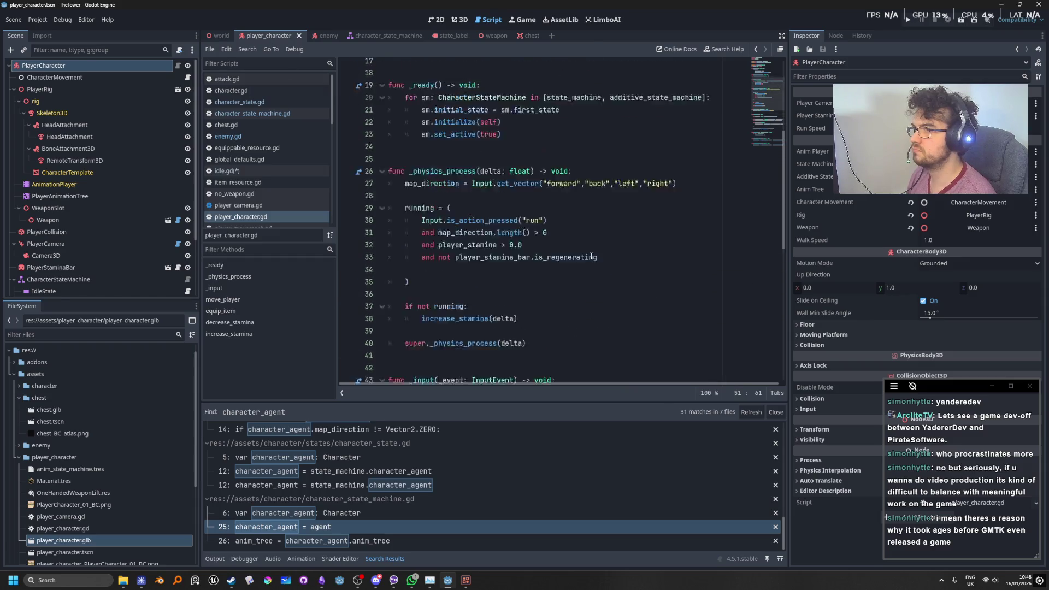
pyautogui.scroll(5, 591, 256)
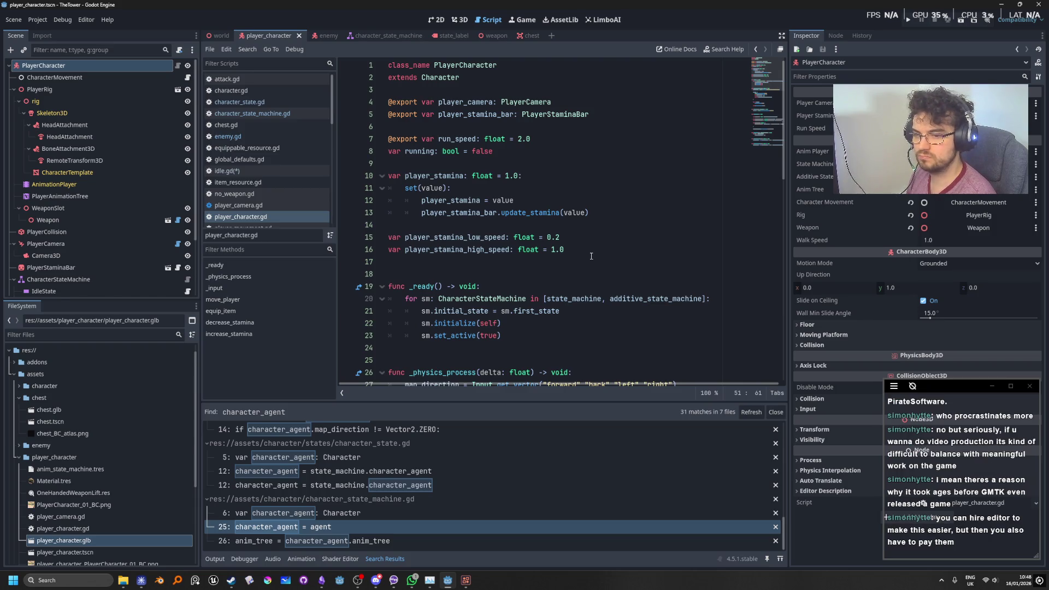
pyautogui.scroll(-1, 574, 216)
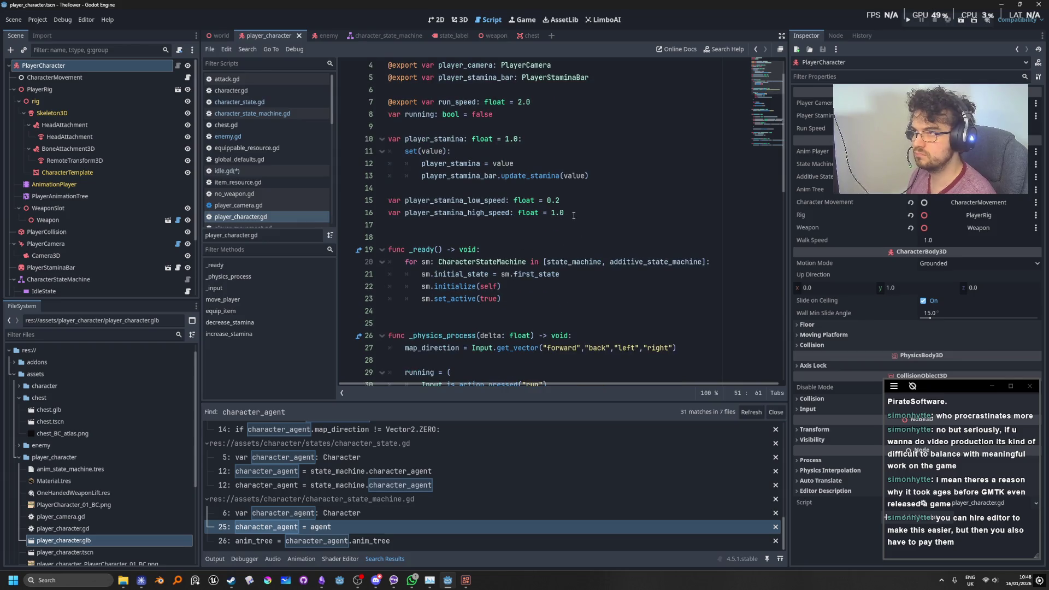
pyautogui.scroll(-7, 574, 215)
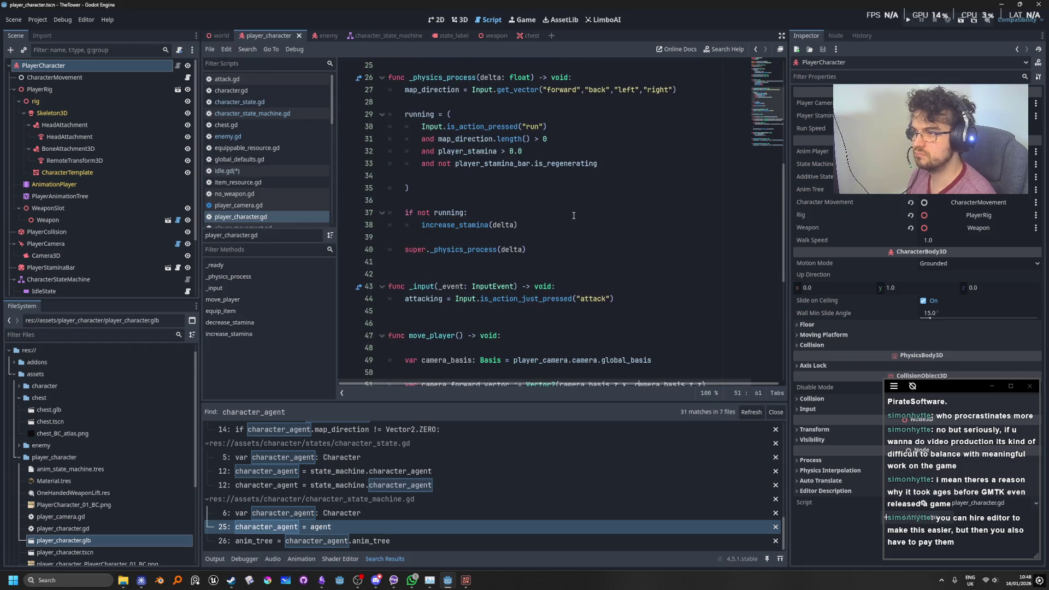
pyautogui.scroll(2, 546, 210)
pyautogui.moveTo(457, 160)
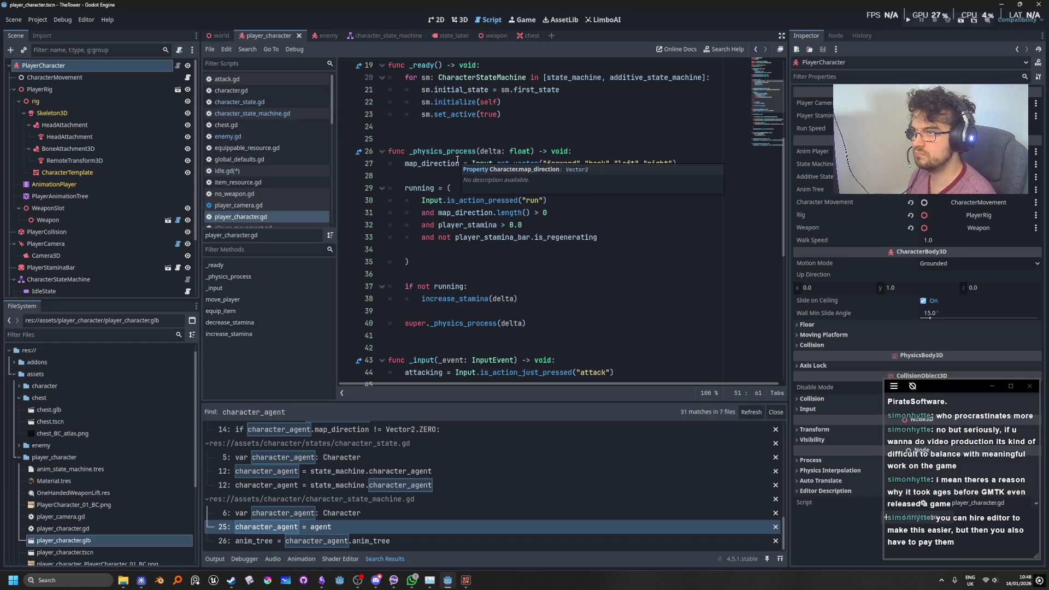
pyautogui.scroll(1, 457, 160)
# Step: Delete the _ready body and its func _ready declaration line
pyautogui.hotkey('ctrl', 'z')
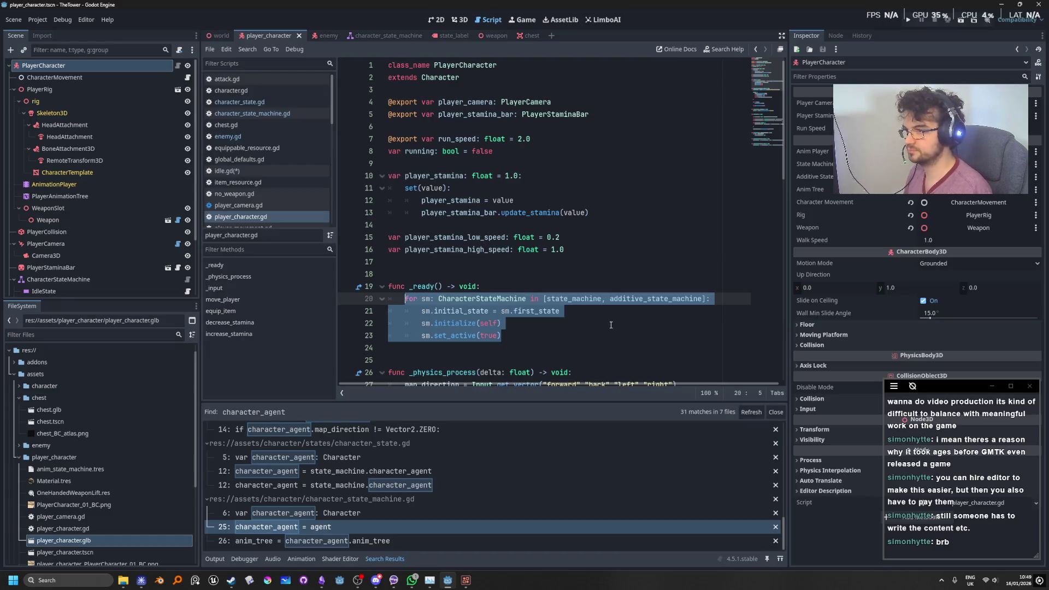
pyautogui.press('BackSpace')
pyautogui.hotkey('shift', 'Up')
pyautogui.press('BackSpace')
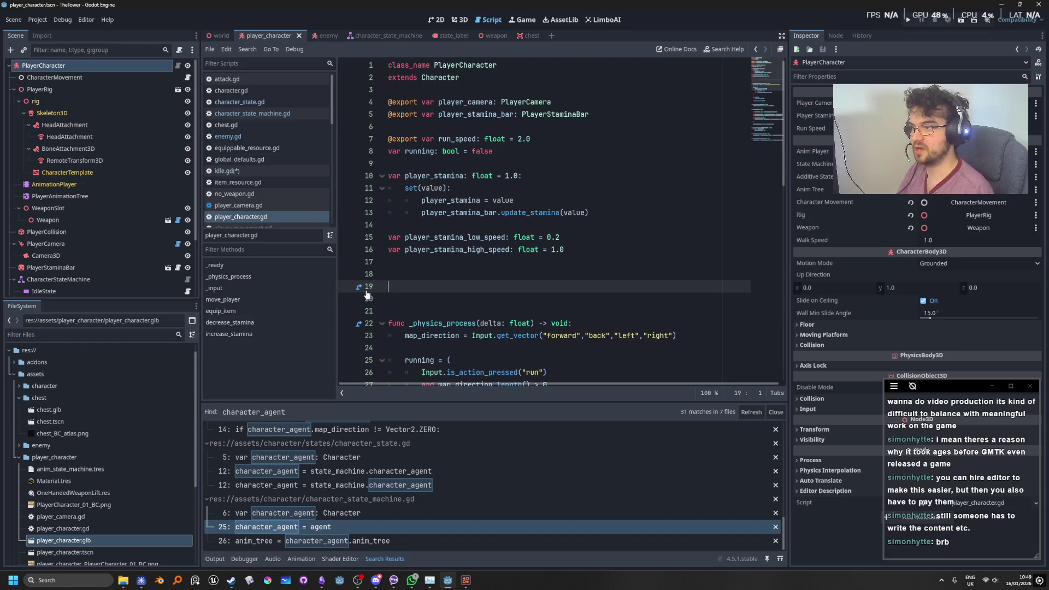
# Step: Clear the leftover blank lines and open the Character base class script
pyautogui.press('BackSpace')
pyautogui.press('BackSpace')
pyautogui.press('BackSpace')
pyautogui.click(435, 90)
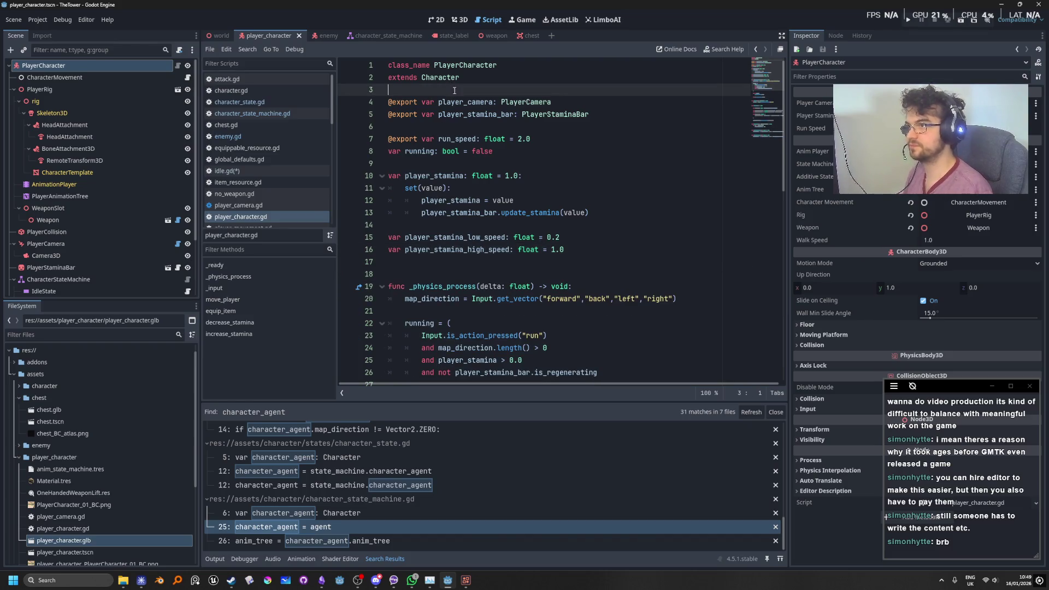
pyautogui.keyDown('ctrl'); pyautogui.click(435, 80); pyautogui.keyUp('ctrl')
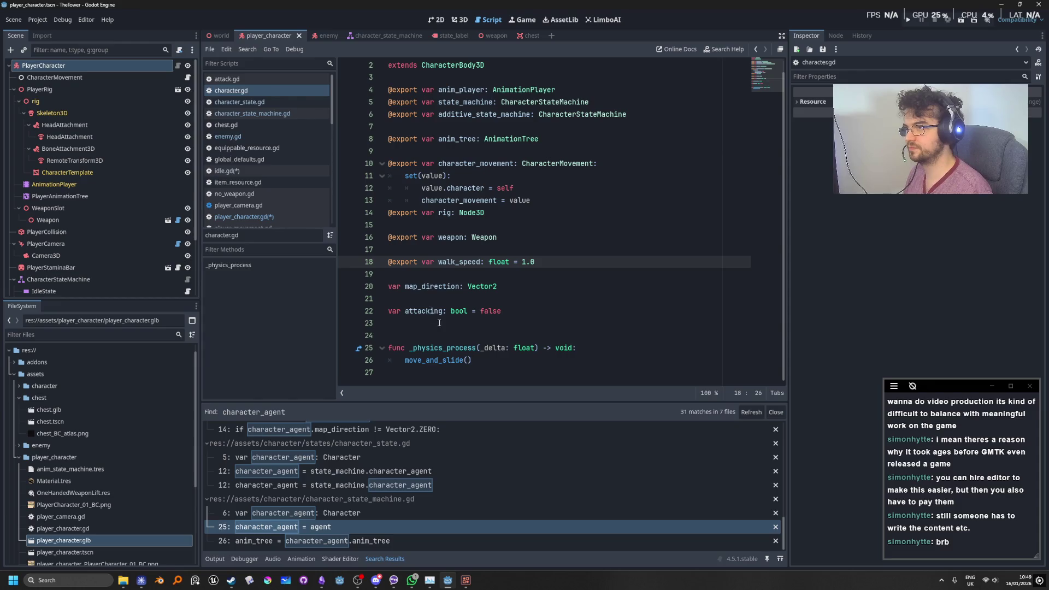
pyautogui.click(400, 326)
# Step: Add func _ready() and paste the loop calling initialize and set_active on both state machines
pyautogui.press('Return')
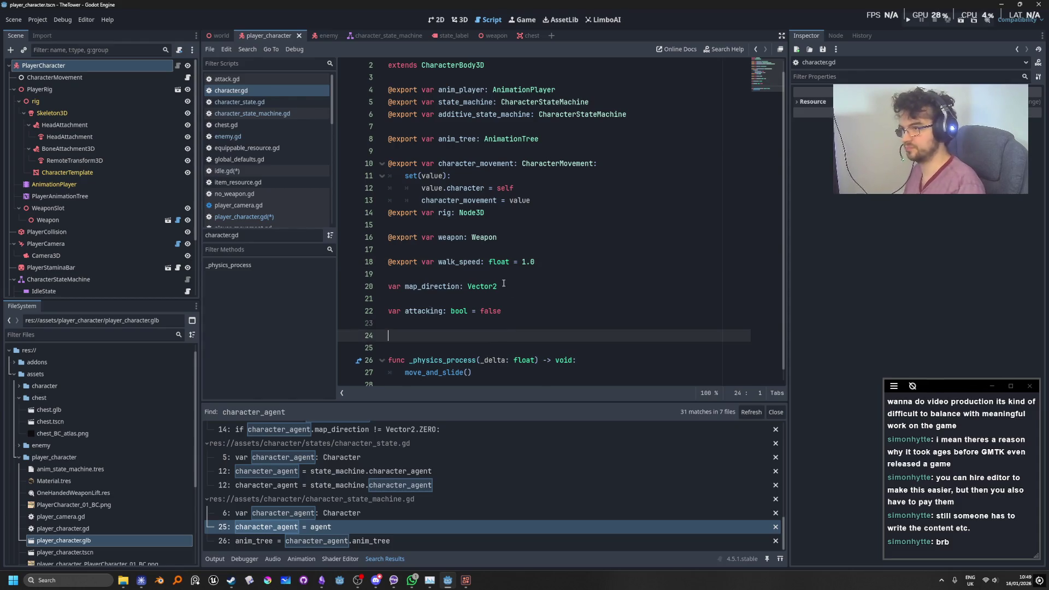
pyautogui.write('func _')
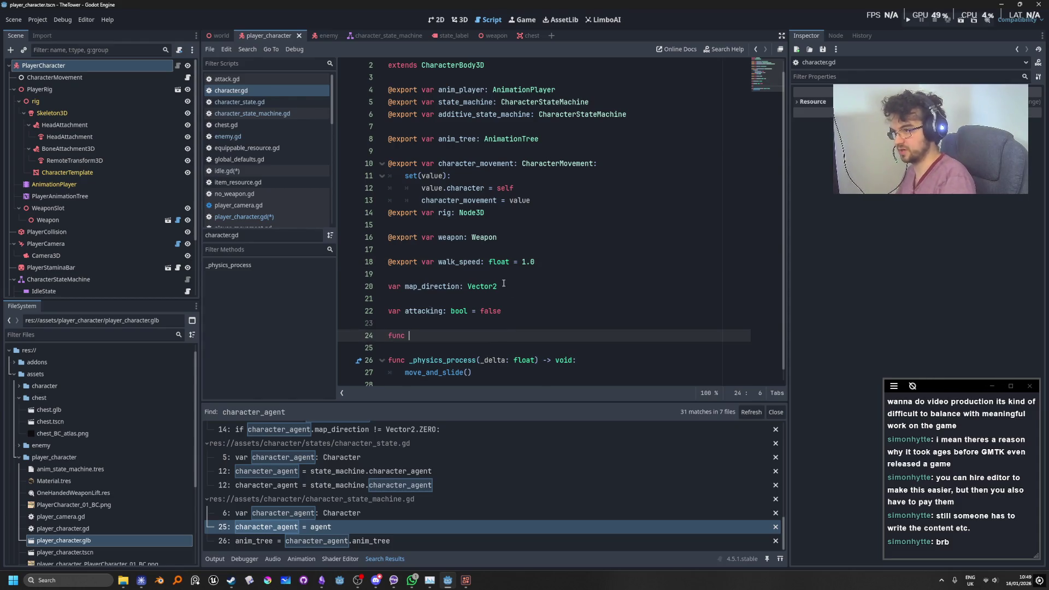
pyautogui.write('re')
pyautogui.press('Return')
pyautogui.press('Return')
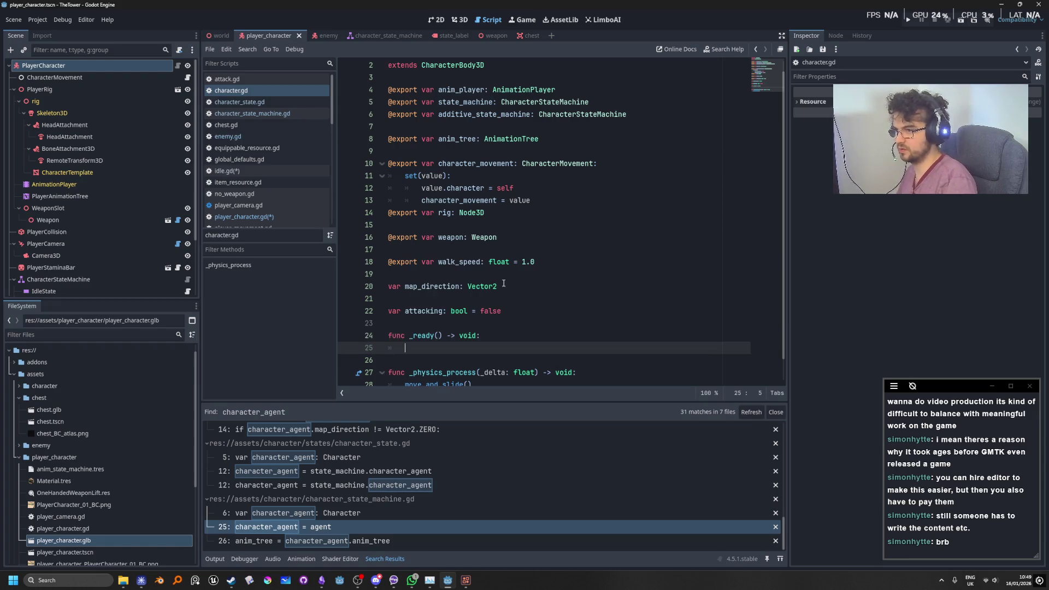
pyautogui.write('for sm: CharacterStateMachine in [state_machine, additive_state_machine]: \t\tsm.initial_state = sm.first_state \t\tsm.initialize(self) \t\tsm.set_active(true)')
pyautogui.scroll(-1, 615, 346)
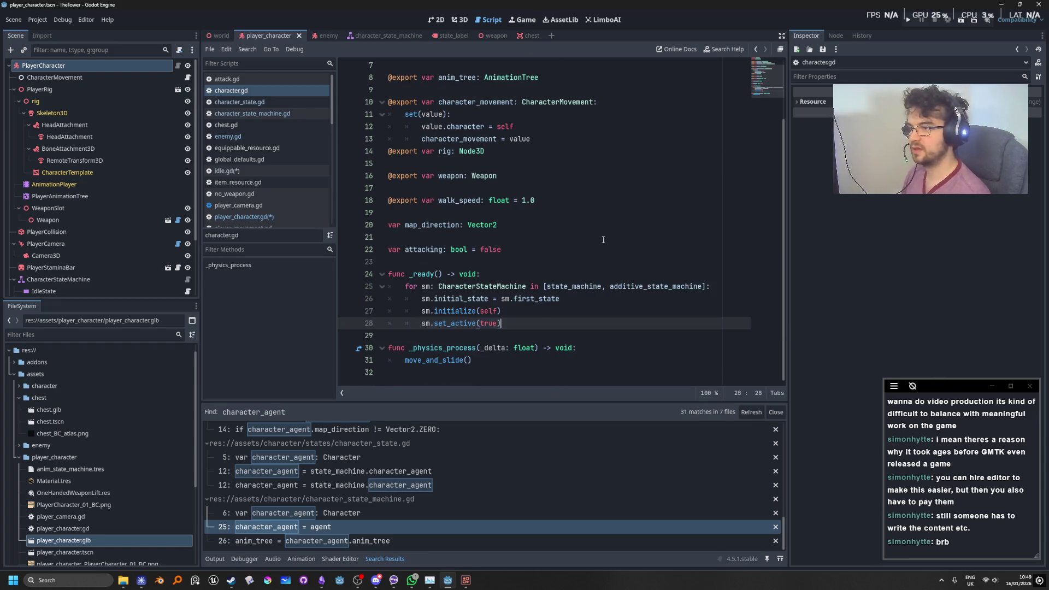
pyautogui.press('Up')
pyautogui.press('Up')
pyautogui.press('Up')
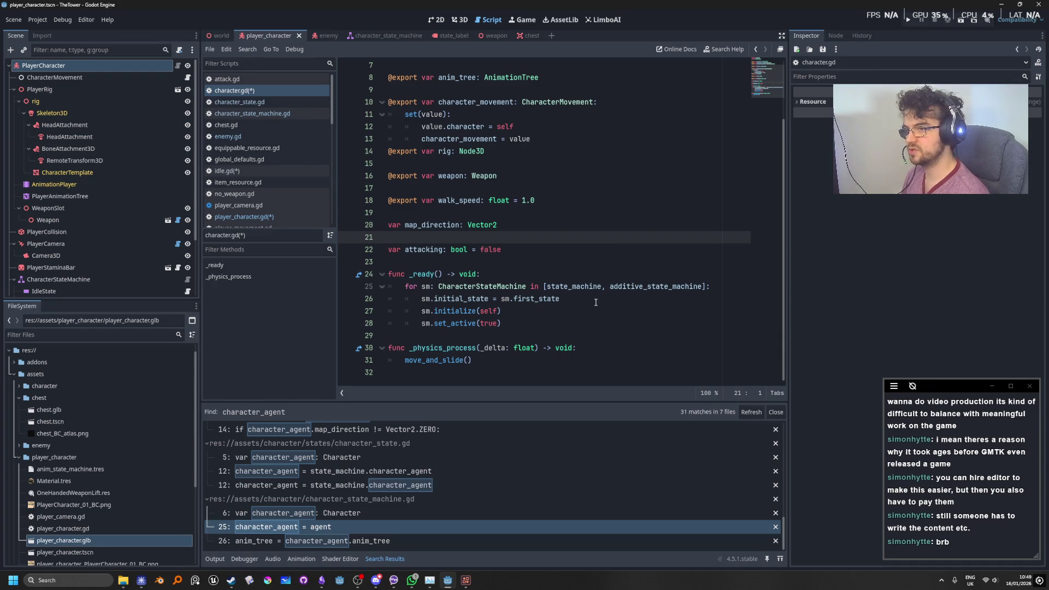
# Step: Check the state_machine and additive_state_machine references, then run the project
pyautogui.doubleClick(586, 287)
pyautogui.scroll(2, 613, 369)
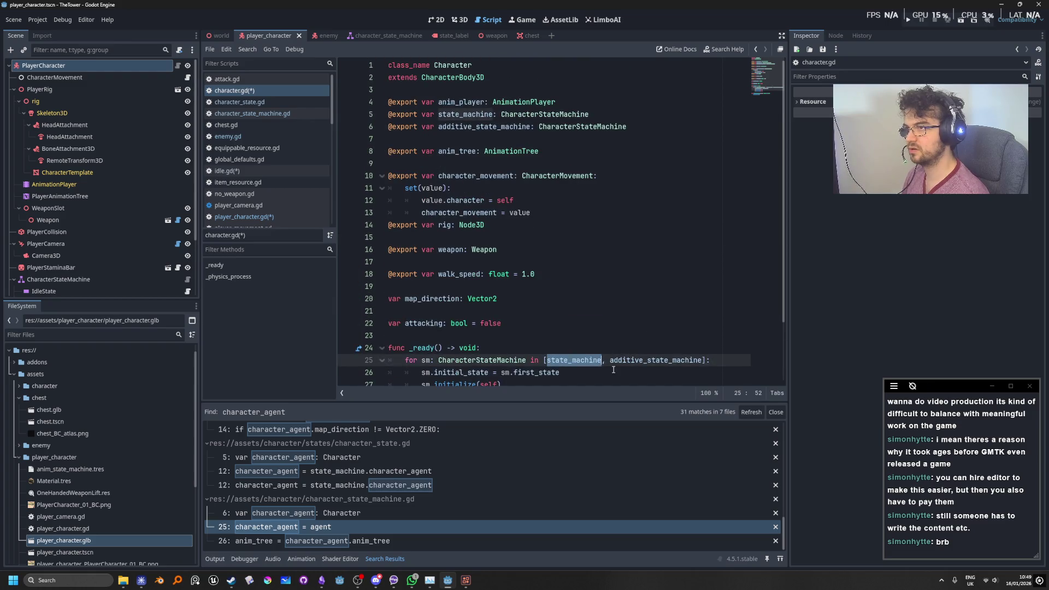
pyautogui.doubleClick(670, 360)
pyautogui.scroll(-2, 533, 319)
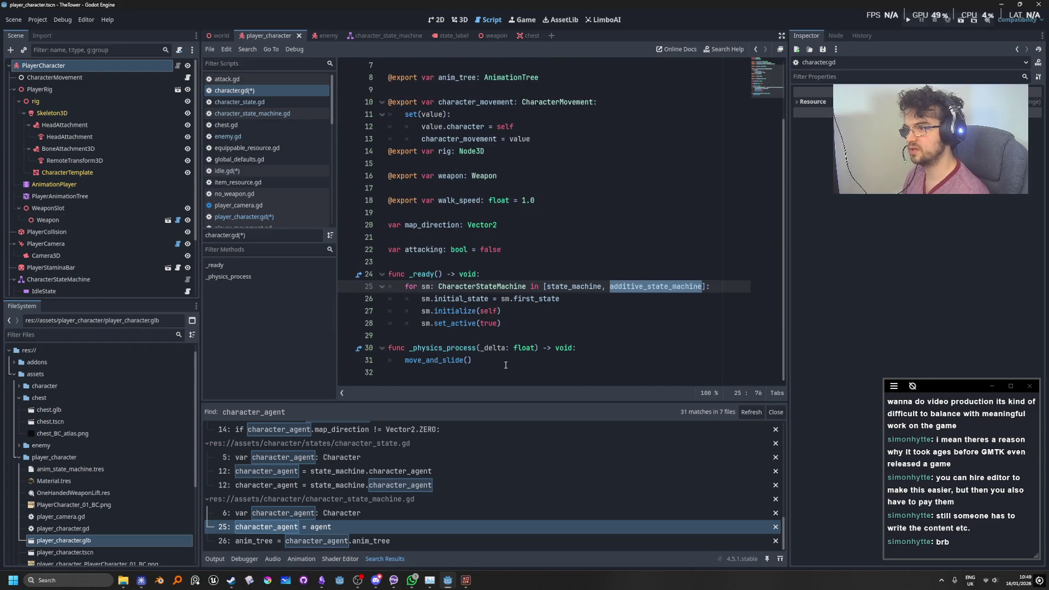
pyautogui.click(534, 318)
pyautogui.click(559, 299)
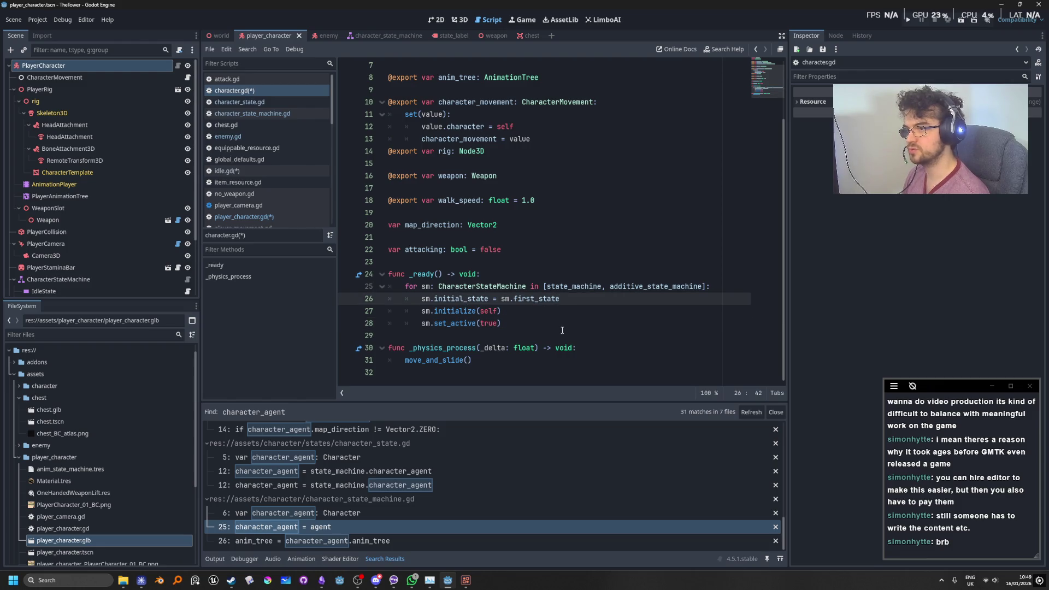
pyautogui.moveTo(543, 302)
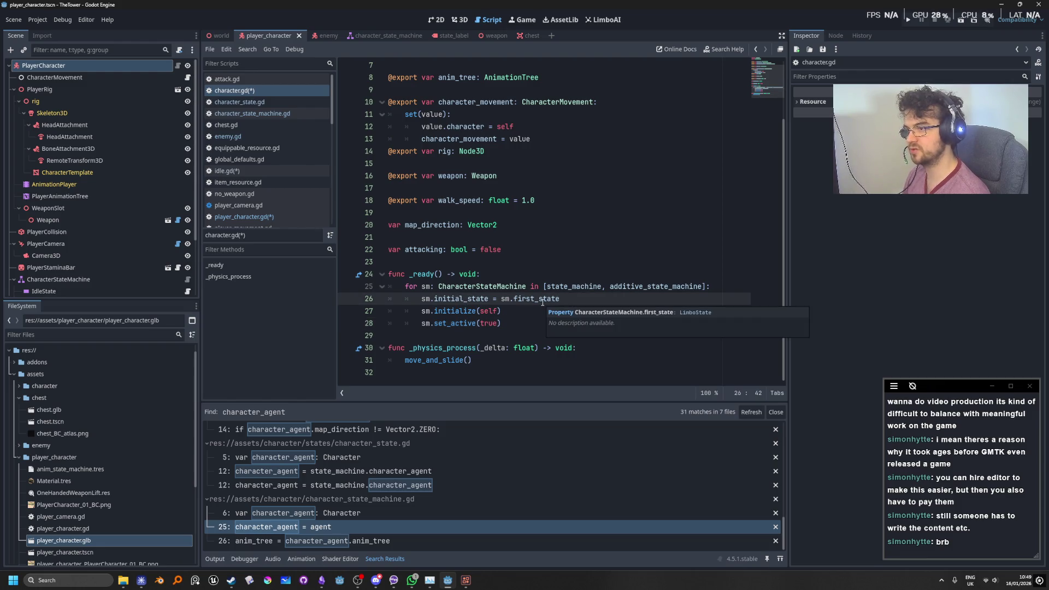
pyautogui.click(506, 312)
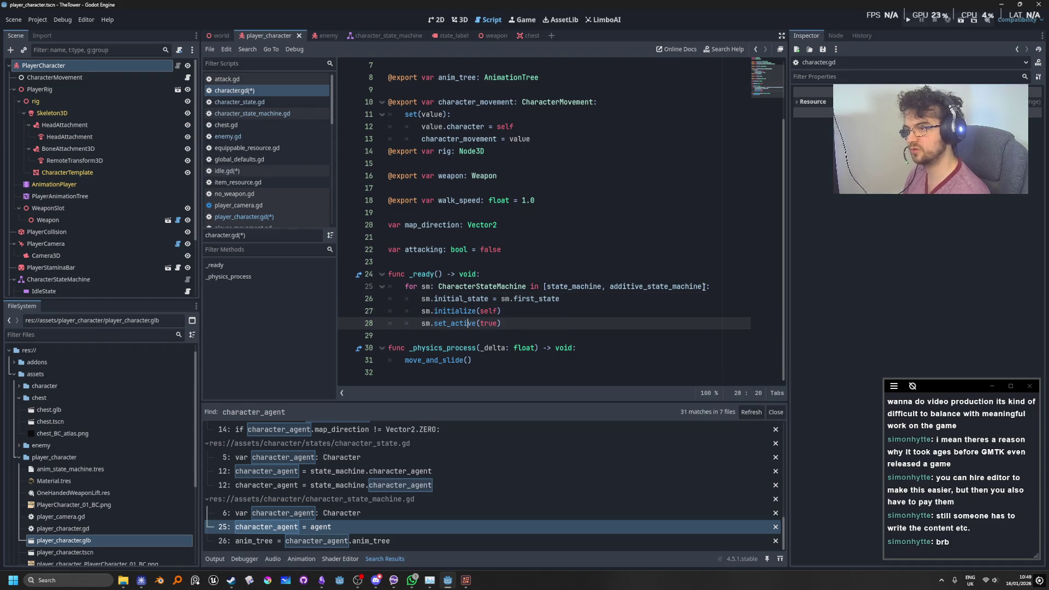
pyautogui.click(579, 299)
pyautogui.click(907, 19)
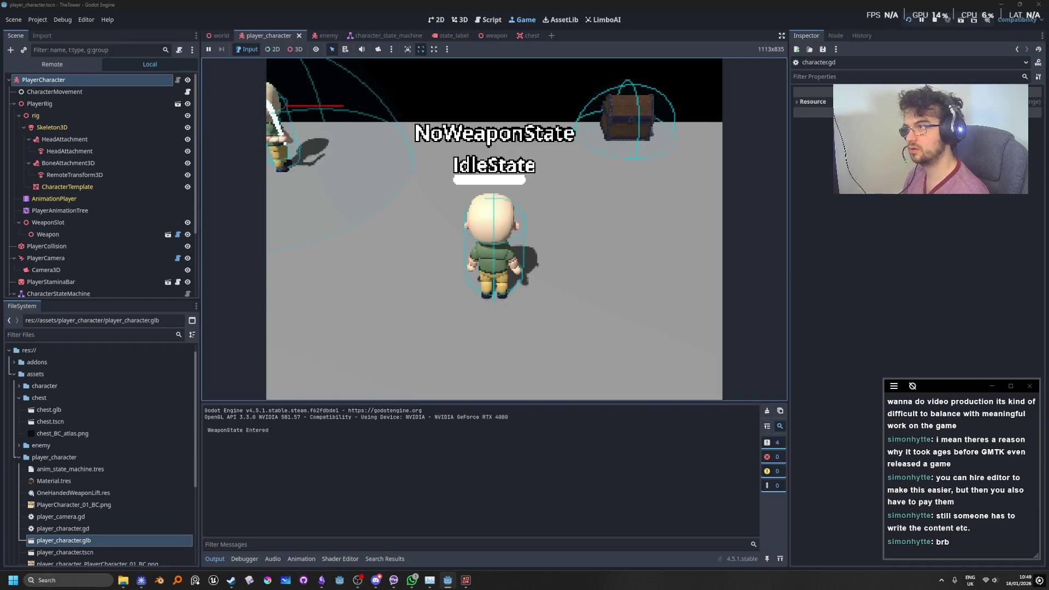
# Step: Walk and sprint the player across the floor toward the chest, running from the enemy
pyautogui.press('w')
pyautogui.press('a')
pyautogui.press('w')
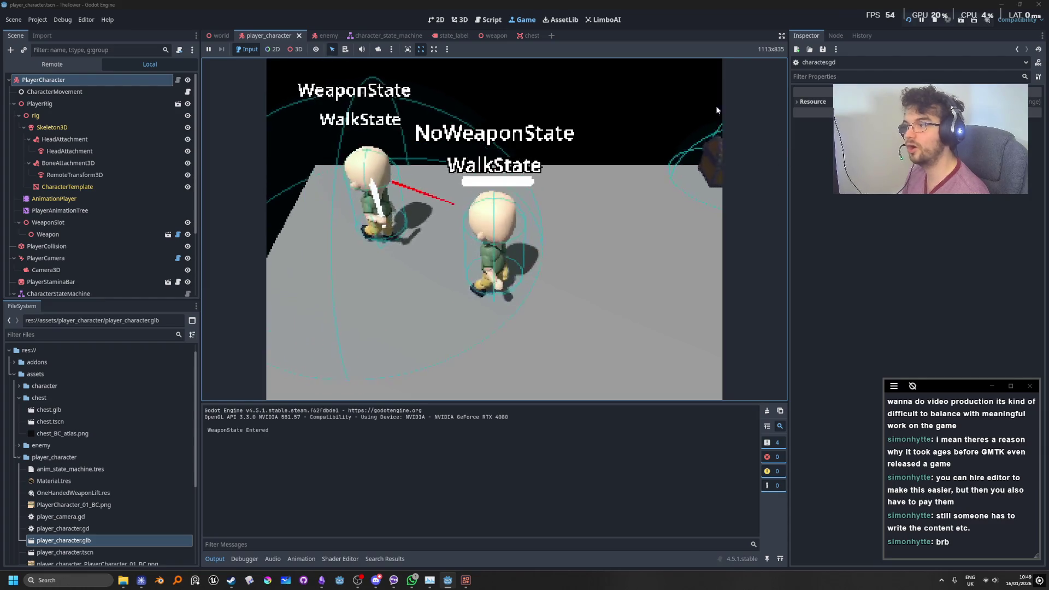
pyautogui.press('shift')
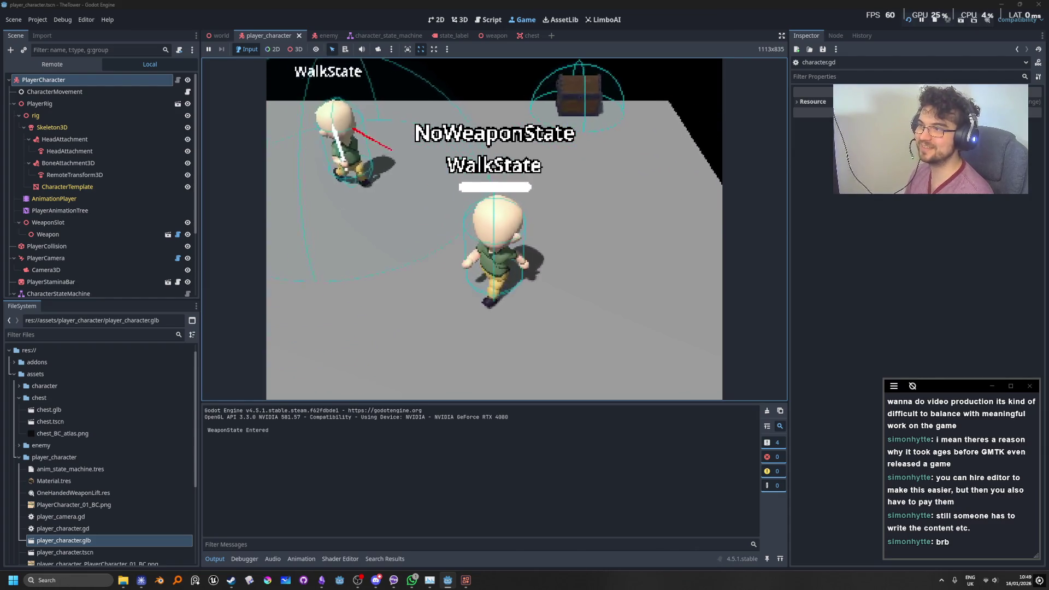
pyautogui.press('shift')
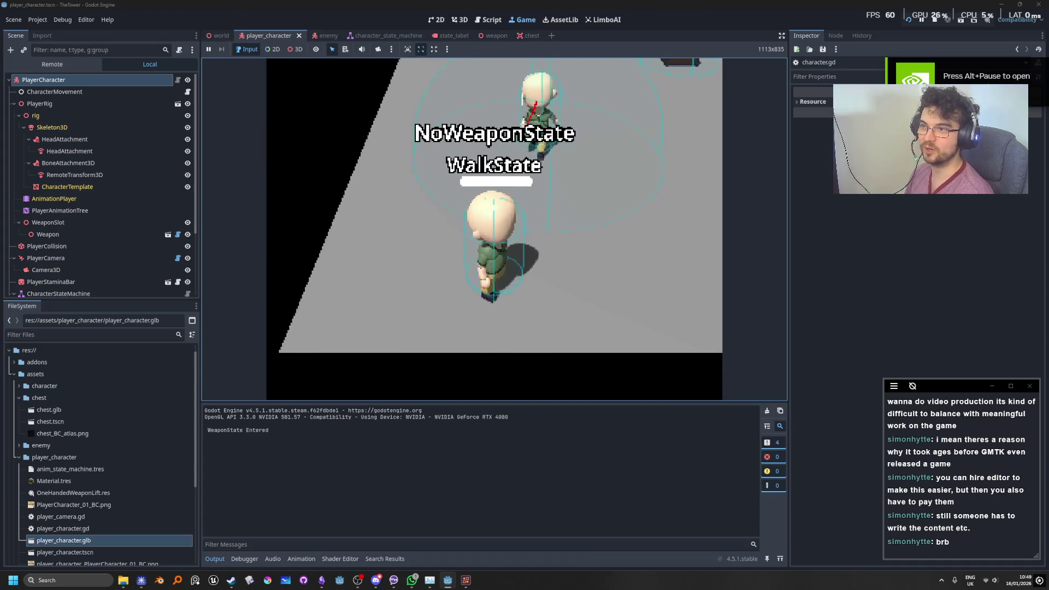
pyautogui.press('shift')
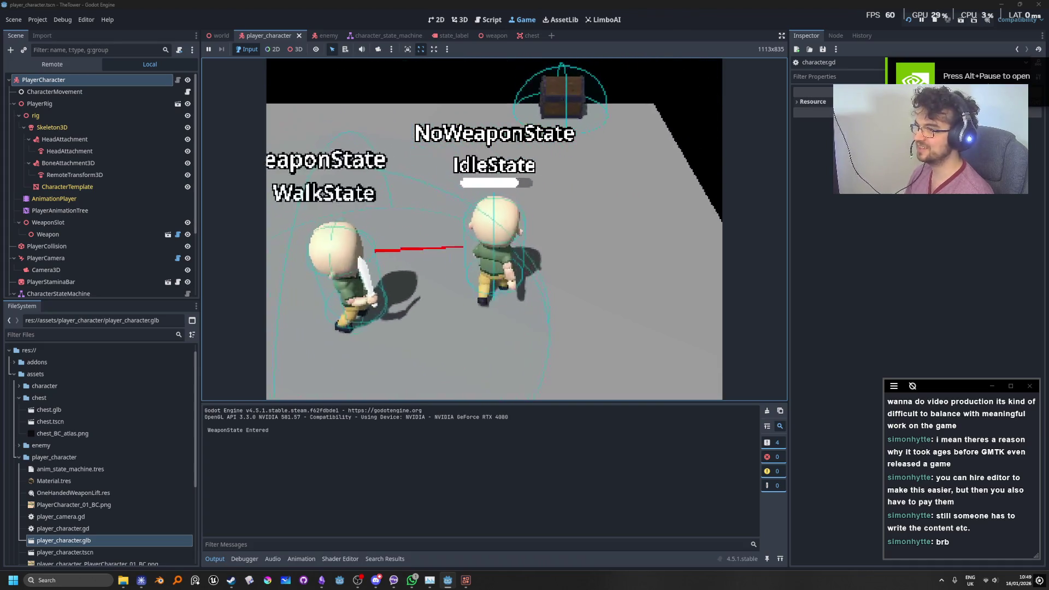
pyautogui.press('shift')
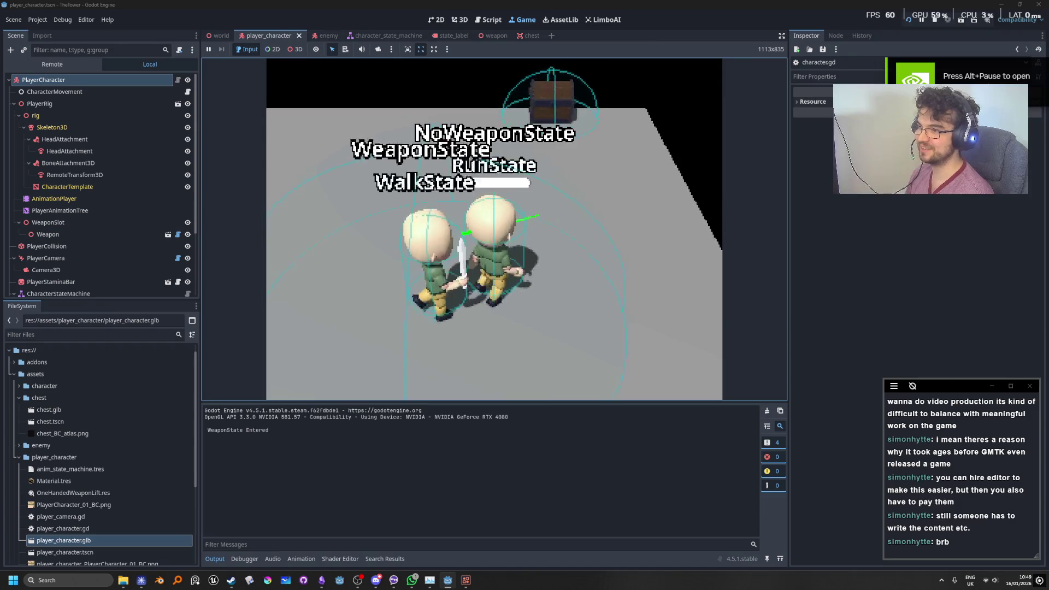
pyautogui.press('w')
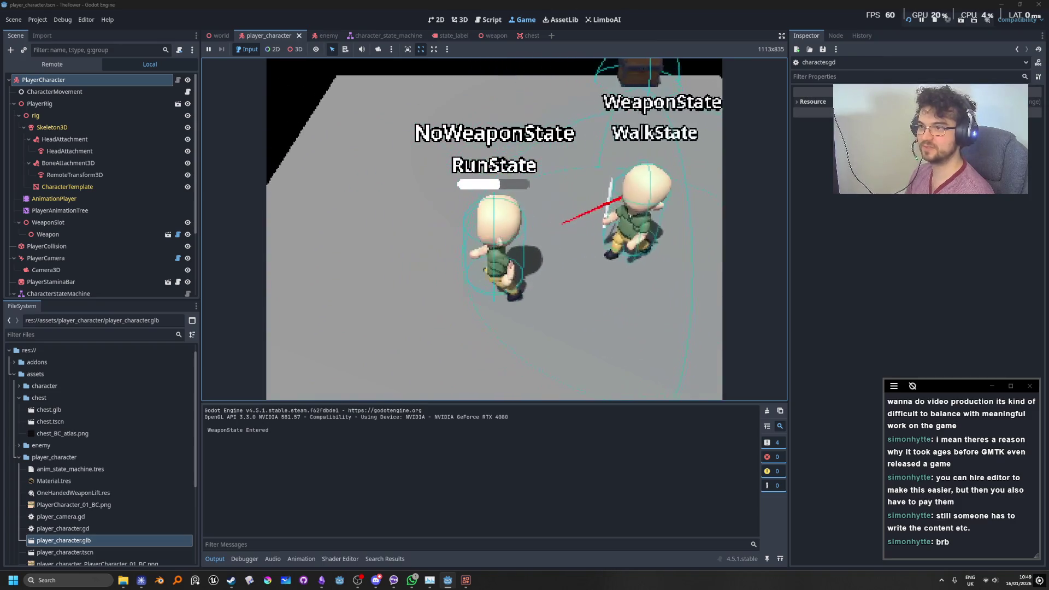
pyautogui.press('d')
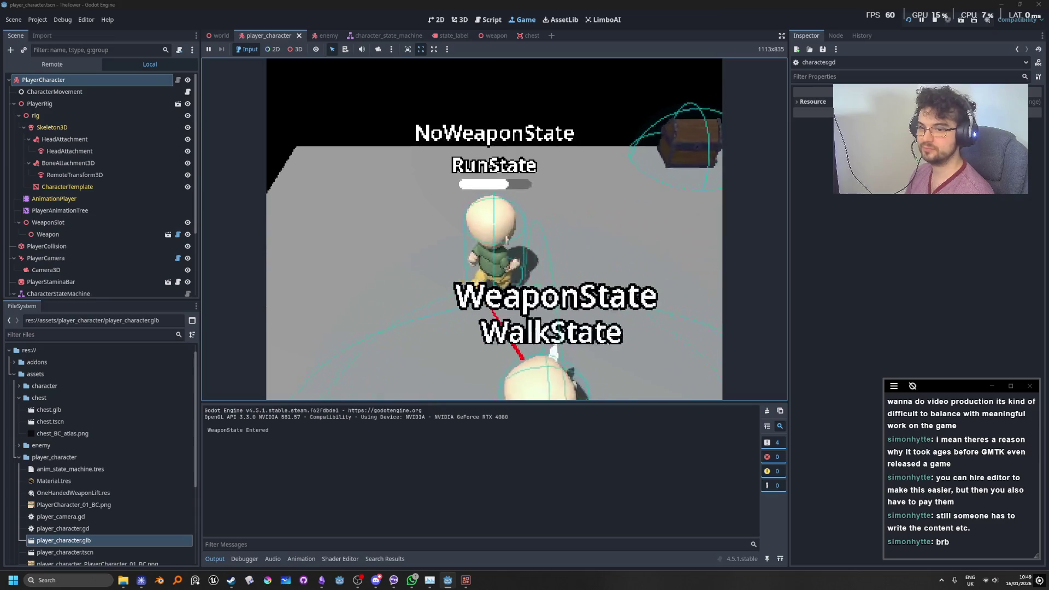
pyautogui.press('a')
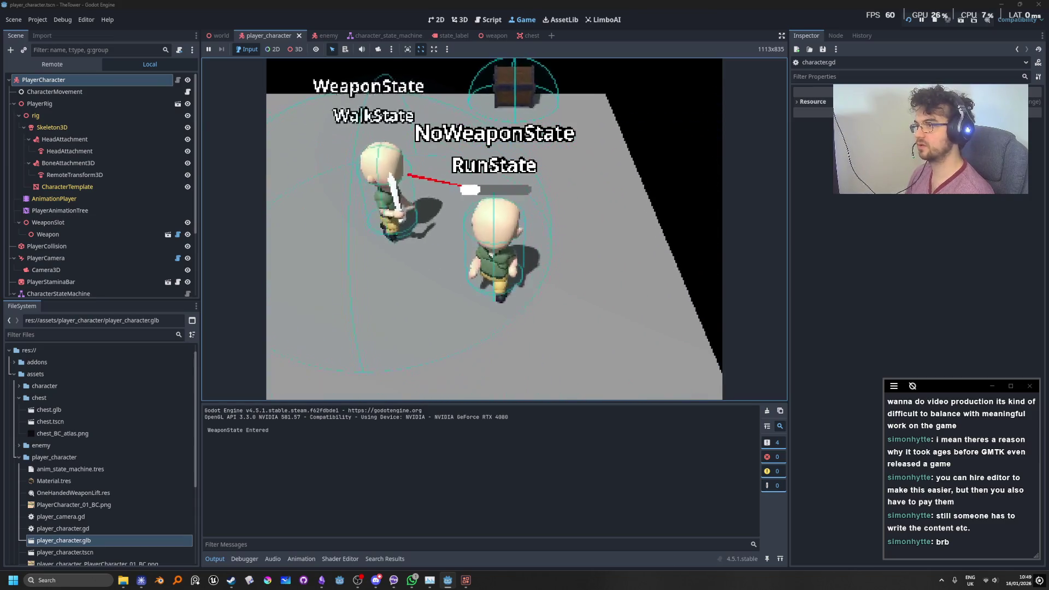
pyautogui.press('w')
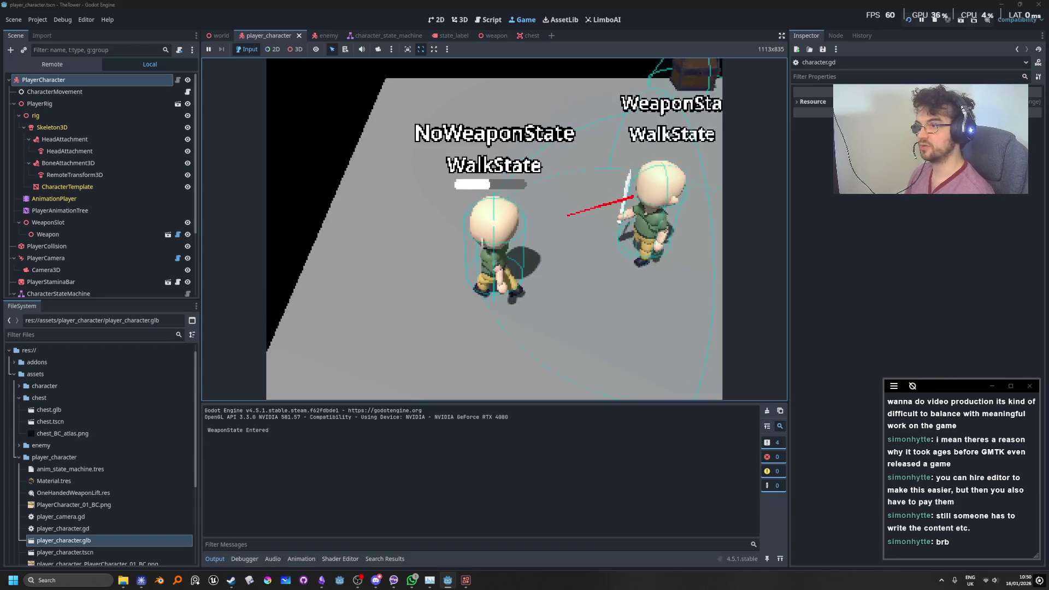
pyautogui.press('shift')
# Step: Keep running forward with the enemy following, slowing to a walk to refill stamina
pyautogui.press('w')
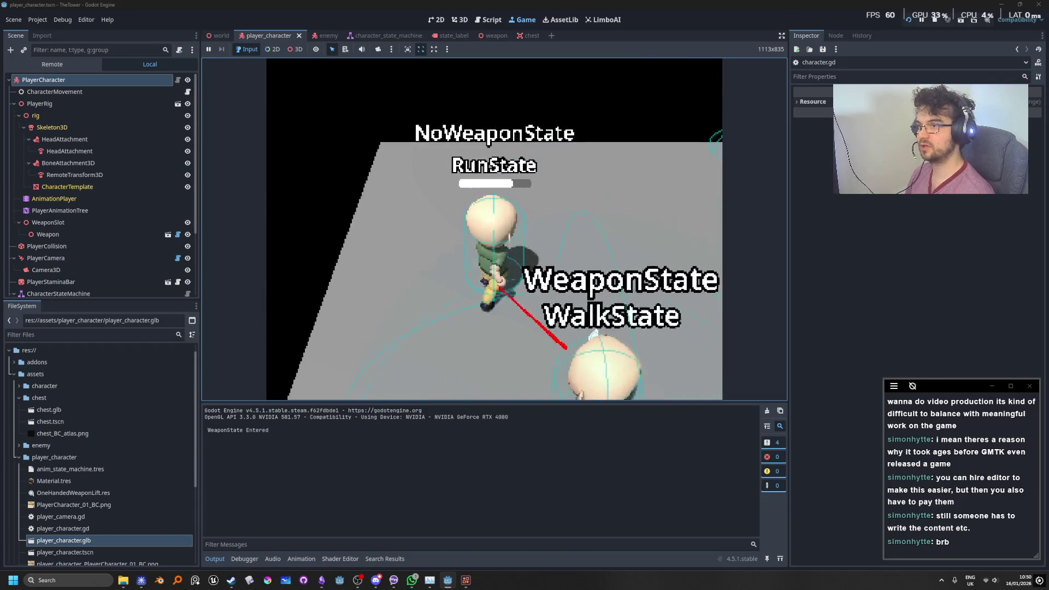
pyautogui.press('w')
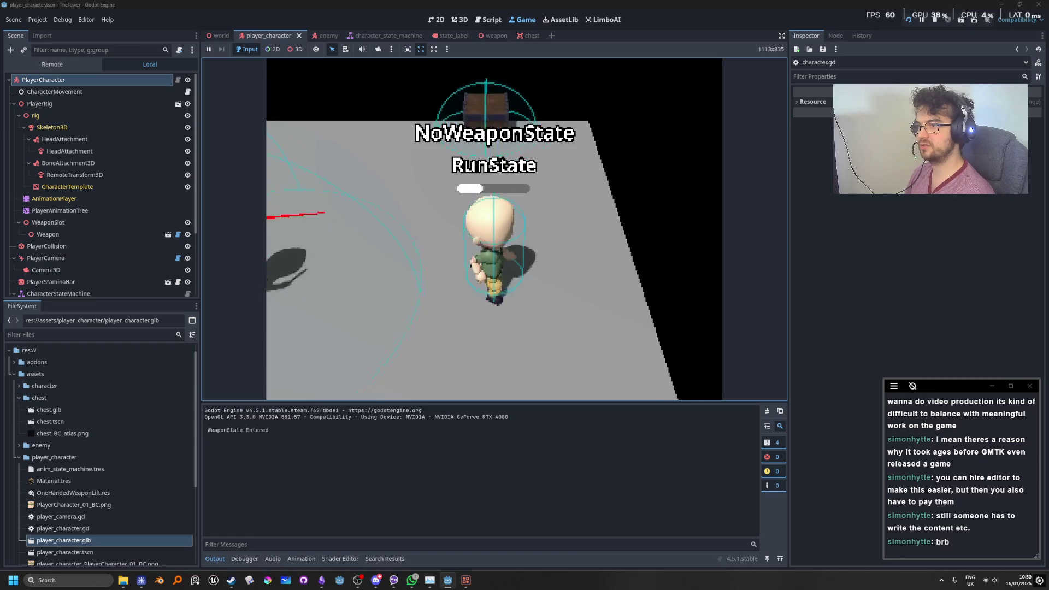
pyautogui.press('w')
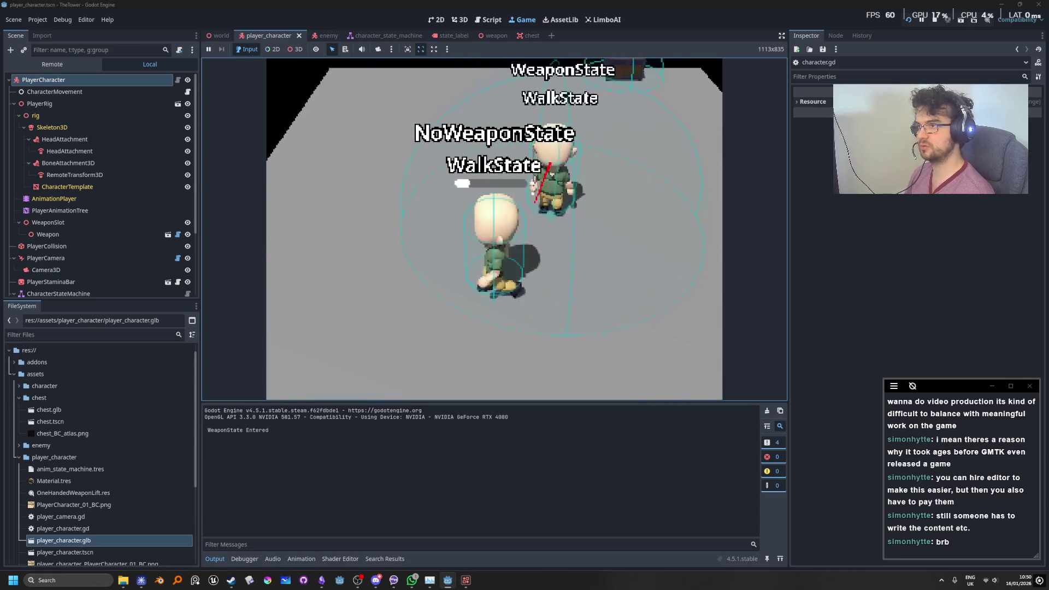
pyautogui.press('w')
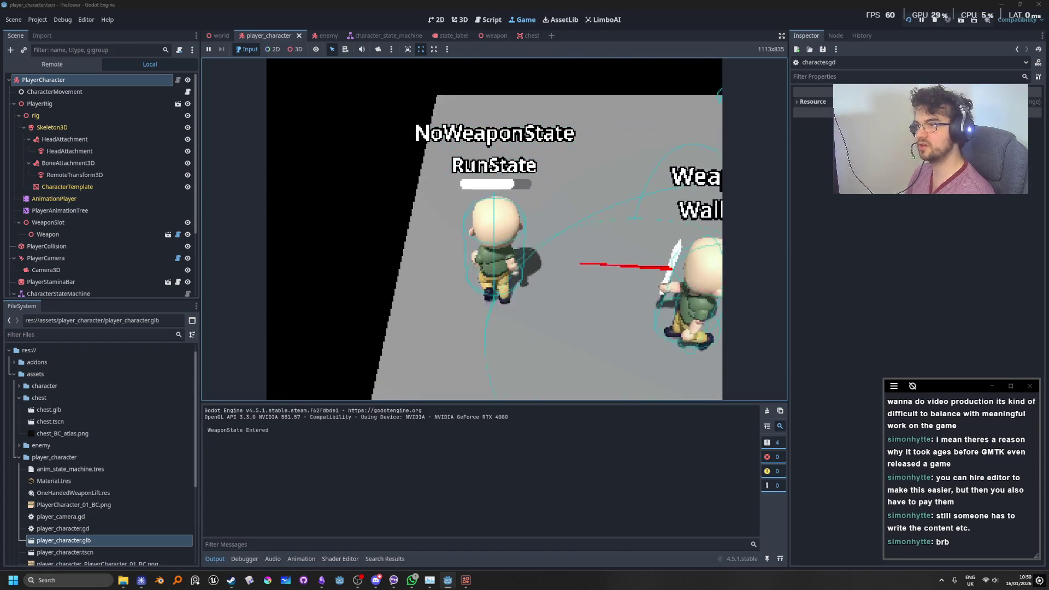
pyautogui.press('w')
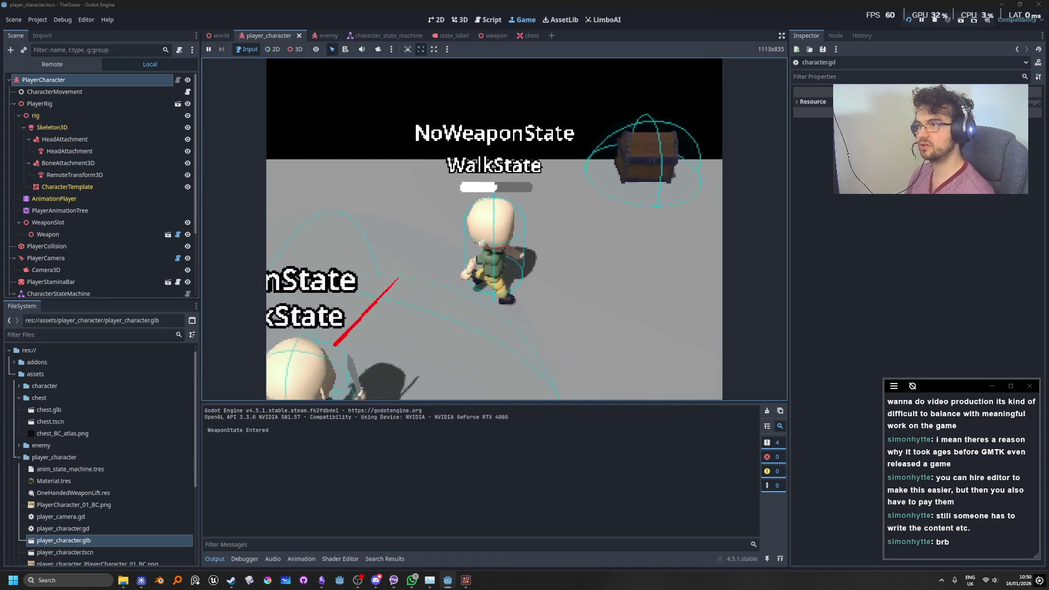
pyautogui.press('w')
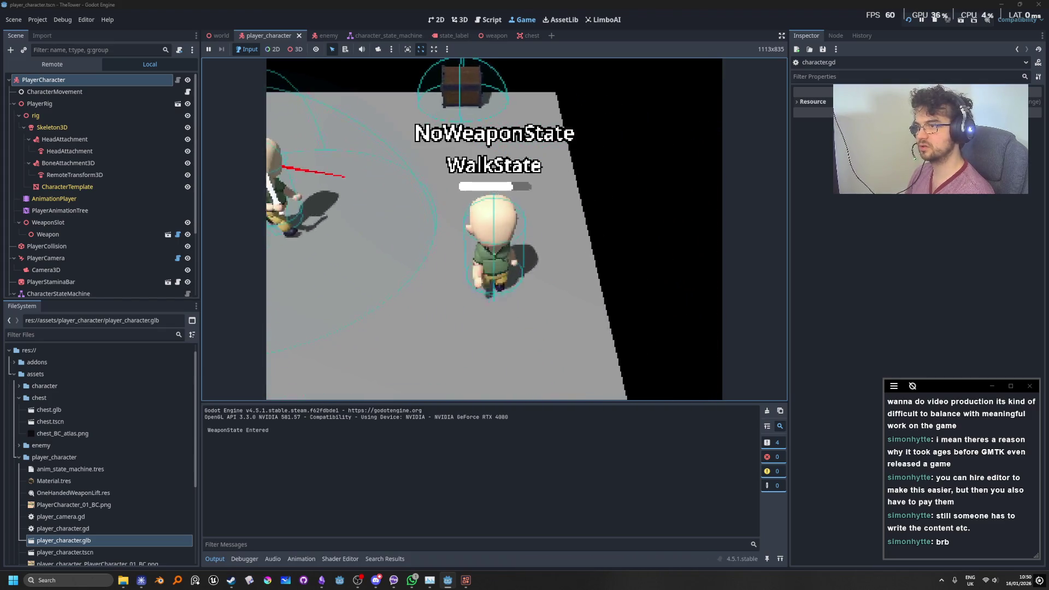
pyautogui.press('w')
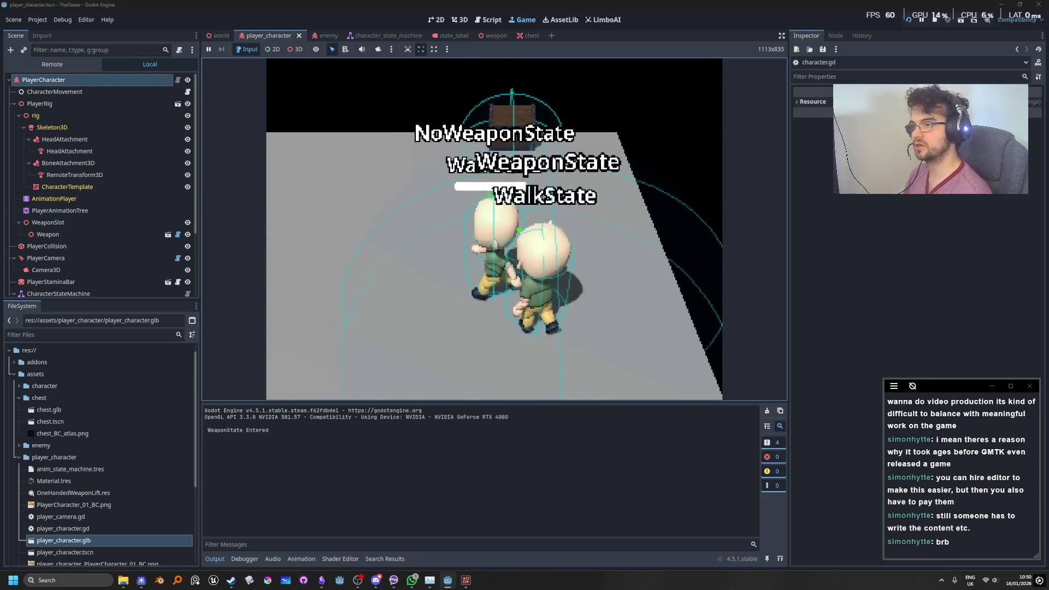
pyautogui.press('w')
# Step: Sprint to evade the armed enemy, reach the chest, then stop the running game
pyautogui.press('a')
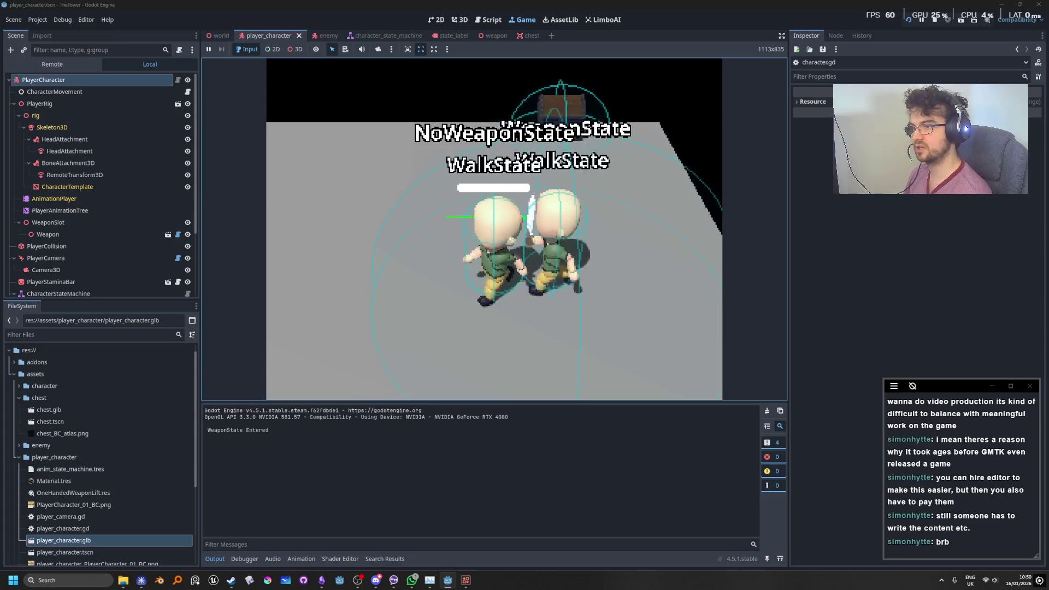
pyautogui.press('shift')
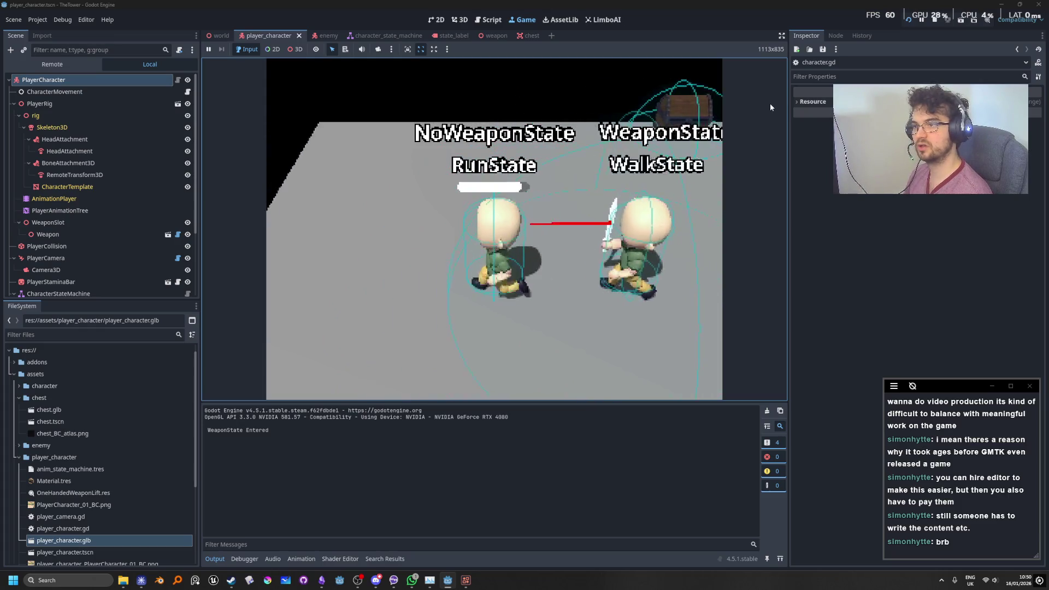
pyautogui.press('s')
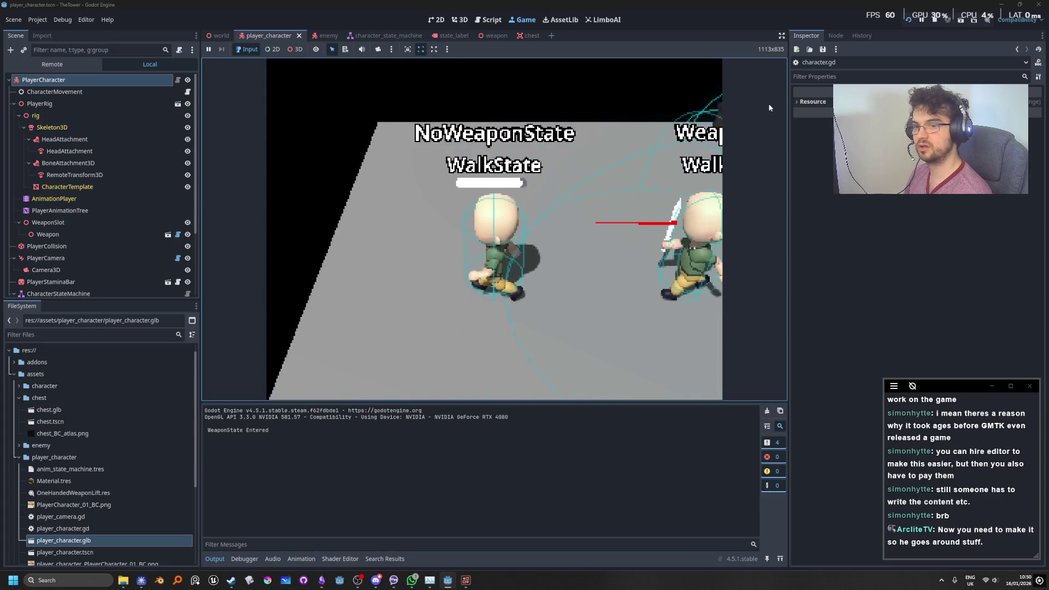
pyautogui.press('shift')
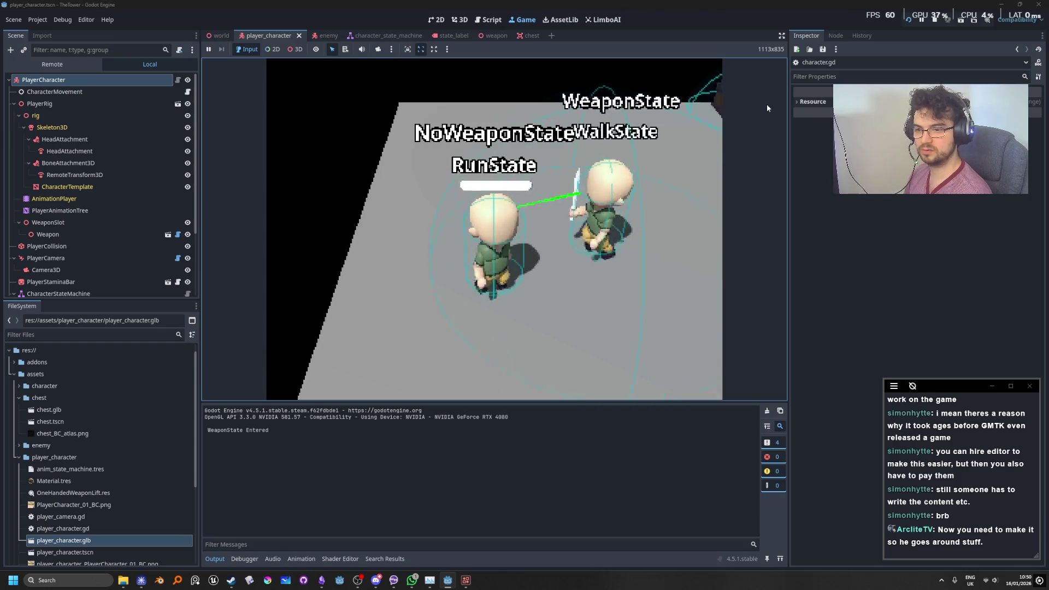
pyautogui.press('d')
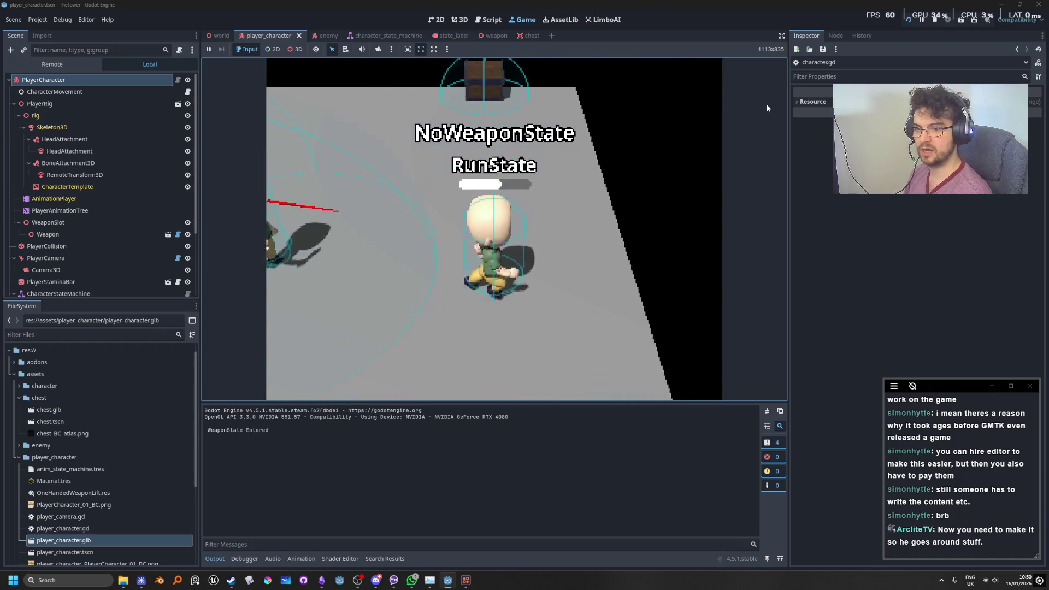
pyautogui.press('w')
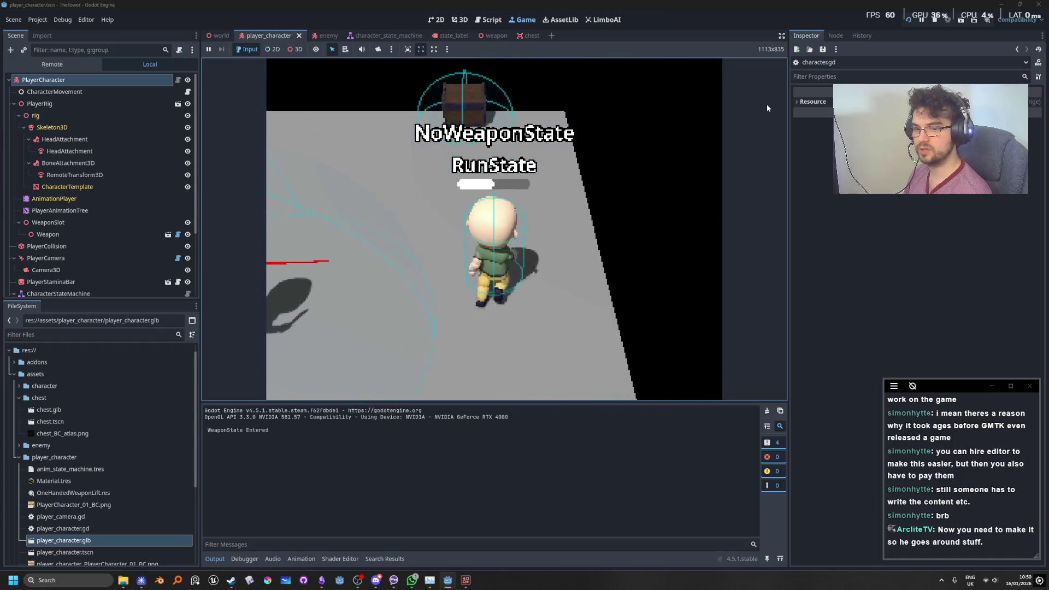
pyautogui.click(936, 22)
# Step: Move the cursor to empty line 24, then to the end of the rig export line in character.gd
pyautogui.click(593, 274)
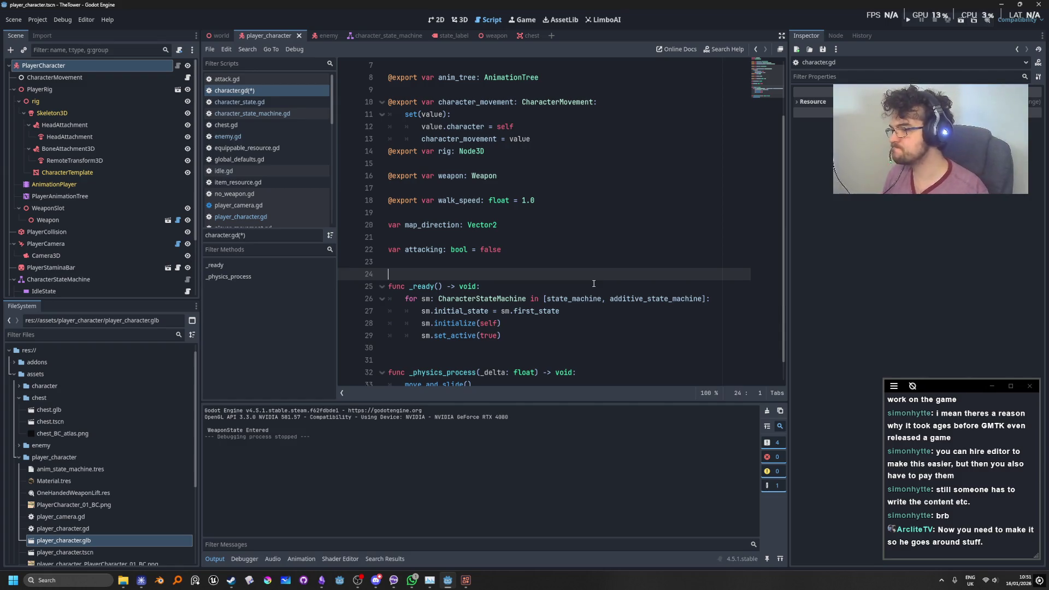
pyautogui.click(636, 154)
# Step: Remove the blank lines so the rig, weapon and walk_speed exports sit together
pyautogui.scroll(2, 497, 335)
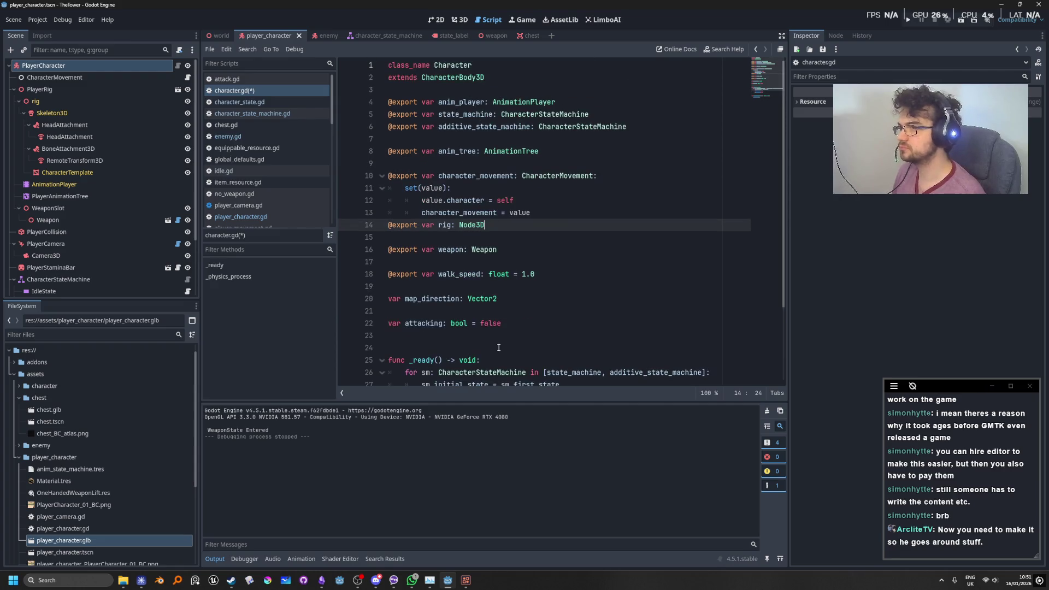
pyautogui.click(384, 224)
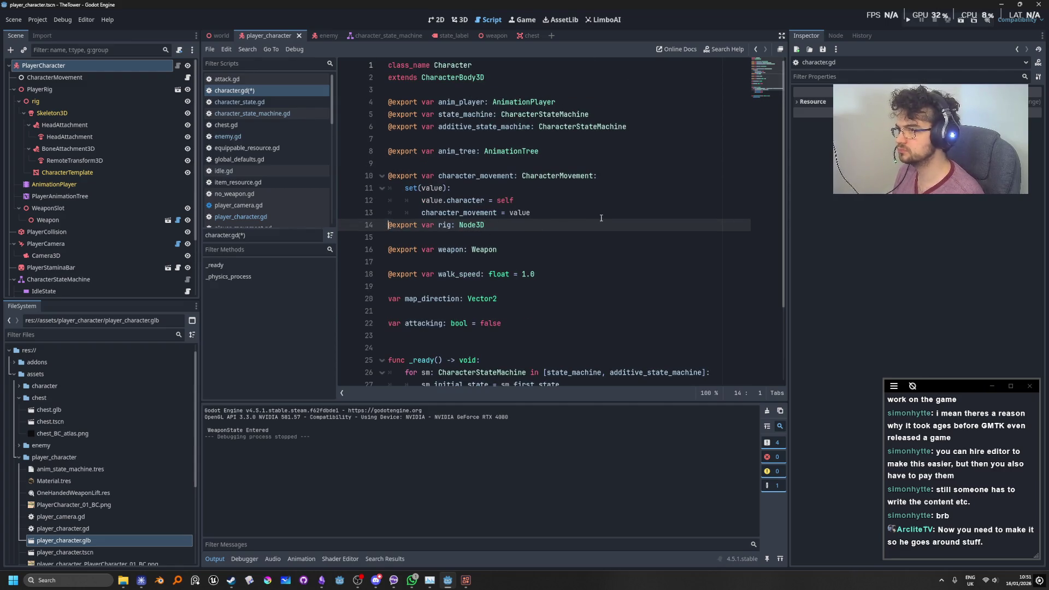
pyautogui.press('Return')
pyautogui.press('Down')
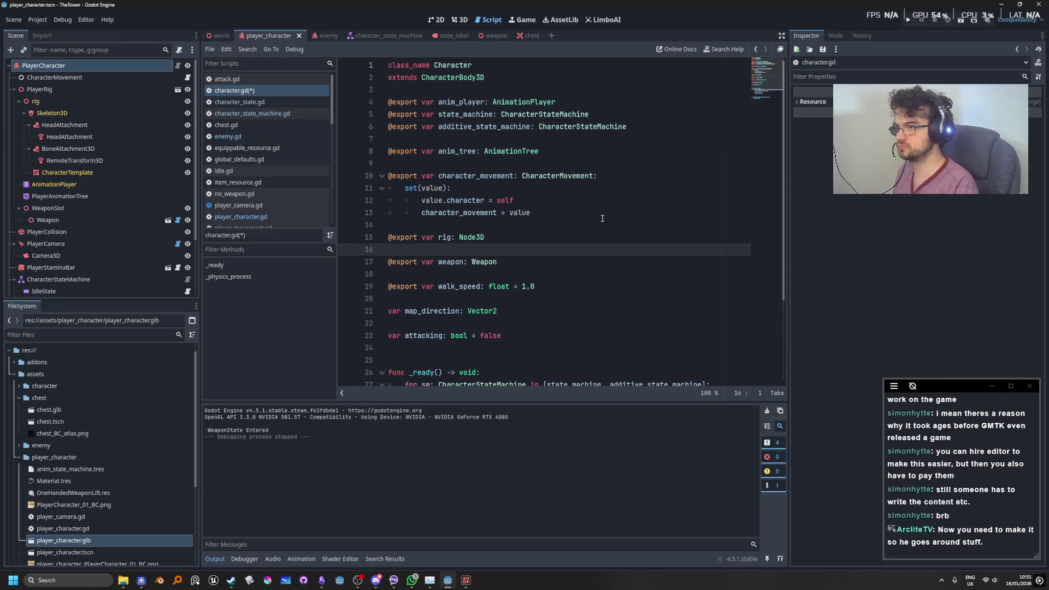
pyautogui.press('BackSpace')
pyautogui.press('Down')
pyautogui.press('Down')
pyautogui.press('BackSpace')
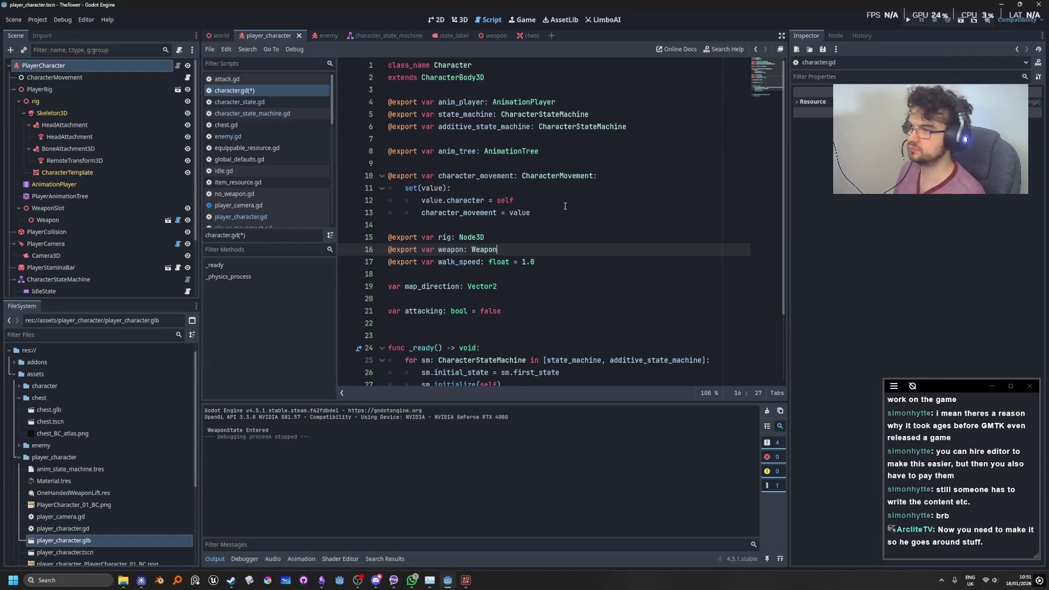
pyautogui.click(564, 206)
pyautogui.click(611, 265)
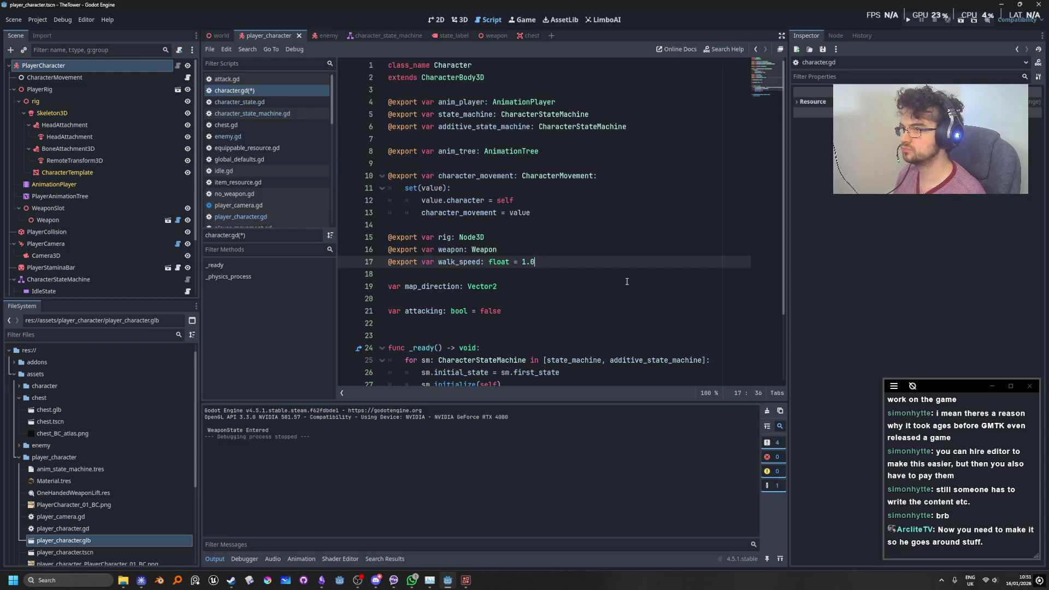
# Step: Save character.gd and switch to the enemy scene
pyautogui.hotkey('ctrl', 's')
pyautogui.click(610, 205)
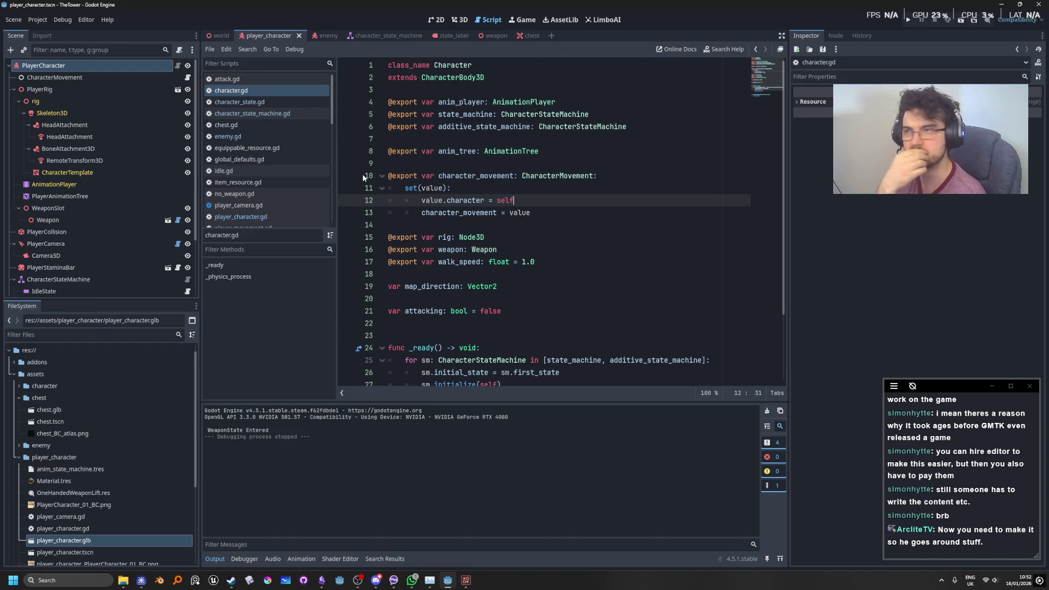
pyautogui.click(327, 36)
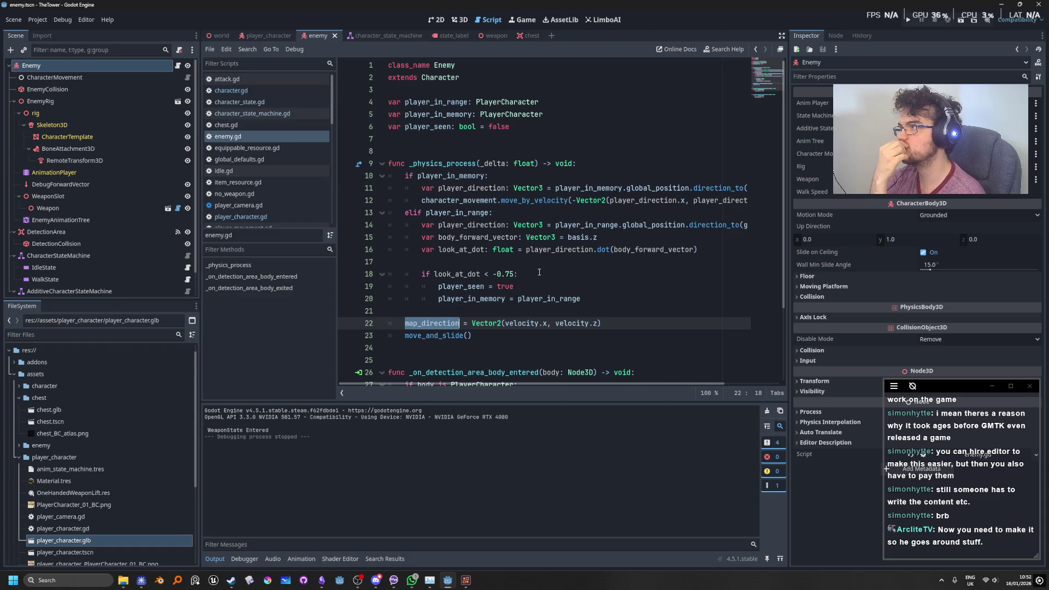
# Step: Collapse and re-expand the Enemy hierarchy, then bring up the Create New Node dialog
pyautogui.click(9, 66)
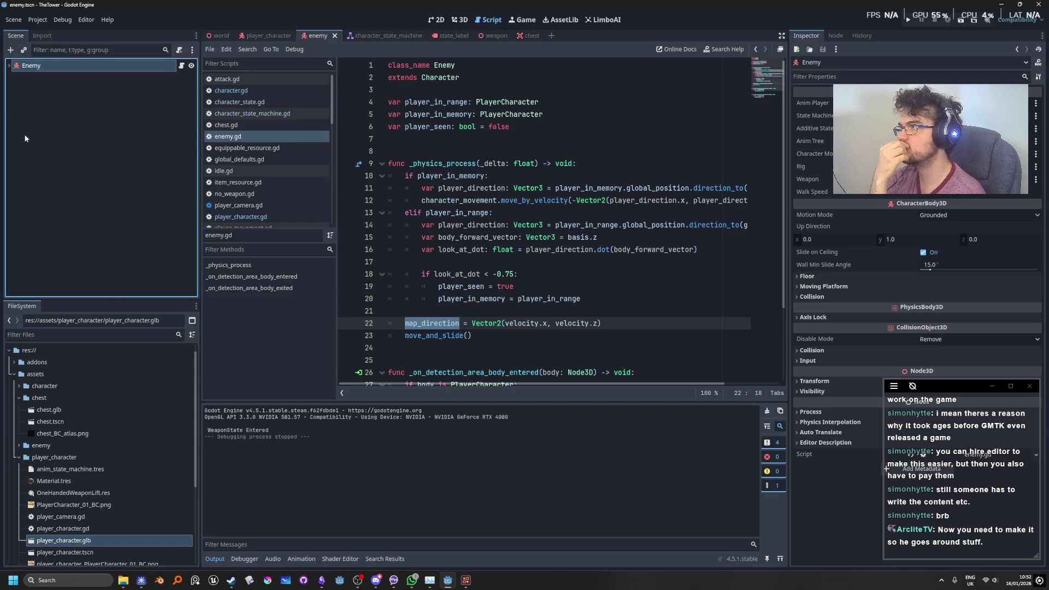
pyautogui.click(9, 65)
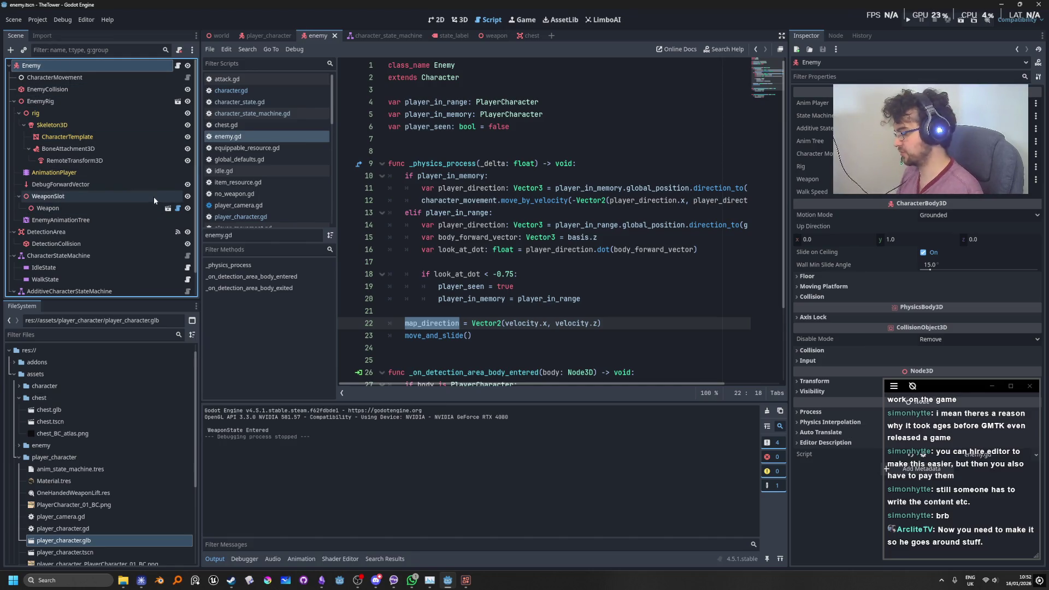
pyautogui.hotkey('ctrl', 'a')
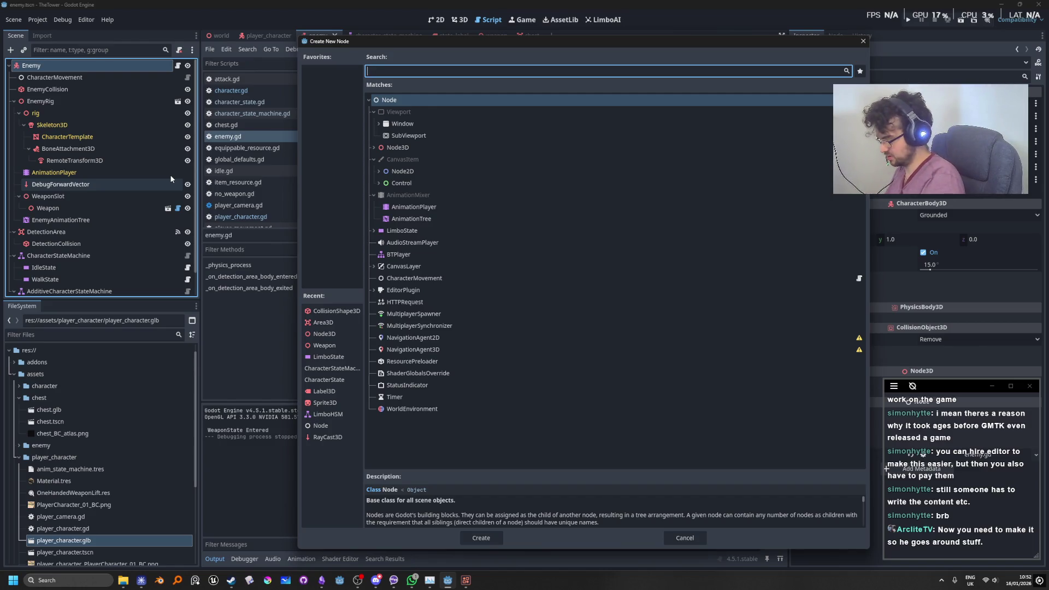
# Step: Search the node list for 'agent' and create a NavigationAgent3D child in the Enemy scene
pyautogui.write('cha')
pyautogui.press('BackSpace')
pyautogui.press('BackSpace')
pyautogui.press('BackSpace')
pyautogui.write('agent')
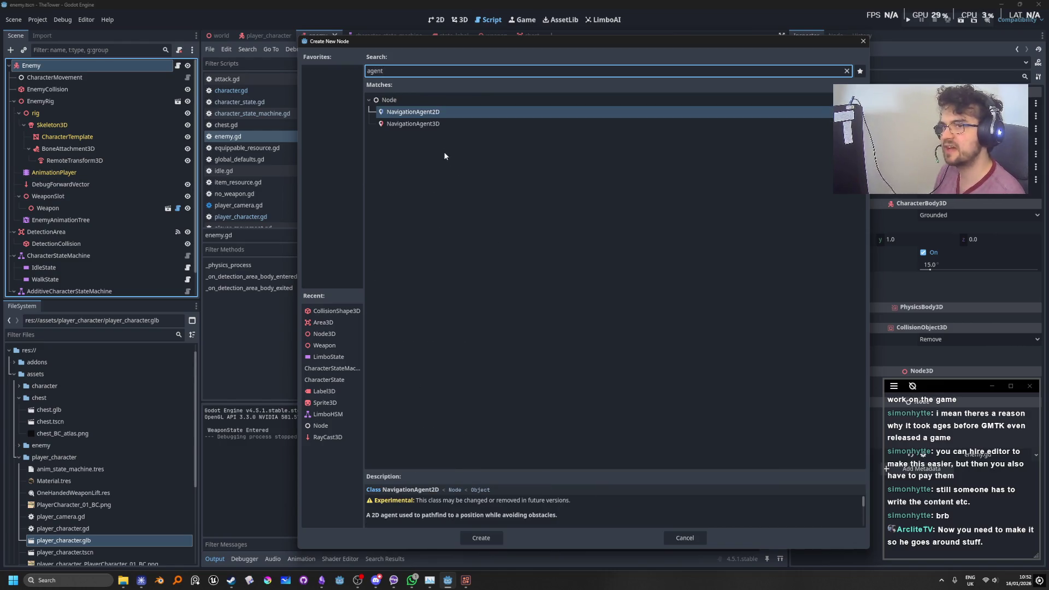
pyautogui.click(421, 124)
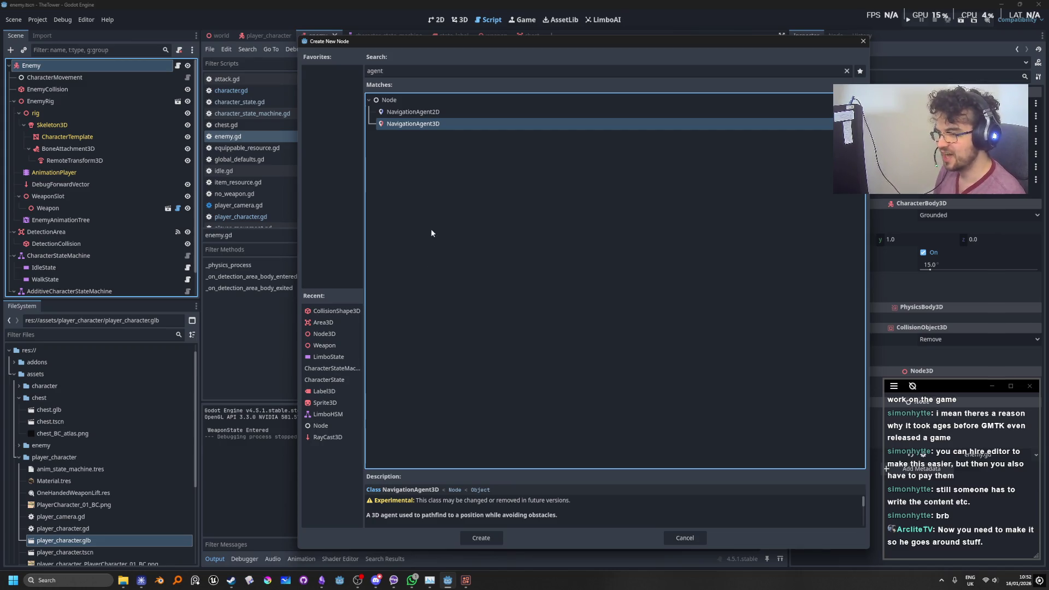
pyautogui.click(395, 501)
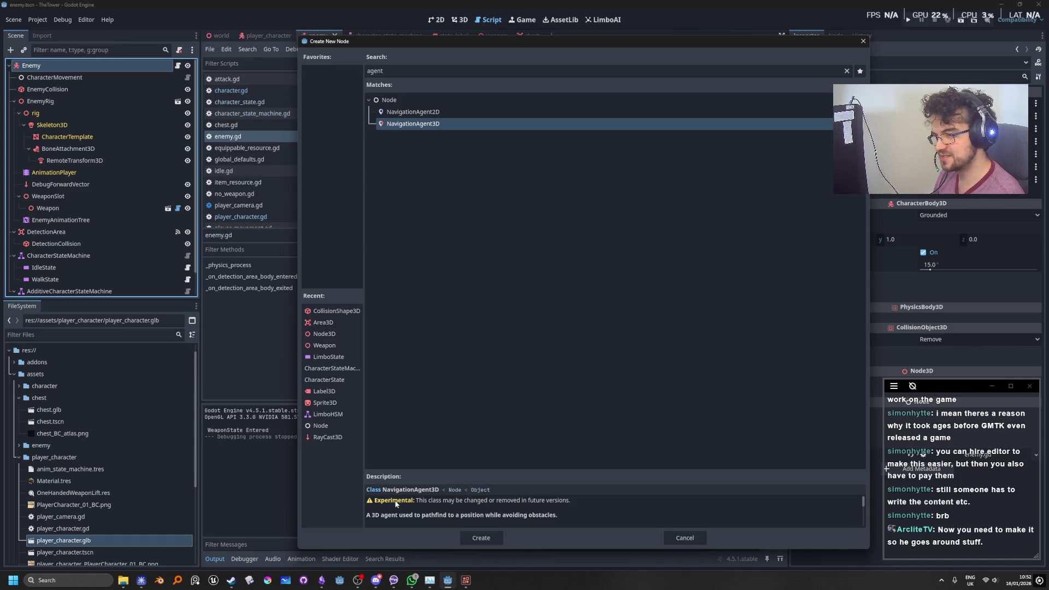
pyautogui.doubleClick(396, 503)
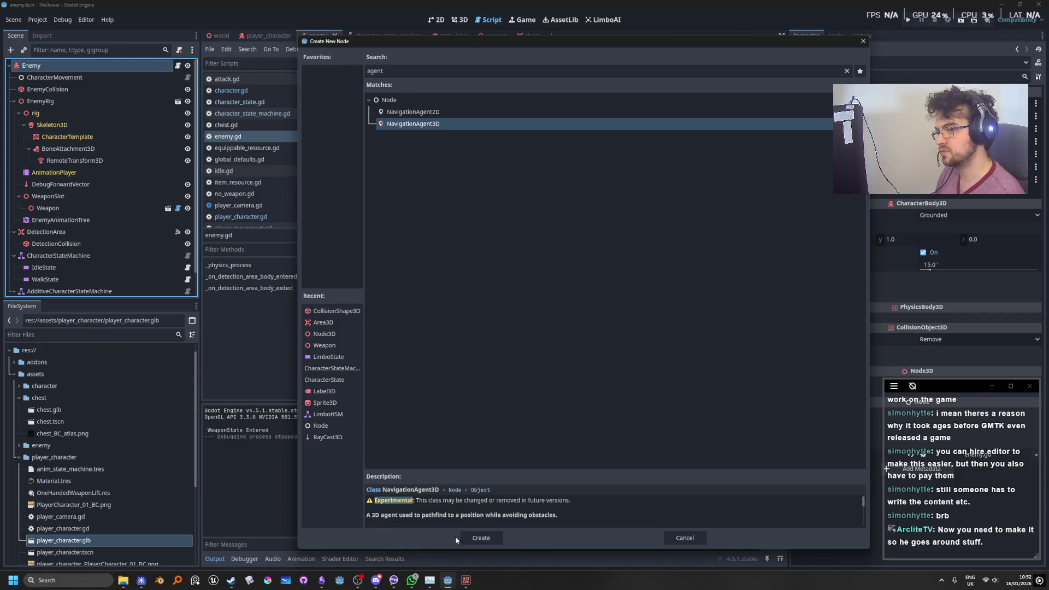
pyautogui.click(475, 539)
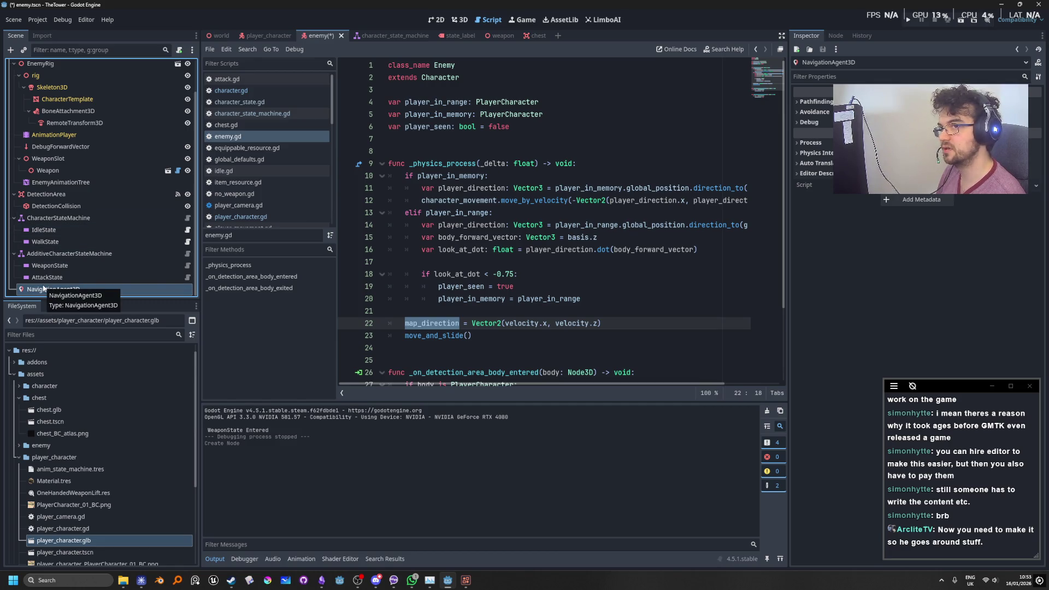
# Step: Select the new NavigationAgent3D node in the Enemy scene tree
pyautogui.click(811, 102)
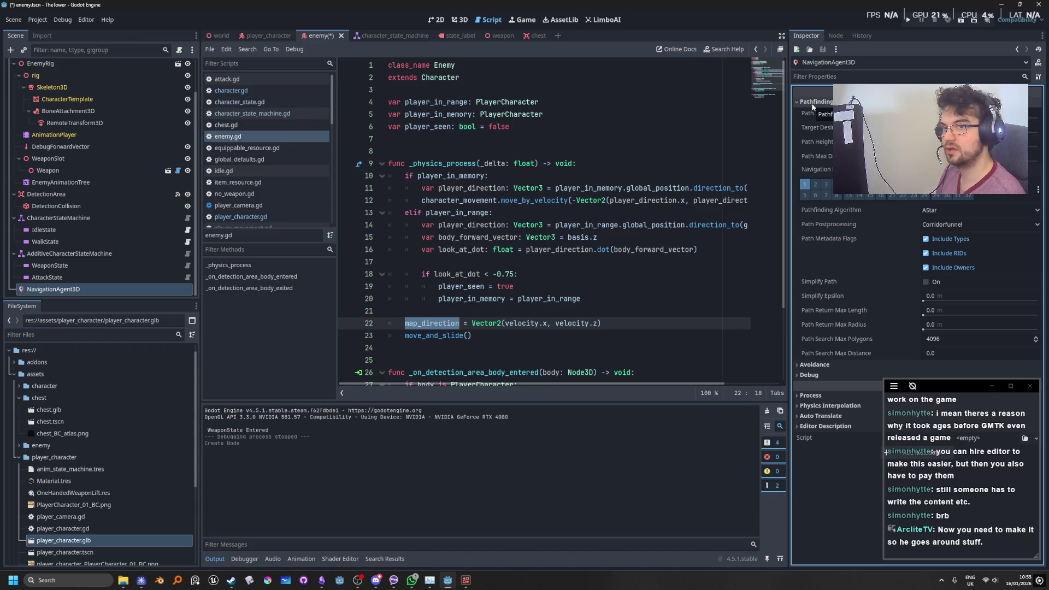
pyautogui.click(812, 104)
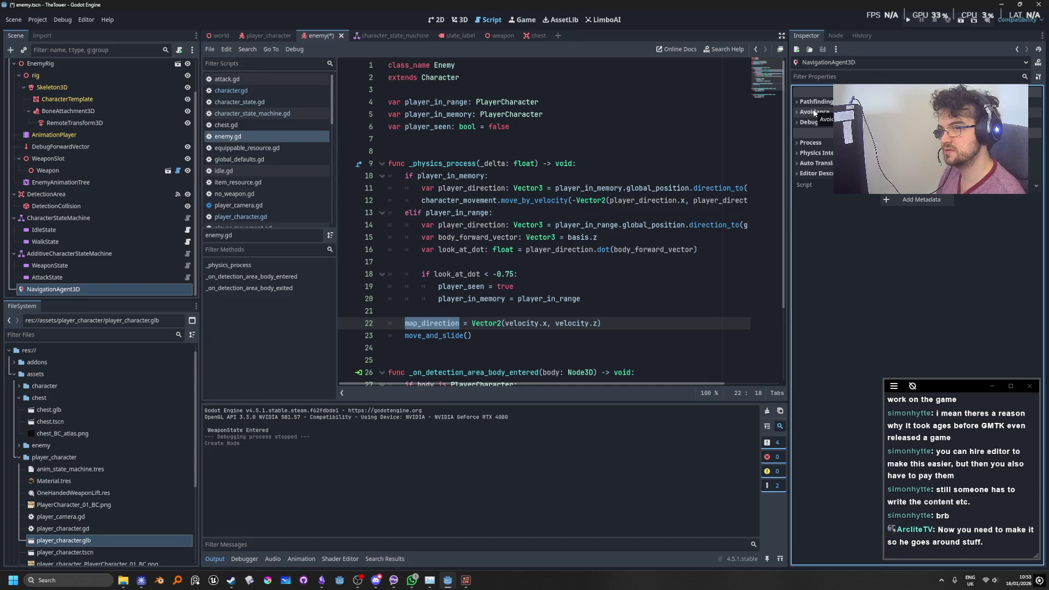
pyautogui.scroll(2, 82, 207)
pyautogui.click(23, 66)
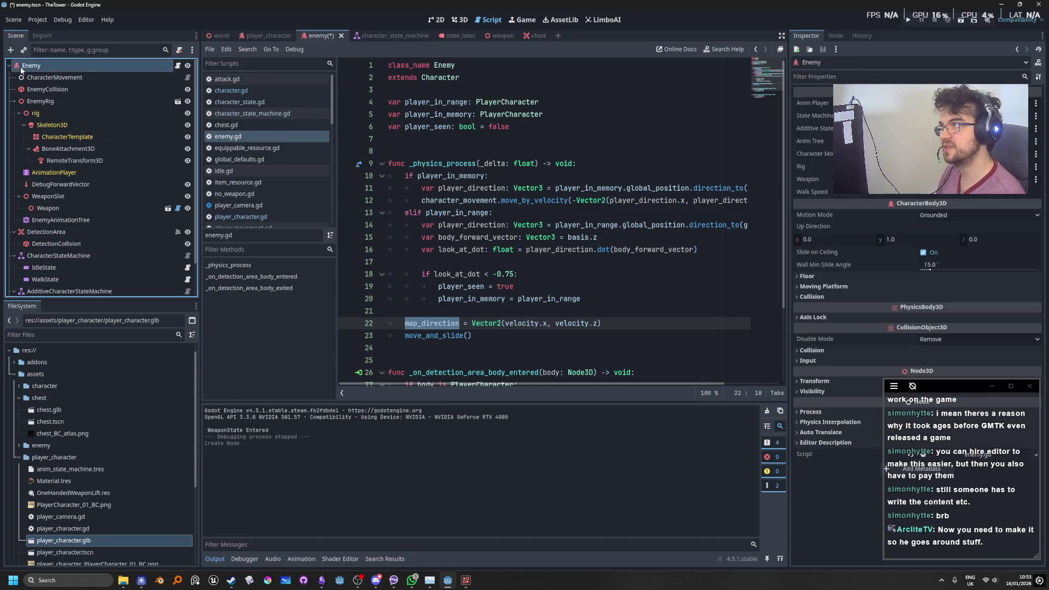
pyautogui.scroll(-2, 106, 194)
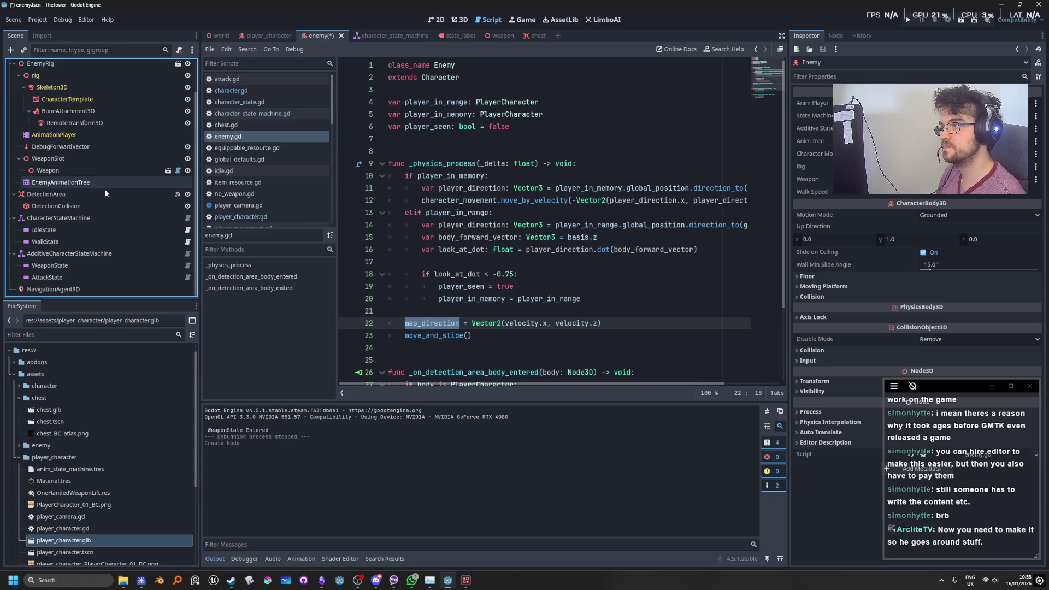
pyautogui.click(60, 287)
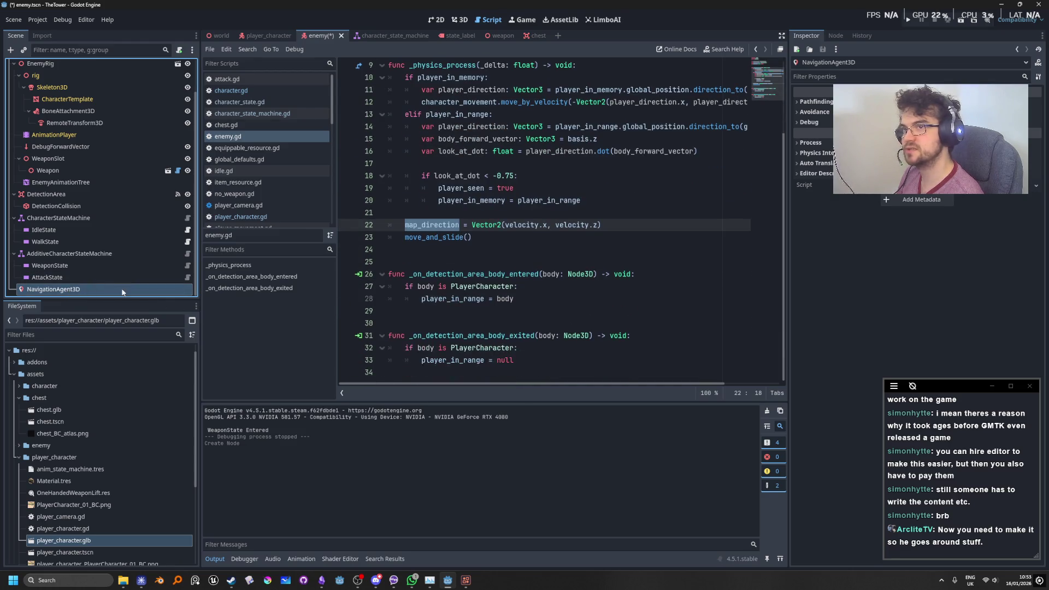
# Step: Expand the agent's Avoidance properties and tick Avoidance Enabled
pyautogui.click(816, 102)
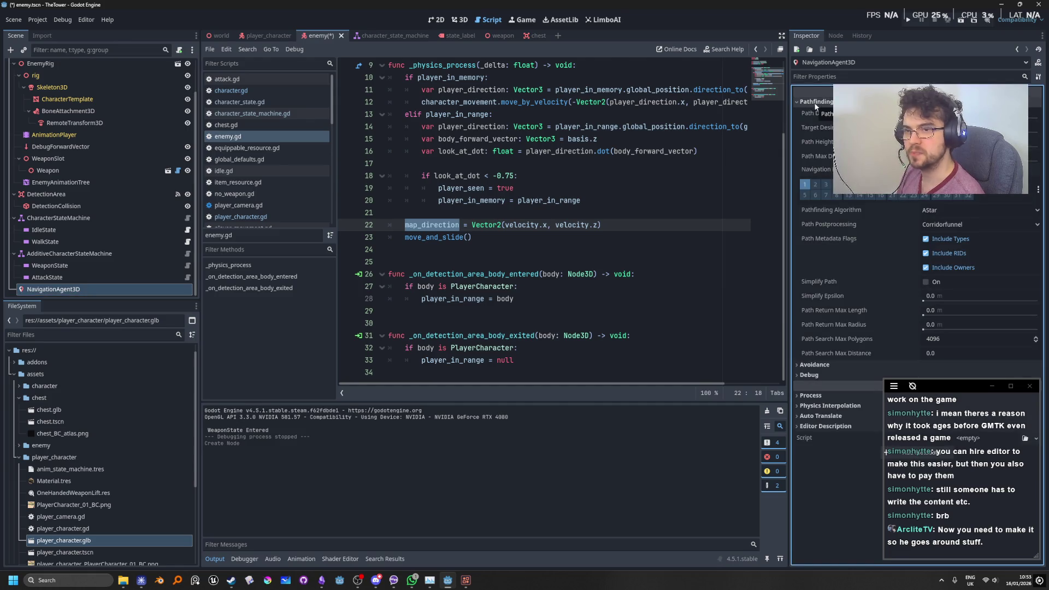
pyautogui.click(815, 102)
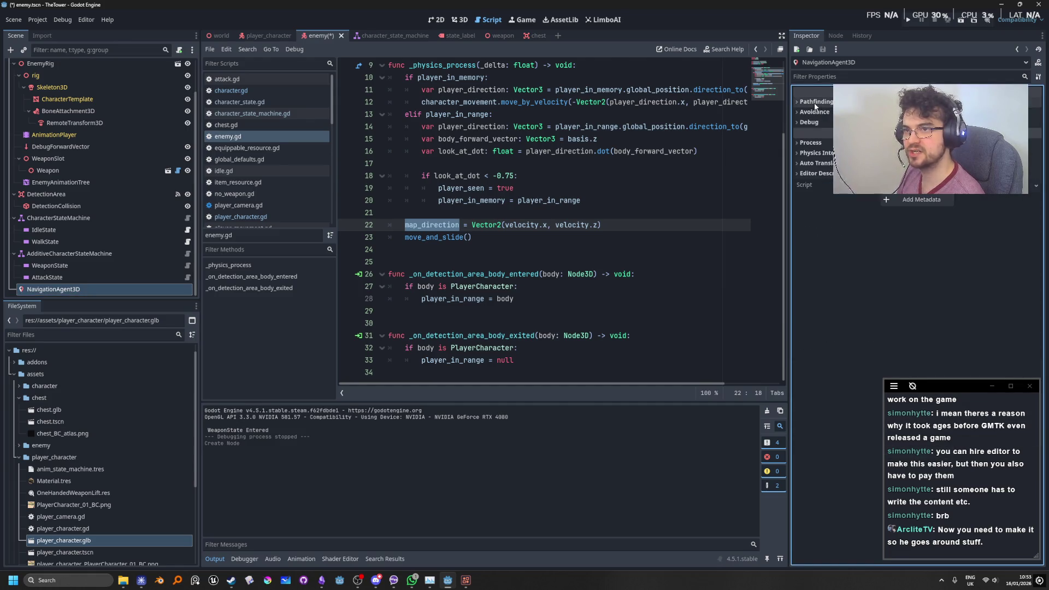
pyautogui.click(815, 112)
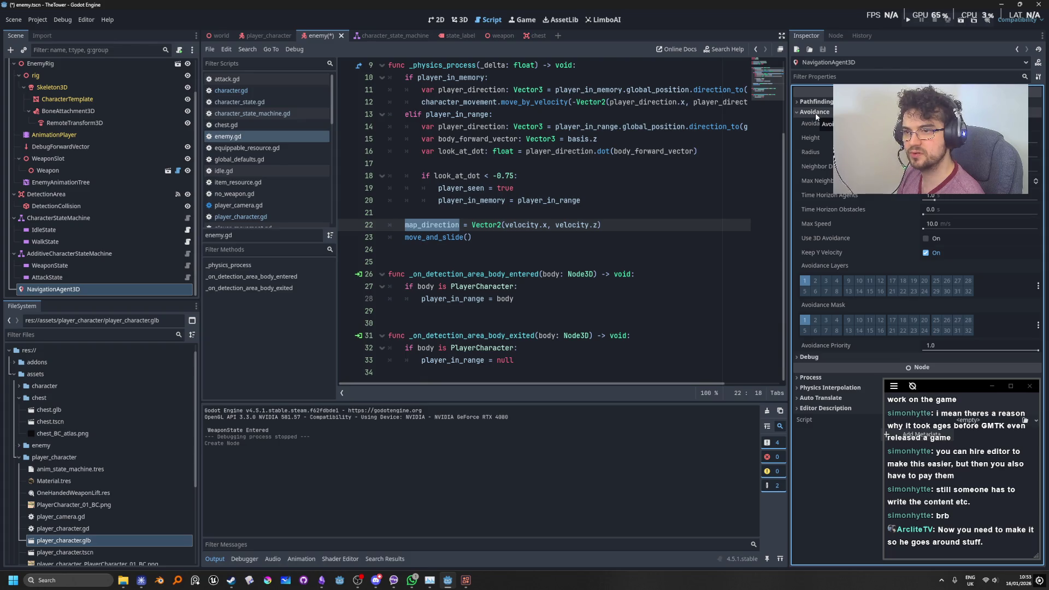
pyautogui.moveTo(821, 240)
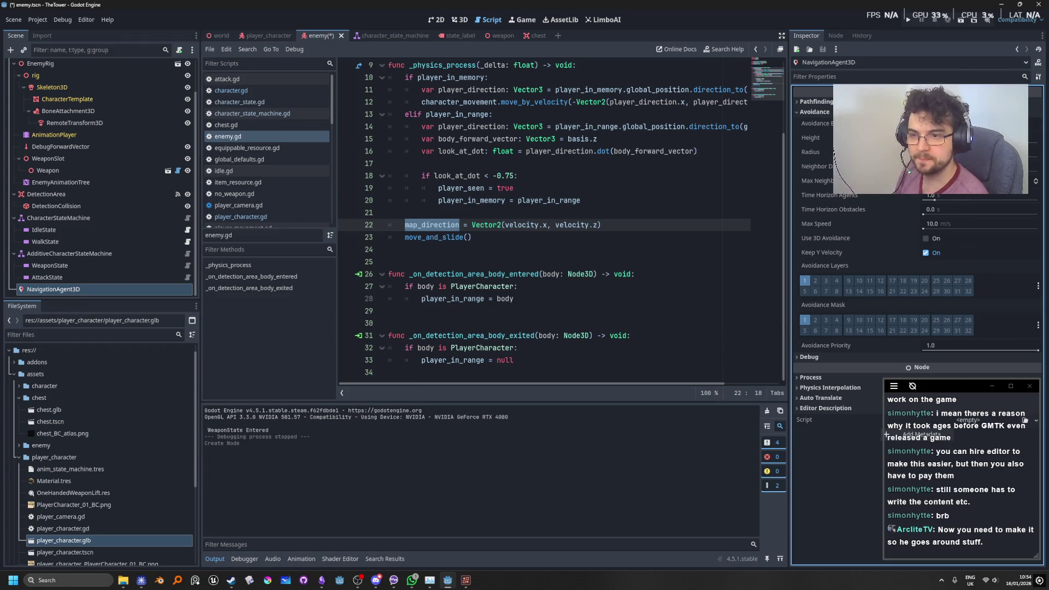
pyautogui.click(801, 359)
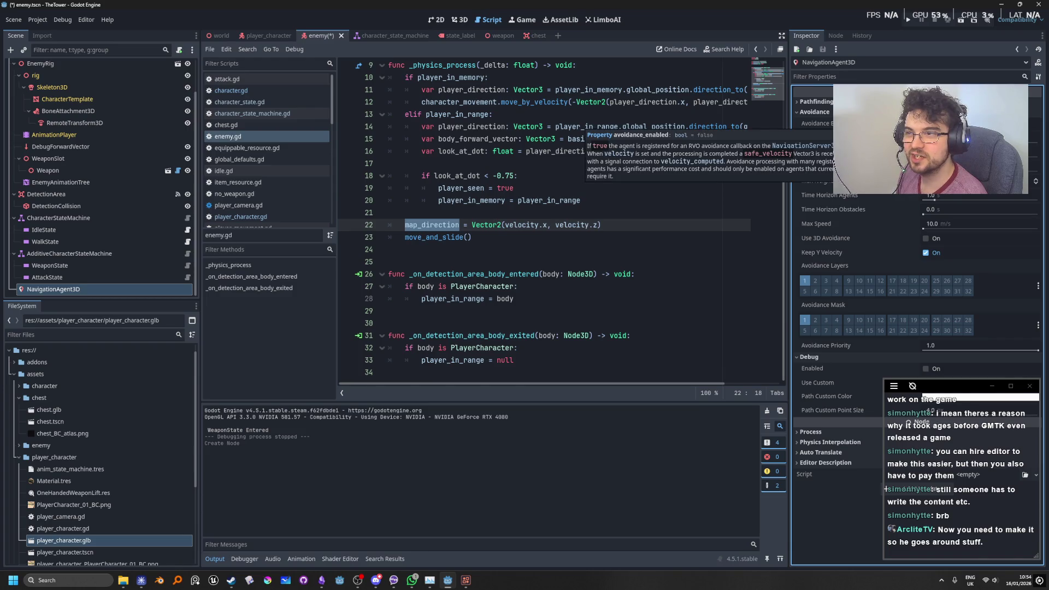
pyautogui.click(925, 123)
pyautogui.click(816, 102)
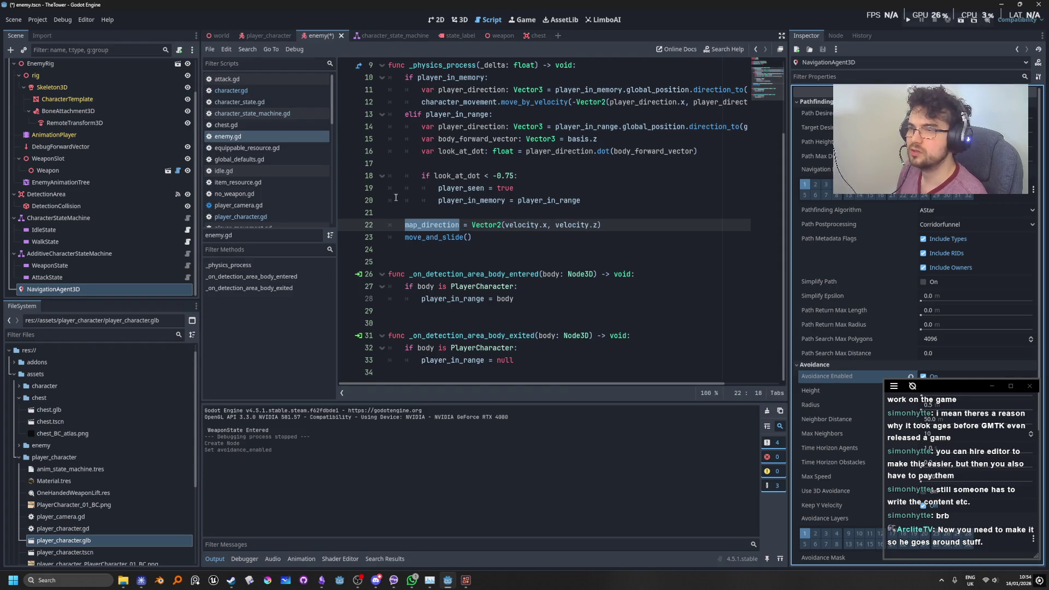
# Step: Search the help for 'navigationagent' and open the NavigationAgent3D class reference
pyautogui.press('F1')
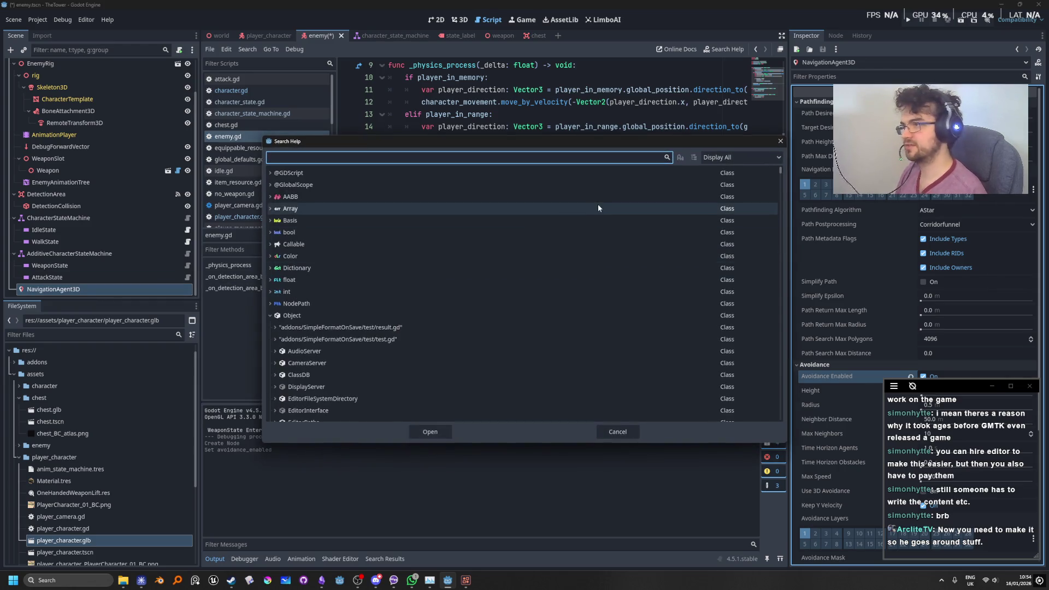
pyautogui.write('nav')
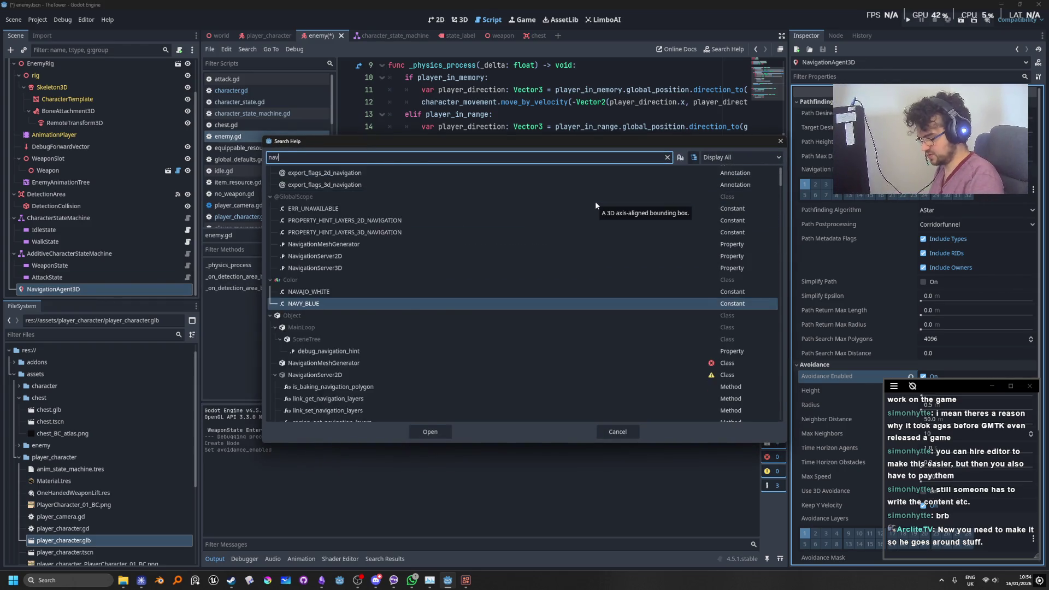
pyautogui.write('igatio')
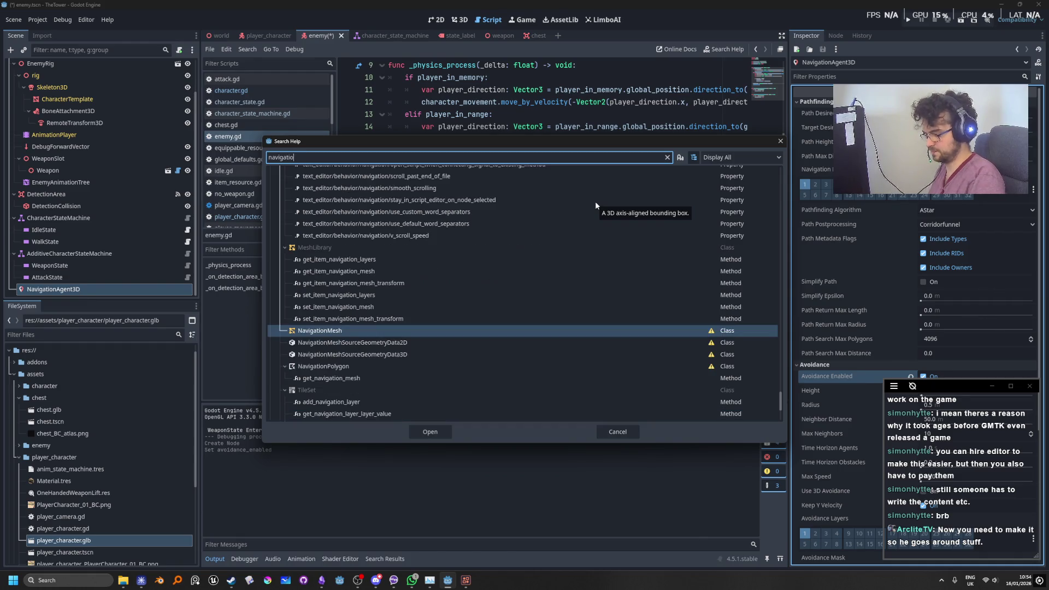
pyautogui.write('nagent')
pyautogui.press('Escape')
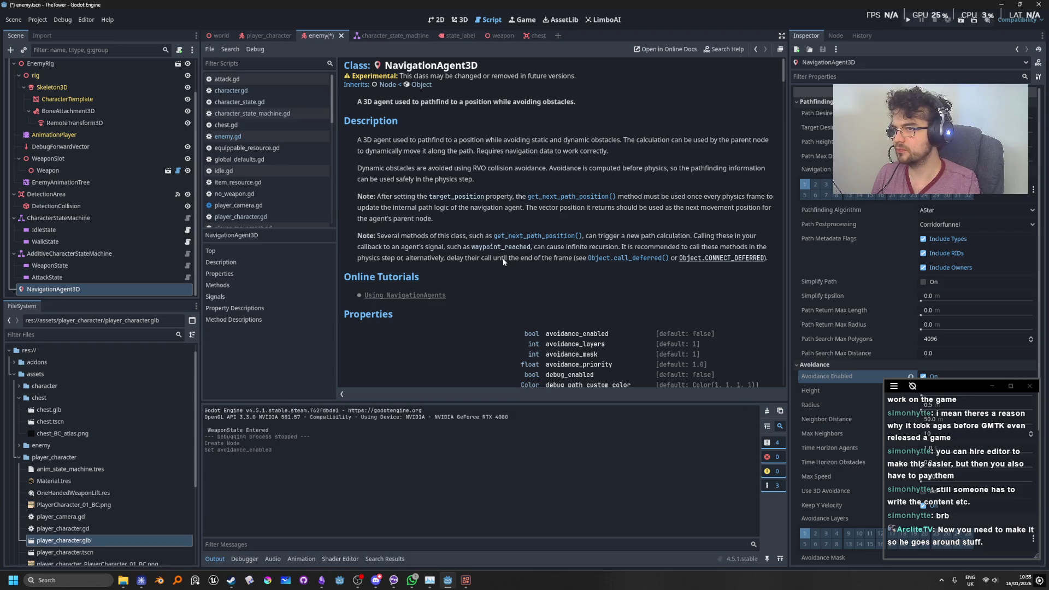
pyautogui.scroll(-5, 452, 325)
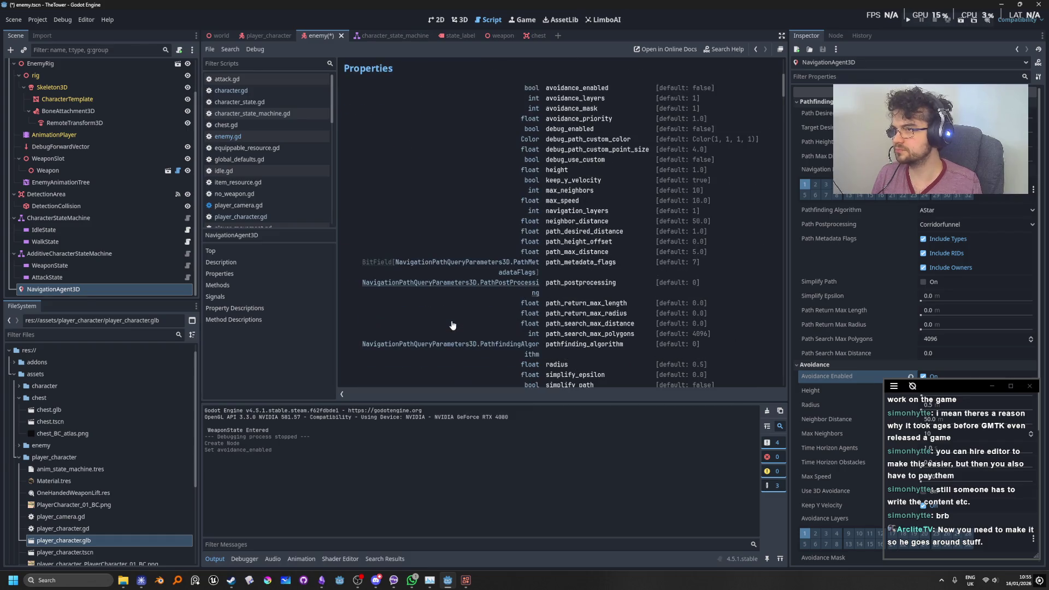
pyautogui.scroll(3, 452, 325)
pyautogui.scroll(-3, 453, 325)
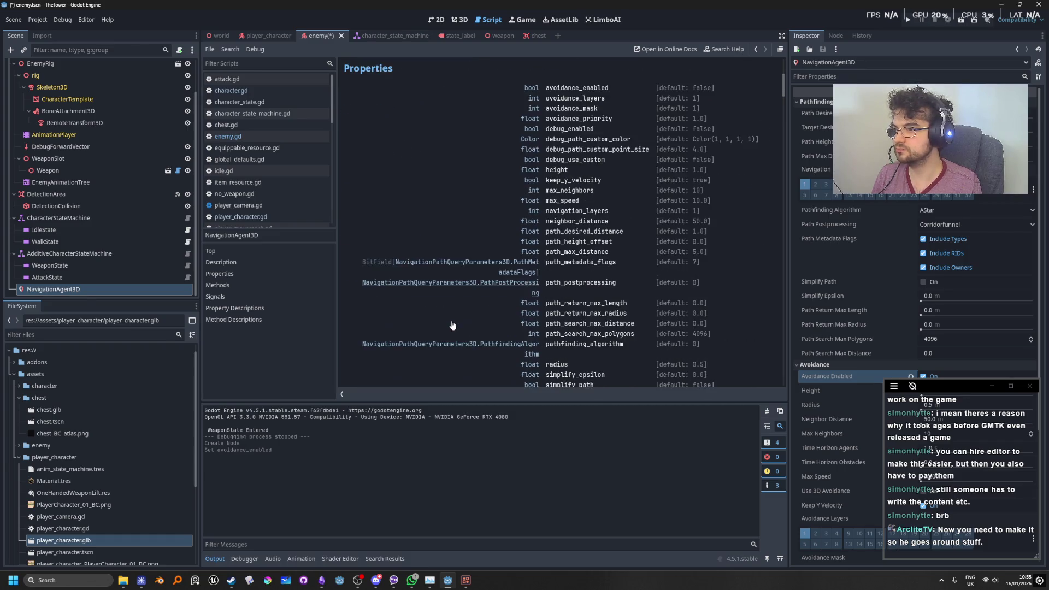
pyautogui.scroll(-4, 452, 325)
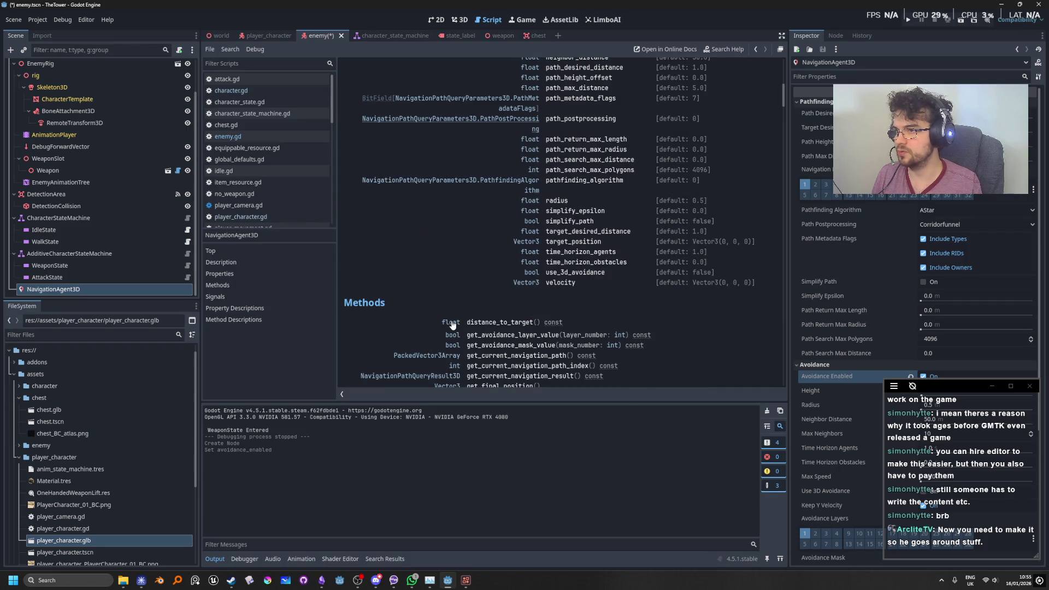
pyautogui.scroll(-4, 452, 327)
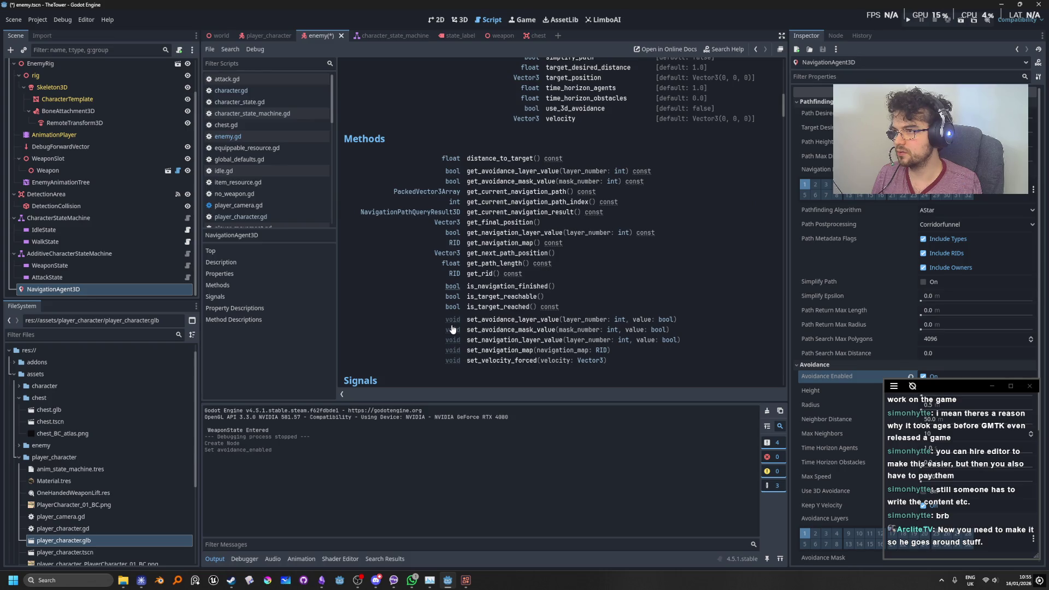
pyautogui.scroll(1, 452, 328)
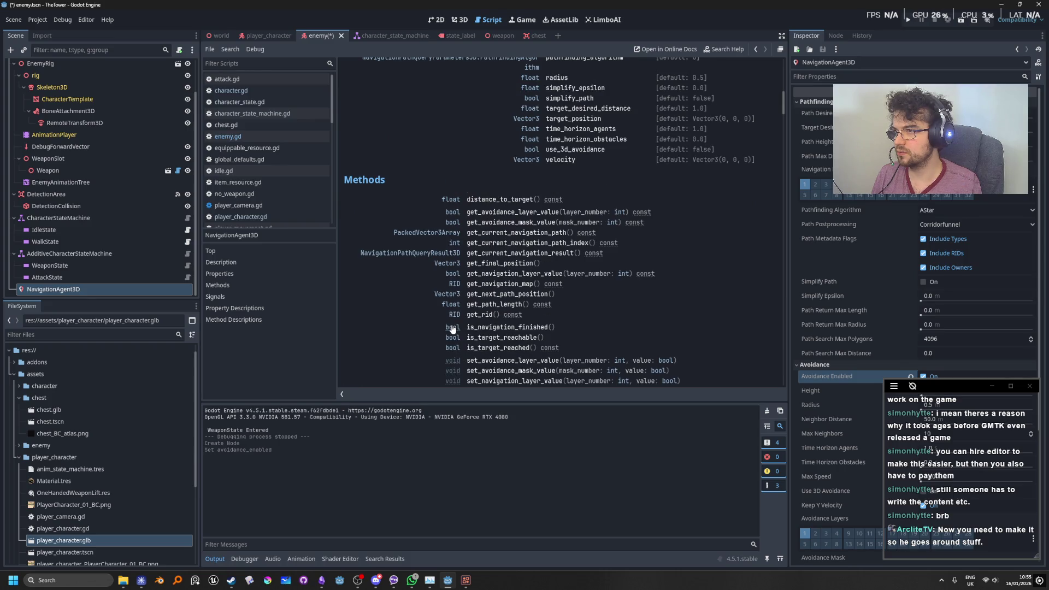
pyautogui.scroll(-1, 480, 308)
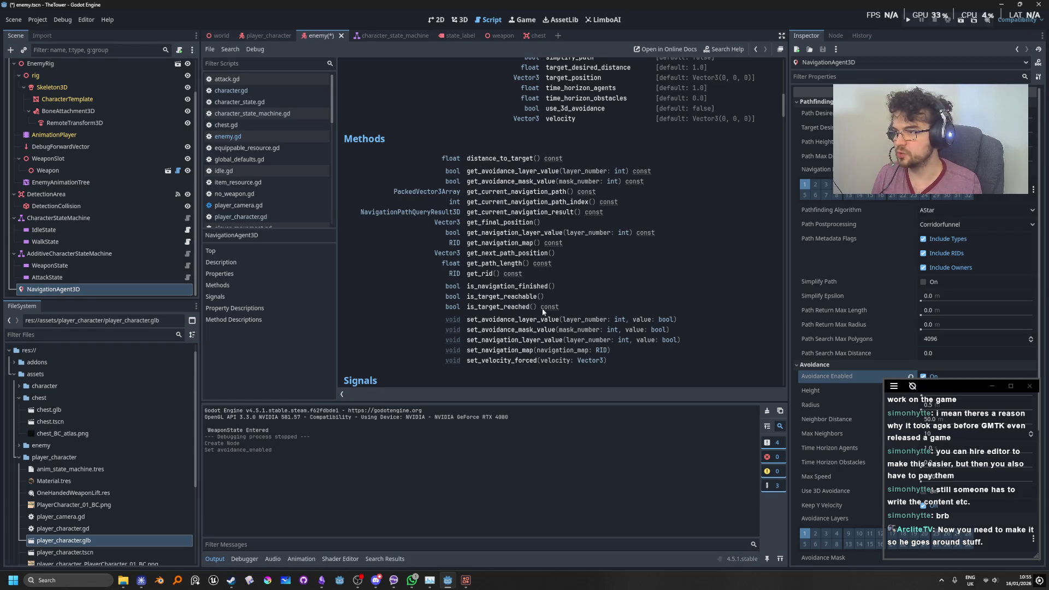
pyautogui.scroll(-3, 654, 300)
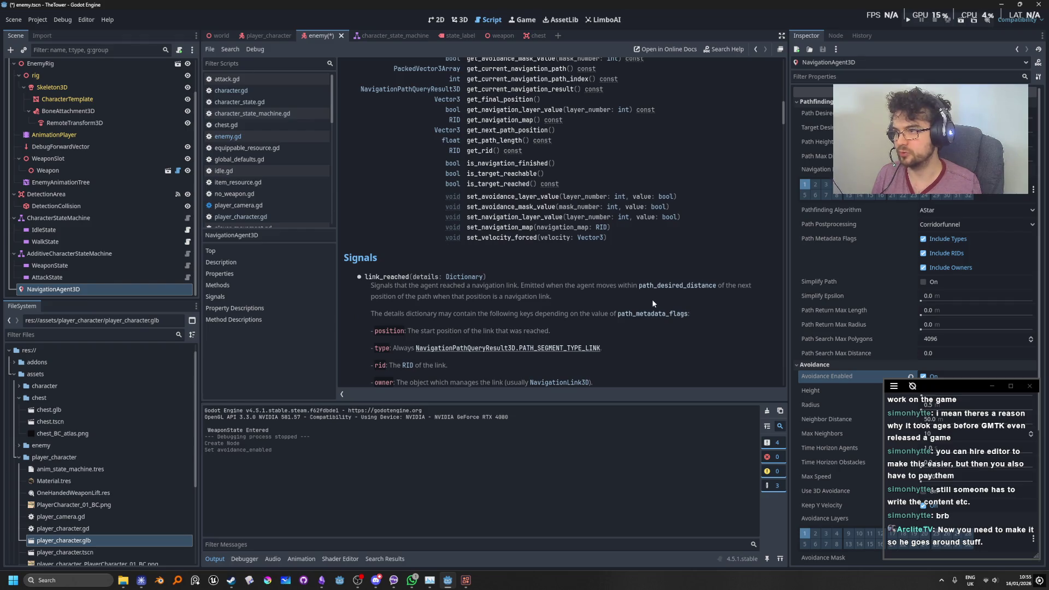
pyautogui.scroll(-2, 652, 303)
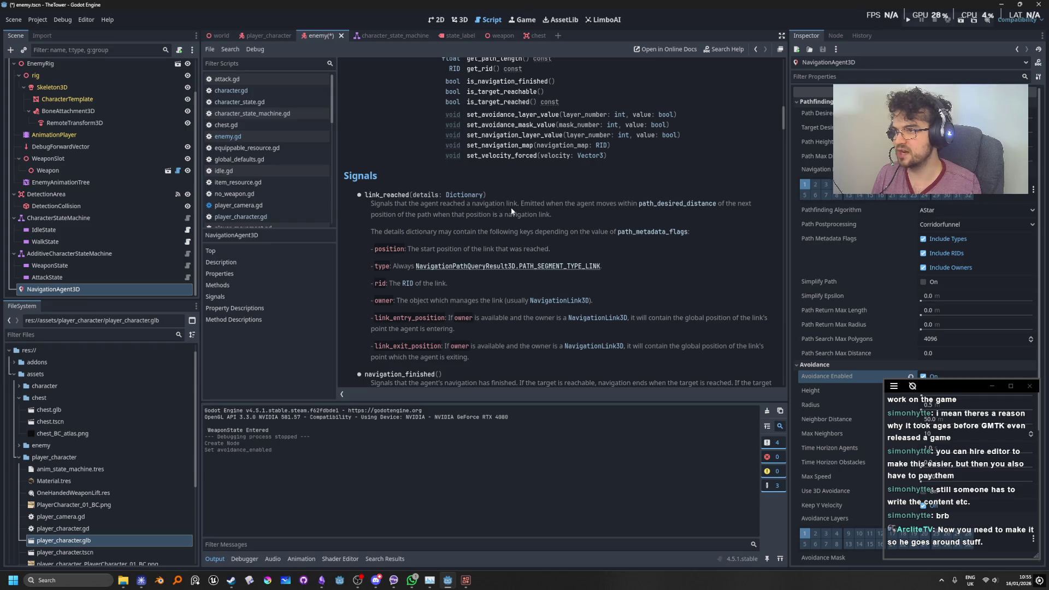
pyautogui.scroll(-1, 474, 250)
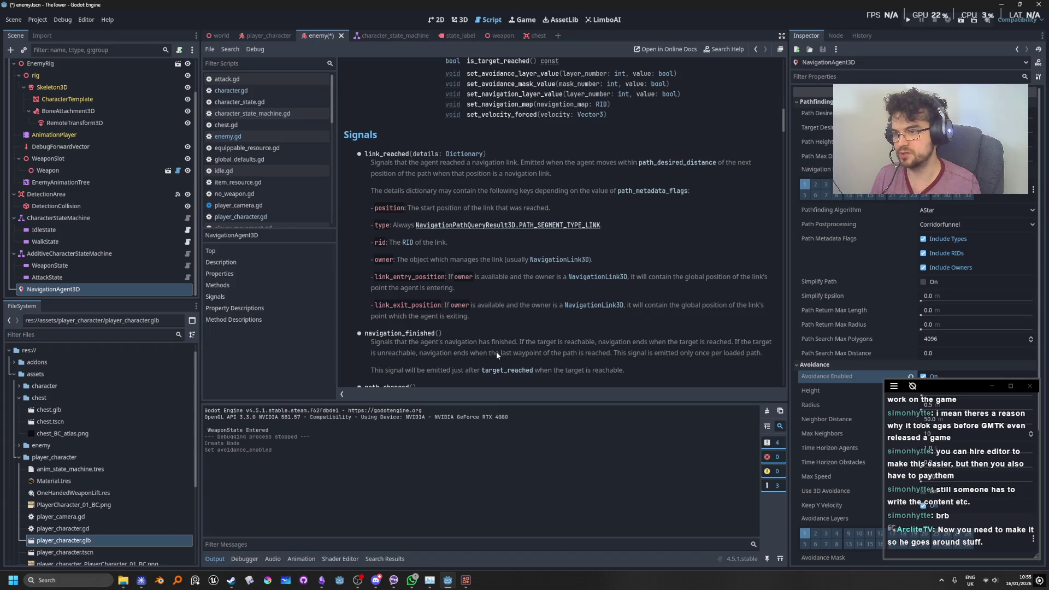
pyautogui.scroll(-1, 515, 322)
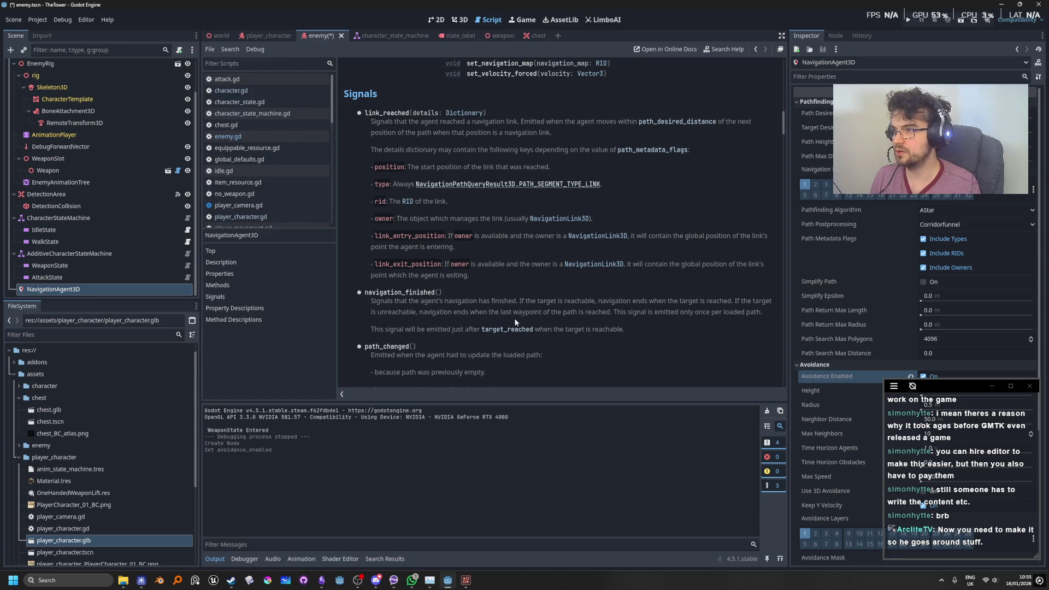
pyautogui.scroll(-3, 515, 322)
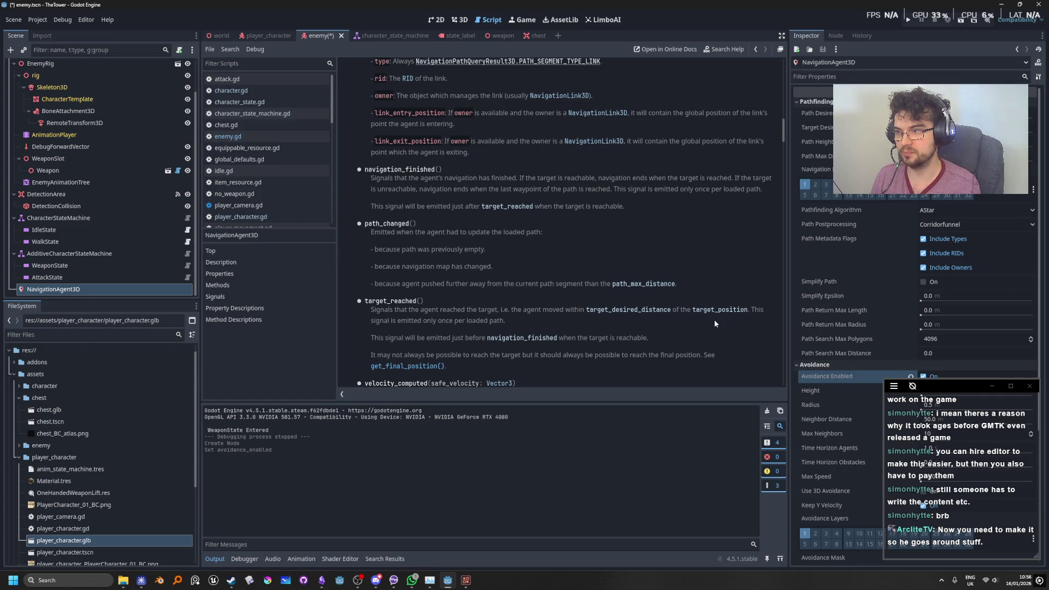
pyautogui.scroll(10, 590, 336)
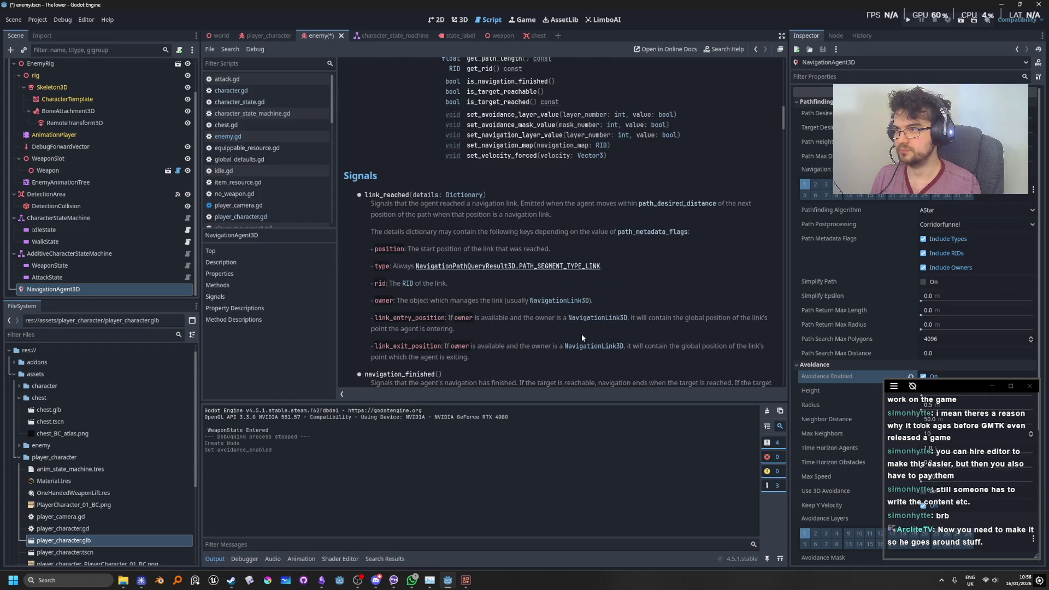
pyautogui.scroll(10, 581, 336)
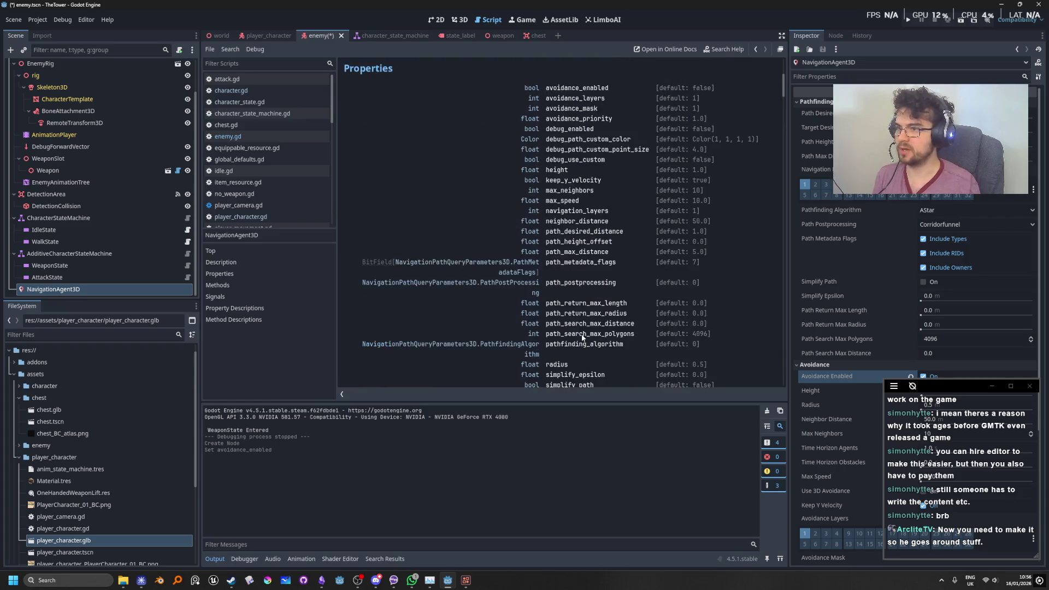
pyautogui.scroll(3, 586, 322)
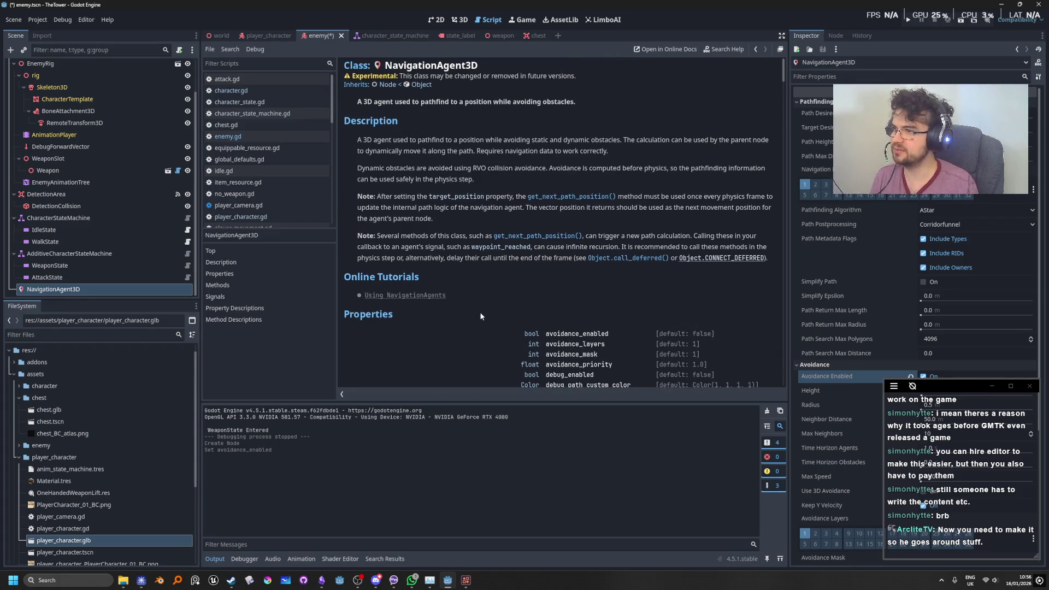
pyautogui.scroll(-2, 474, 318)
pyautogui.scroll(-10, 428, 320)
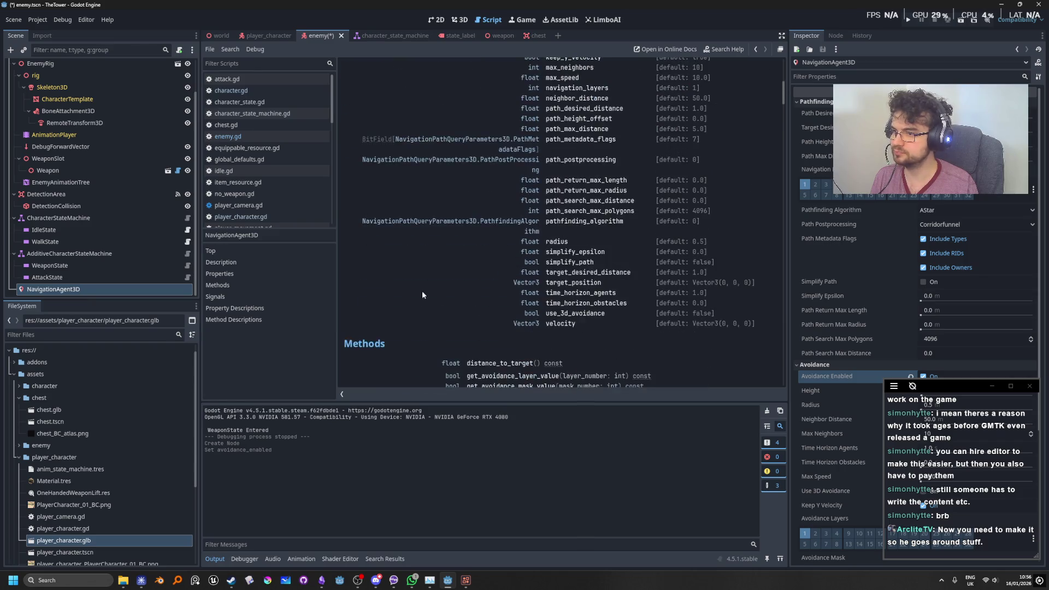
pyautogui.scroll(-15, 546, 306)
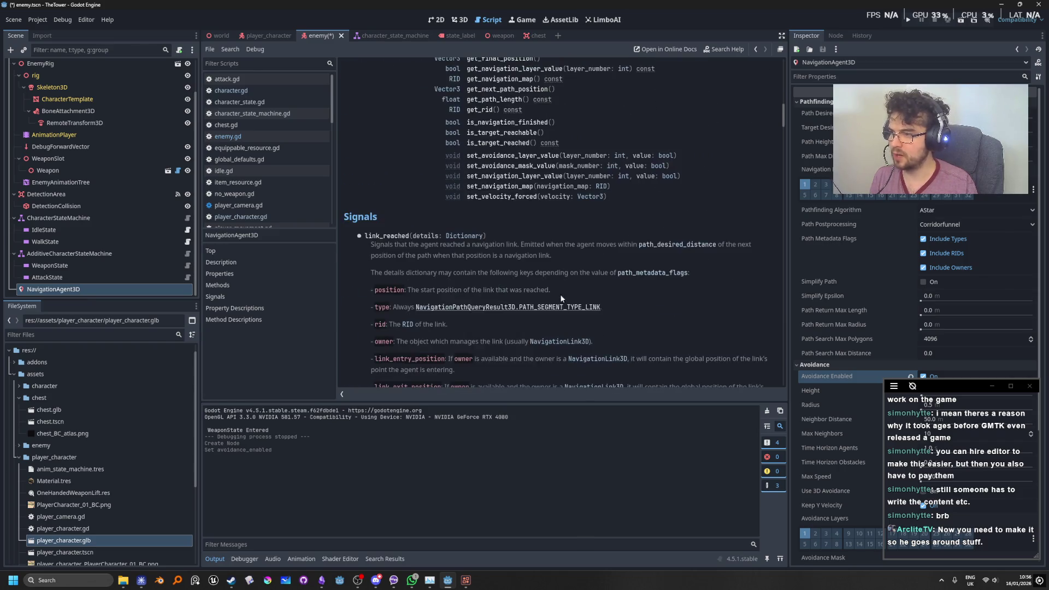
pyautogui.scroll(-10, 497, 295)
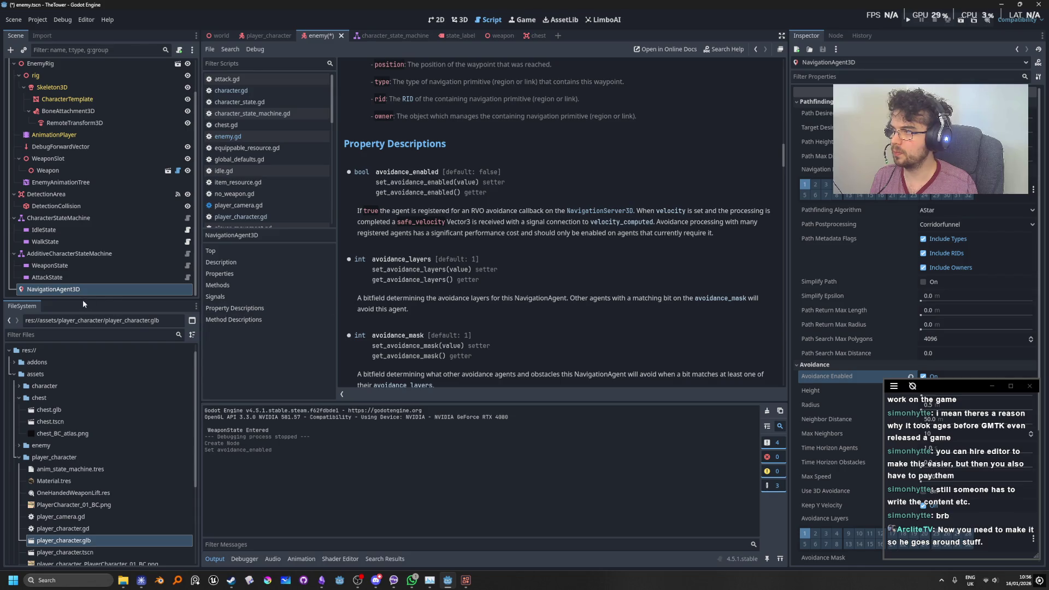
# Step: Rename the NavigationAgent3D node to EnemyNavigation
pyautogui.doubleClick(53, 290)
pyautogui.write('EnemyNavigation')
pyautogui.press('Return')
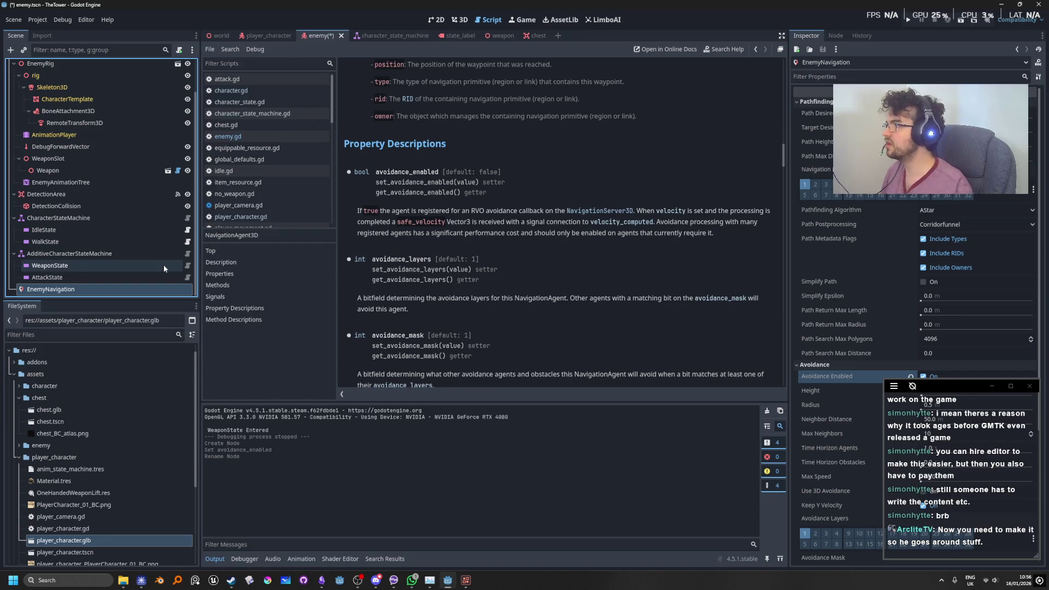
# Step: Move EnemyNavigation directly under the Enemy root, just below CharacterMovement
pyautogui.scroll(2, 158, 129)
pyautogui.scroll(-2, 74, 281)
pyautogui.moveTo(62, 292)
pyautogui.mouseDown()
pyautogui.moveTo(60, 68)
pyautogui.moveTo(63, 87)
pyautogui.moveTo(67, 80)
pyautogui.mouseUp()
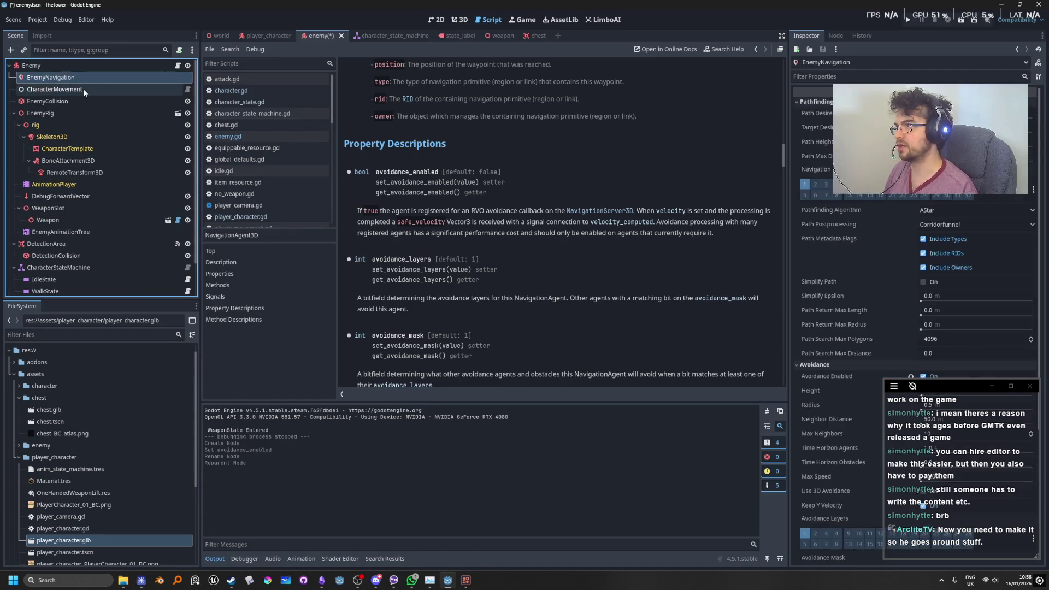
pyautogui.moveTo(66, 77); pyautogui.dragTo(65, 92)
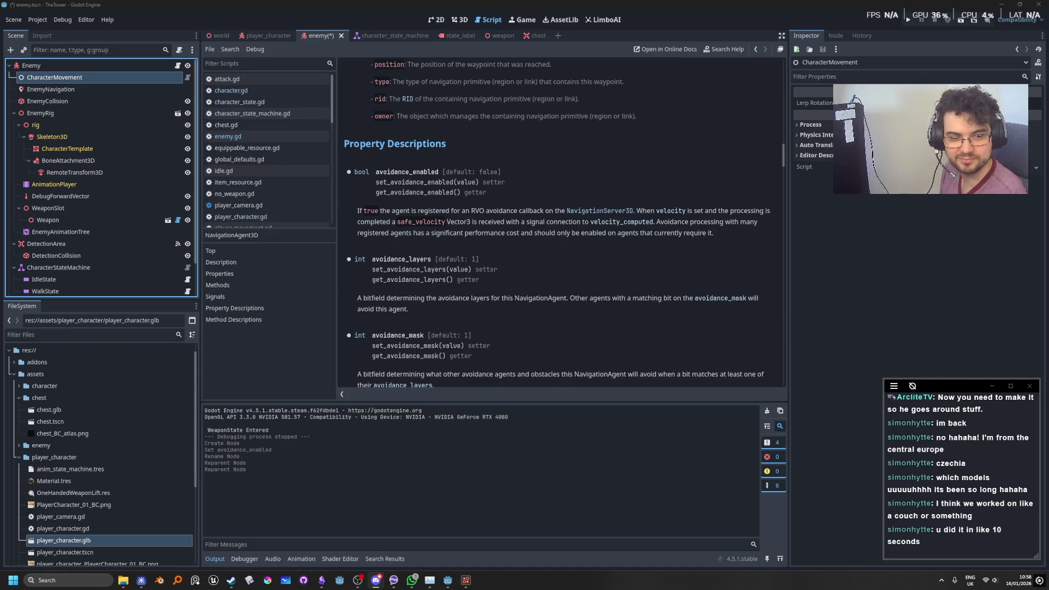
# Step: Bring the Godot editor back to front, then switch to the Discord window
pyautogui.hotkey('alt', 'Tab')
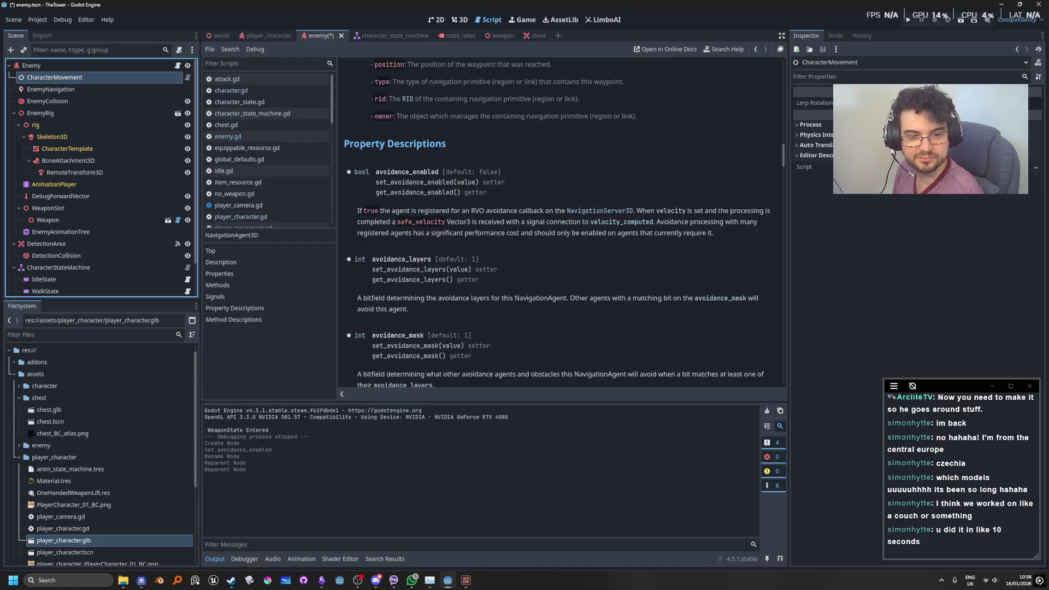
pyautogui.hotkey('alt', 'Tab')
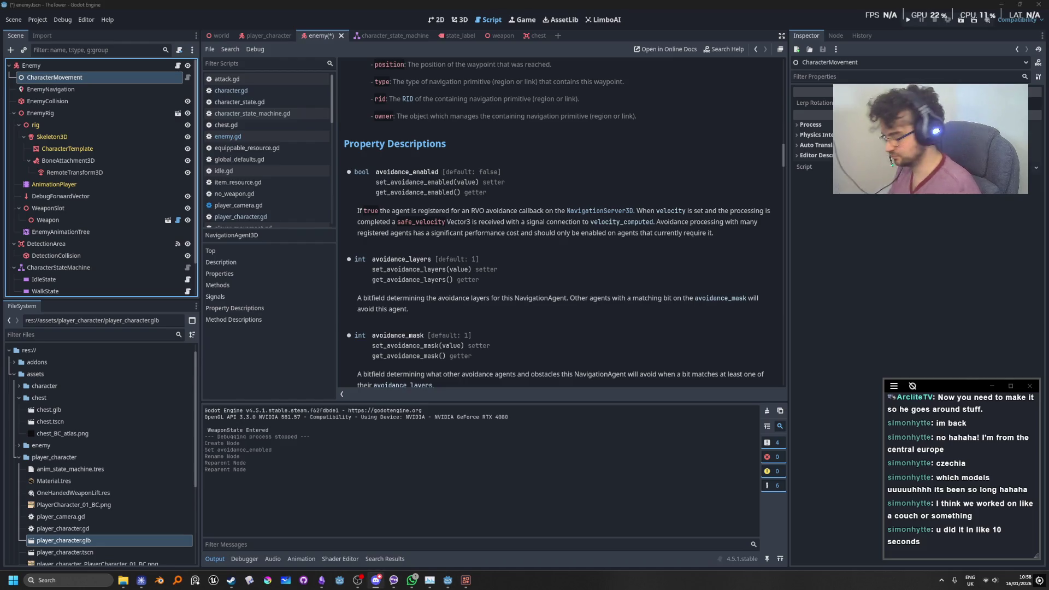
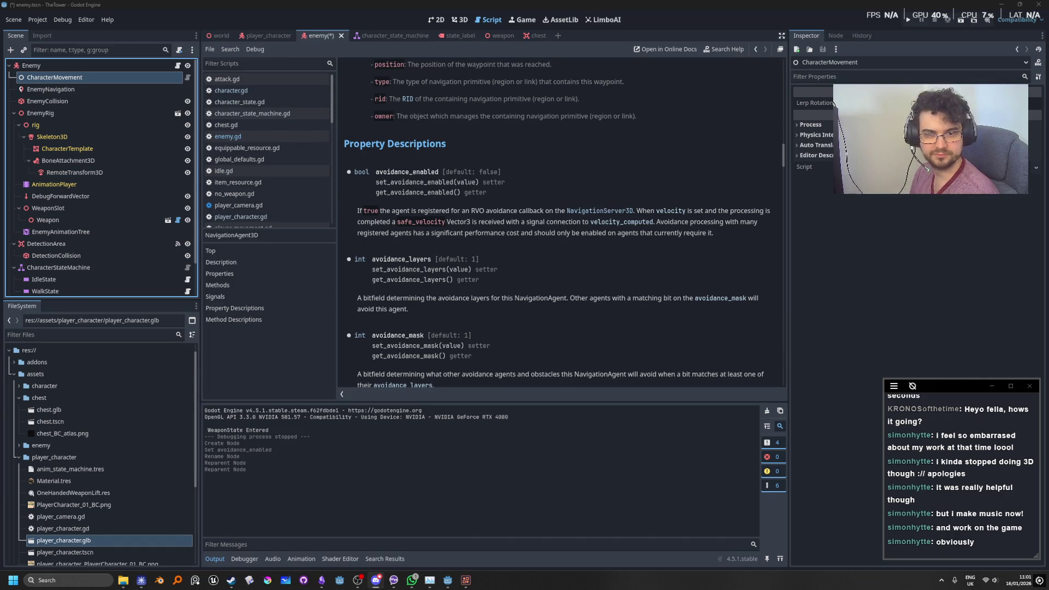
# Step: Leave Godot's NavigationAgent3D docs and bring the Chrome window with a blank new tab forward
pyautogui.hotkey('alt', 'Tab')
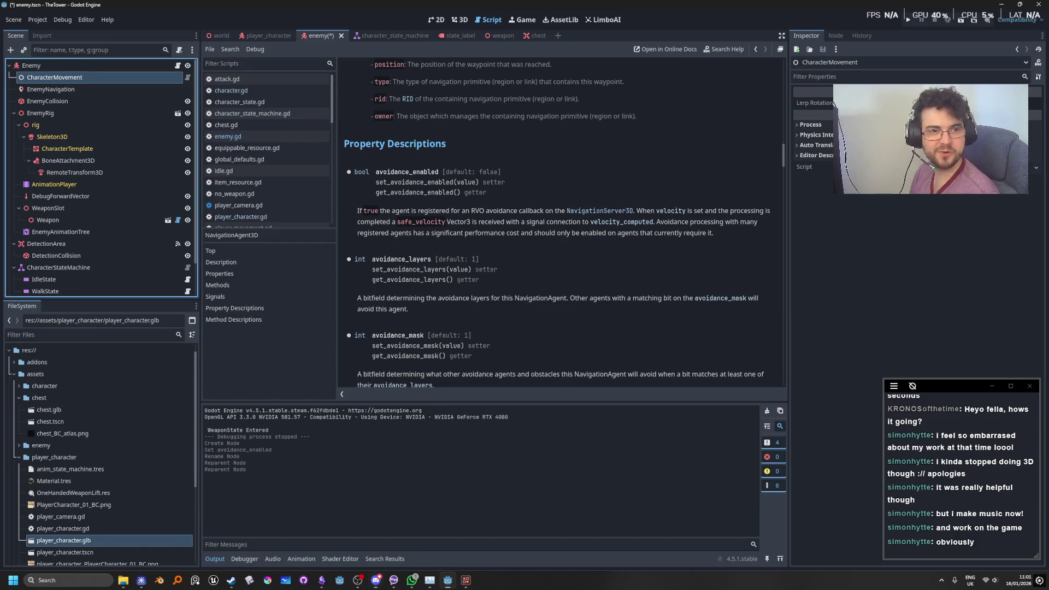
pyautogui.hotkey('alt', 'Tab')
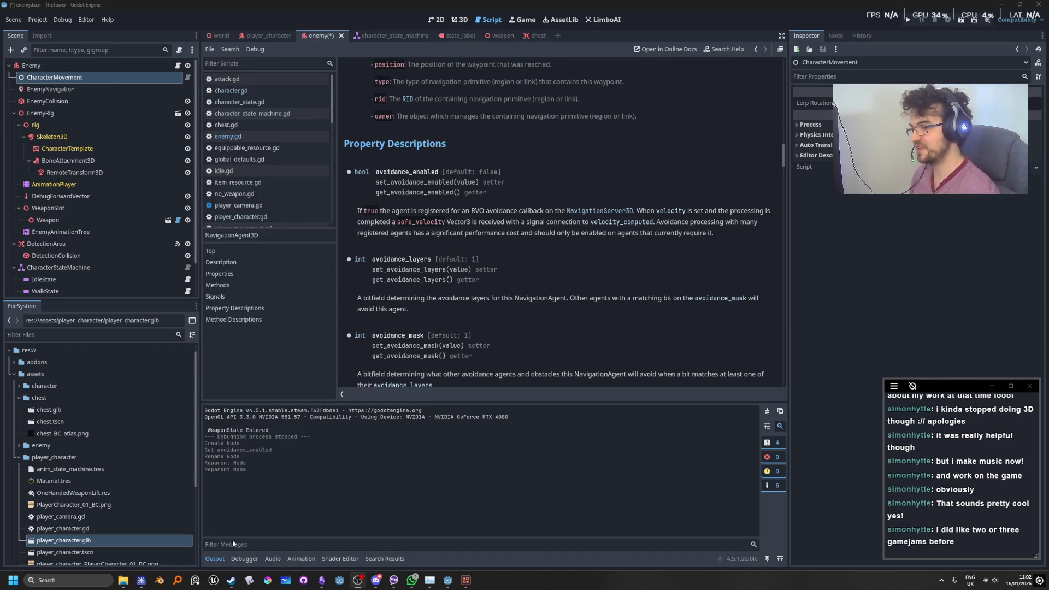
pyautogui.click(141, 580)
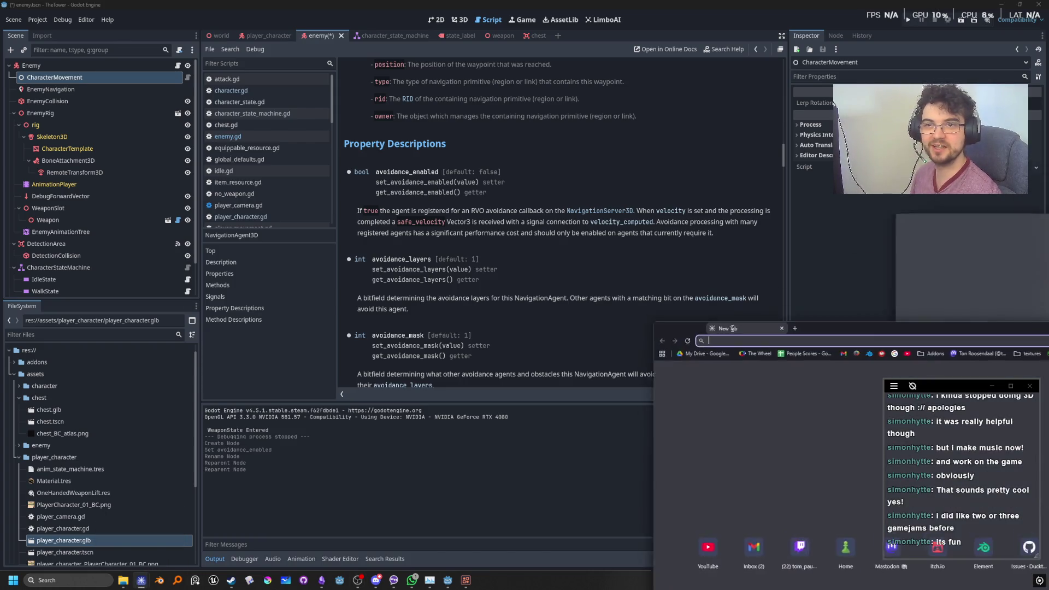
# Step: Maximize the browser, go to itch.io and open the creator's profile from the account menu
pyautogui.moveTo(732, 328); pyautogui.dragTo(213, 1)
pyautogui.write('it')
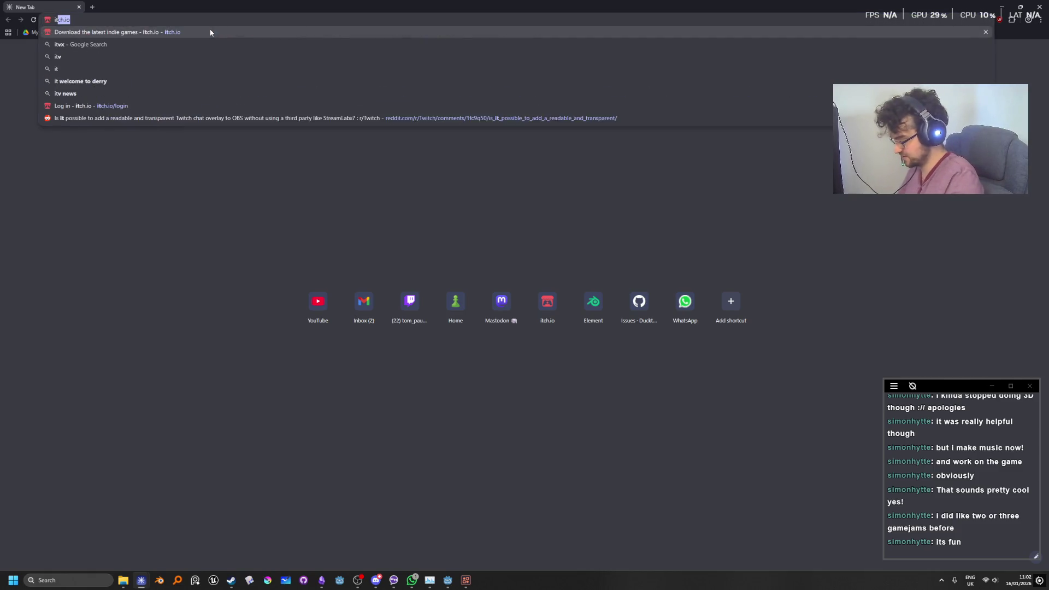
pyautogui.press('Return')
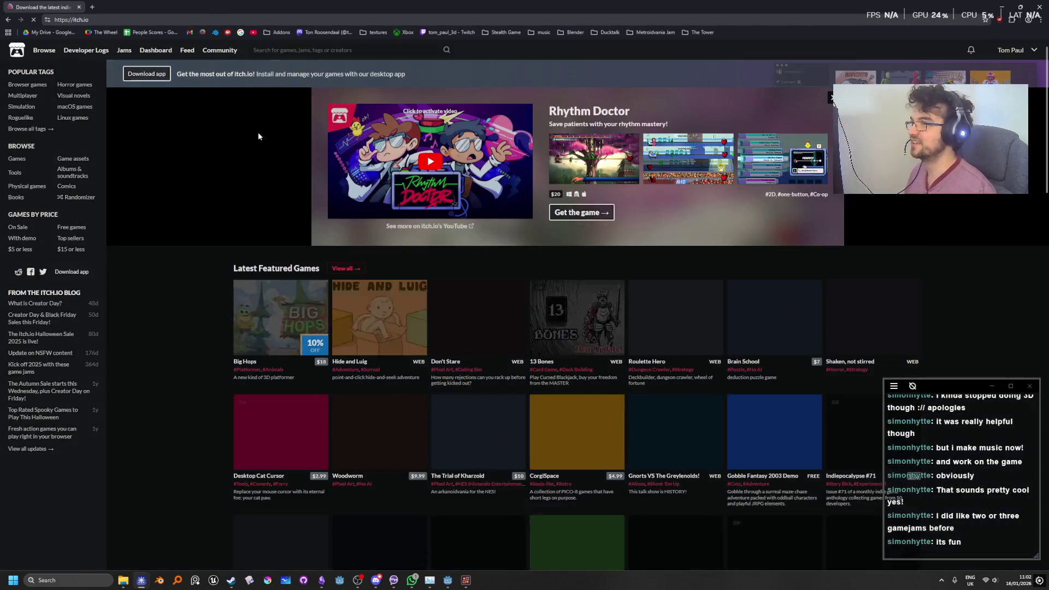
pyautogui.click(1035, 50)
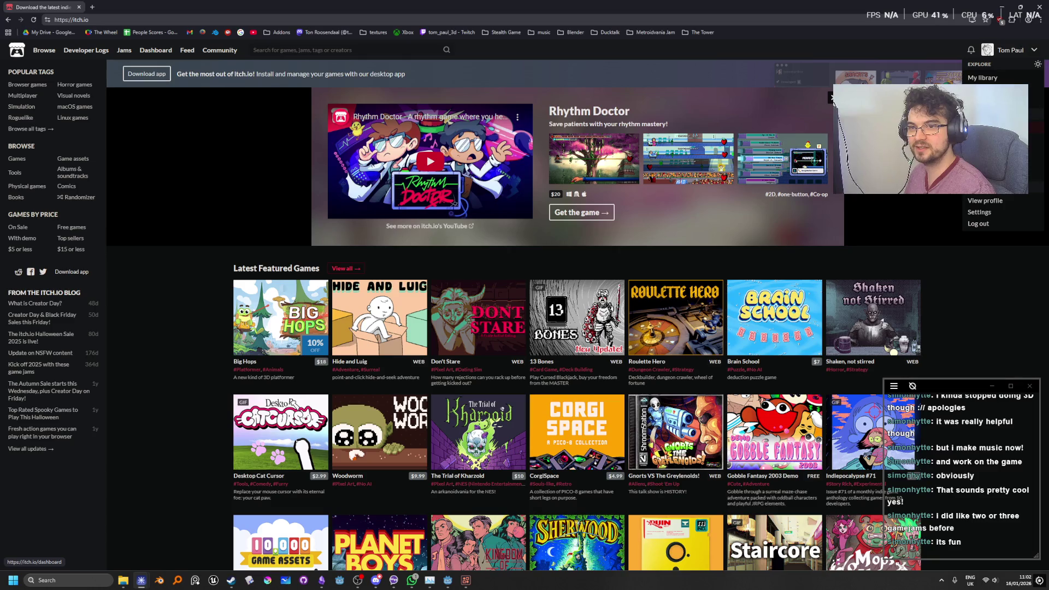
pyautogui.click(487, 369)
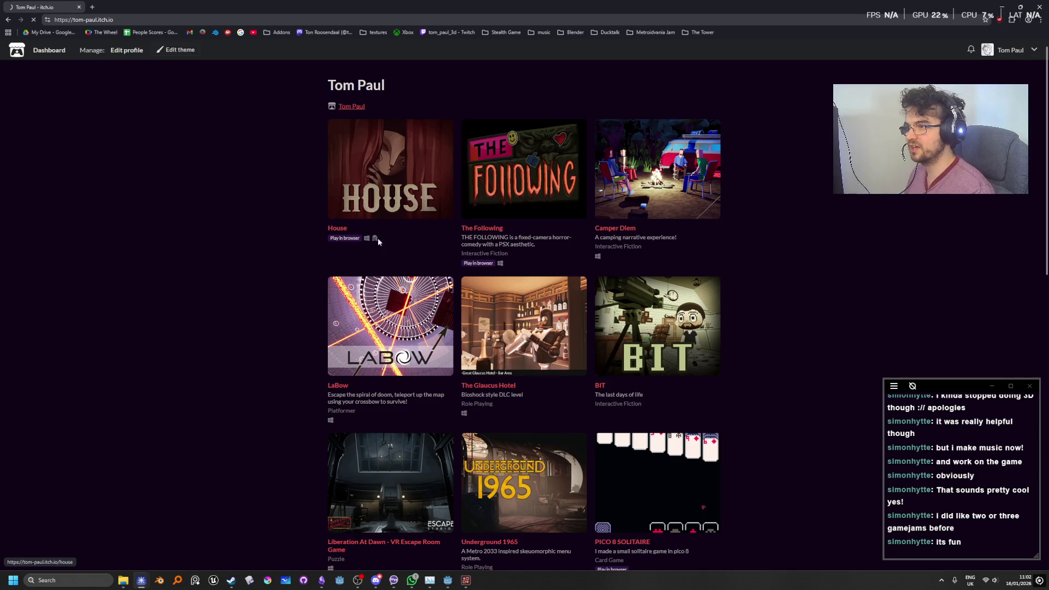
# Step: Open the House game page and scroll through it
pyautogui.click(378, 237)
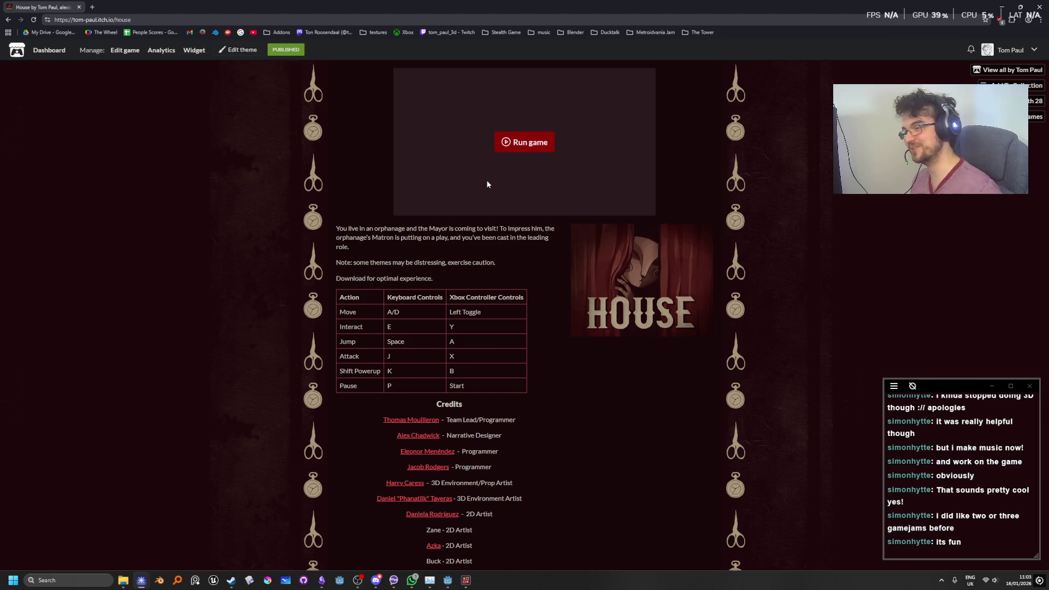
pyautogui.scroll(-8, 611, 479)
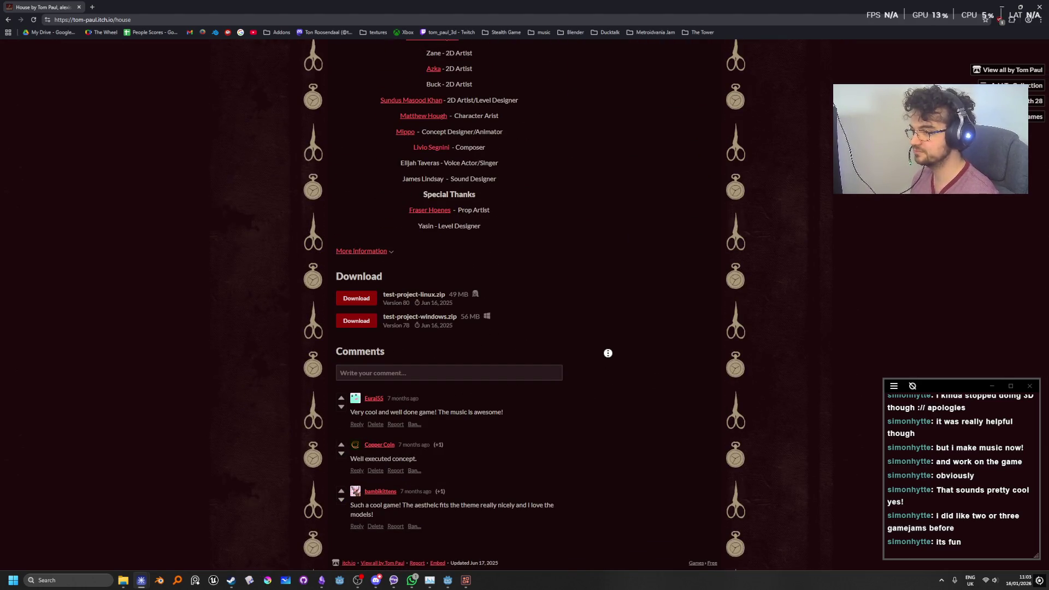
pyautogui.scroll(8, 612, 327)
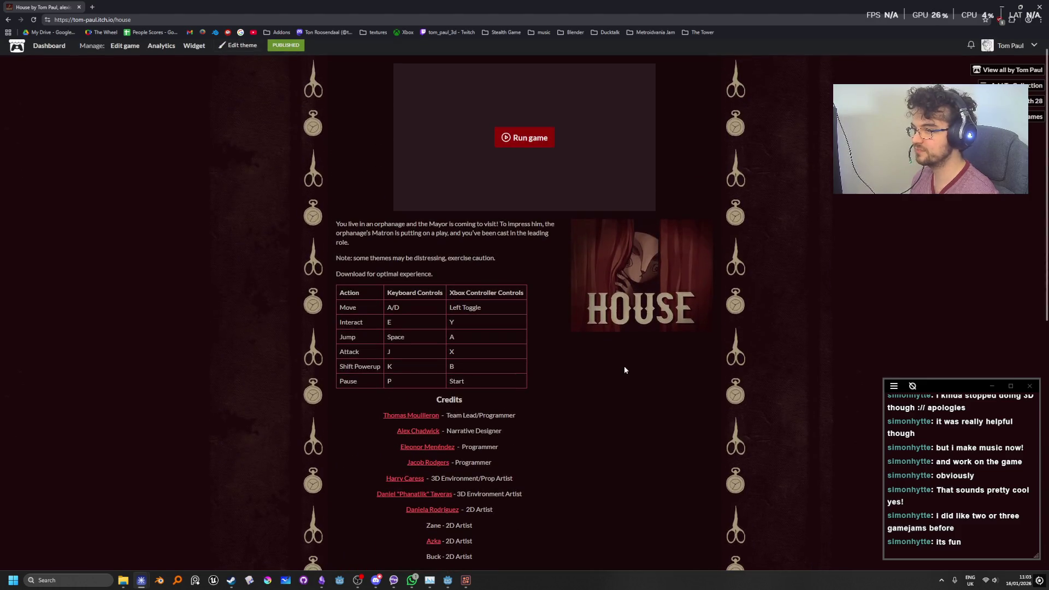
pyautogui.scroll(-4, 227, 408)
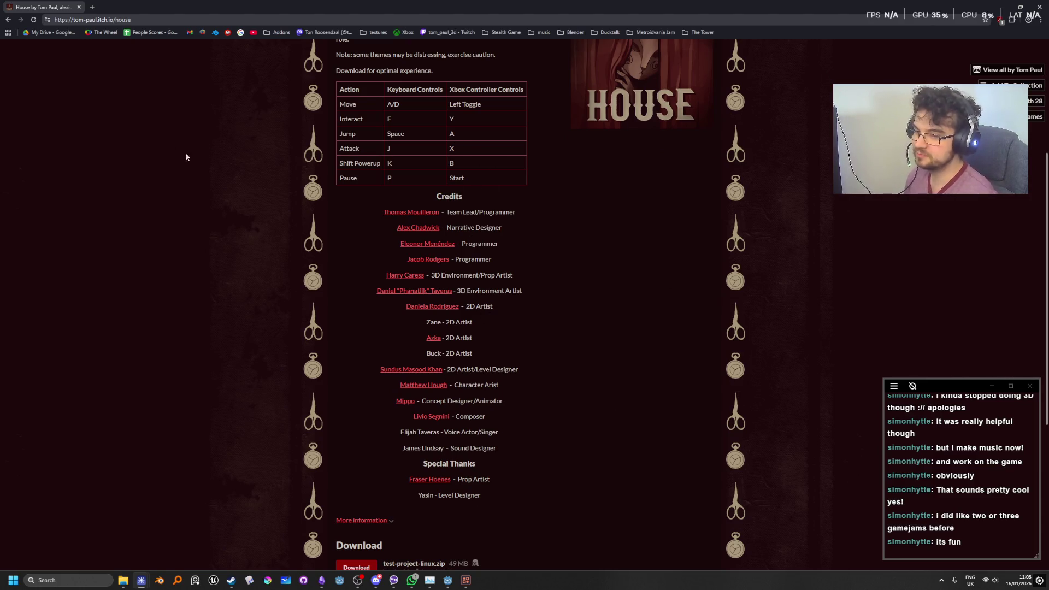
# Step: Return to the creator's profile and open the game page for The Following
pyautogui.click(8, 20)
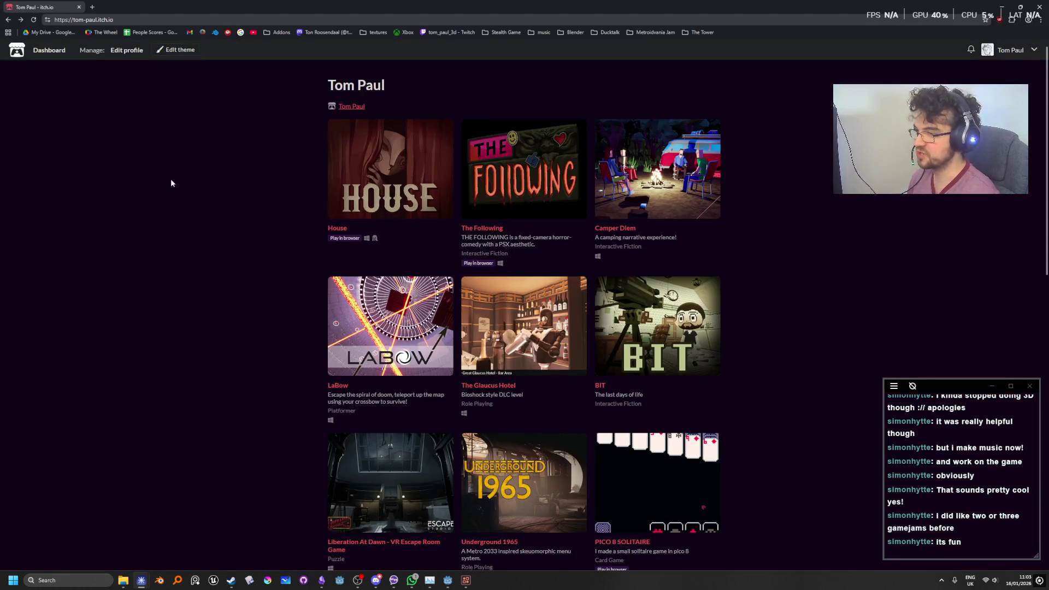
pyautogui.middleClick(181, 215)
pyautogui.scroll(-1, 184, 216)
pyautogui.scroll(1, 211, 197)
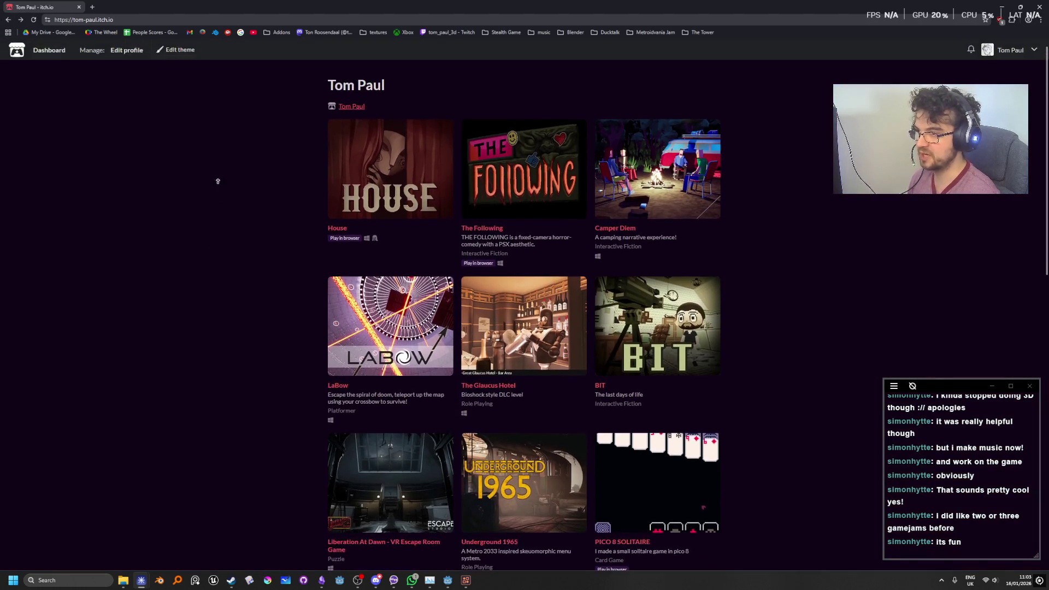
pyautogui.scroll(-1, 221, 219)
pyautogui.click(481, 173)
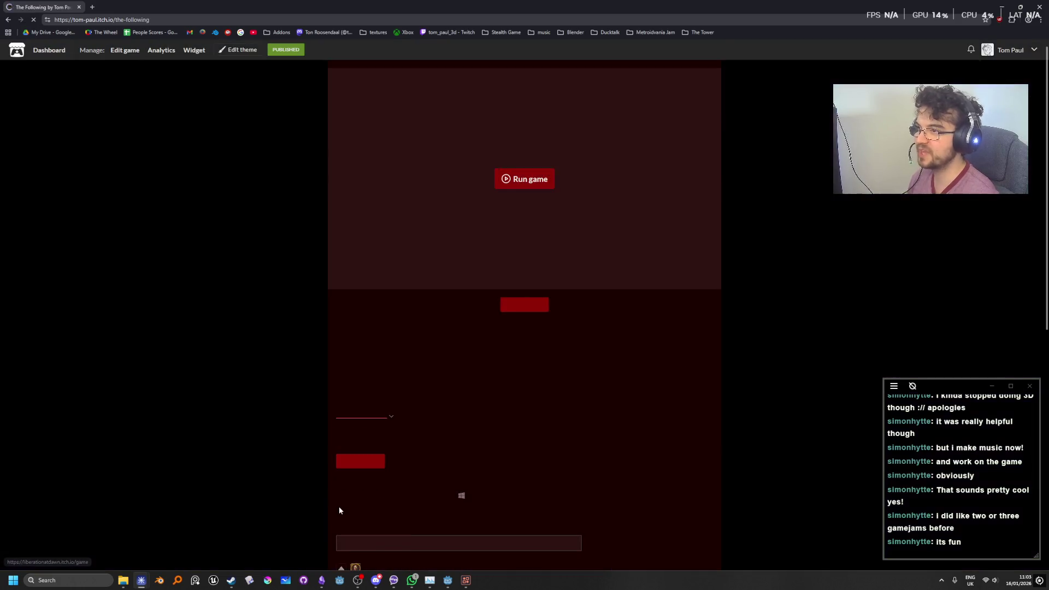
# Step: Expand The Following's More information to confirm it was made with Godot, then switch back to Godot
pyautogui.scroll(-1, 268, 374)
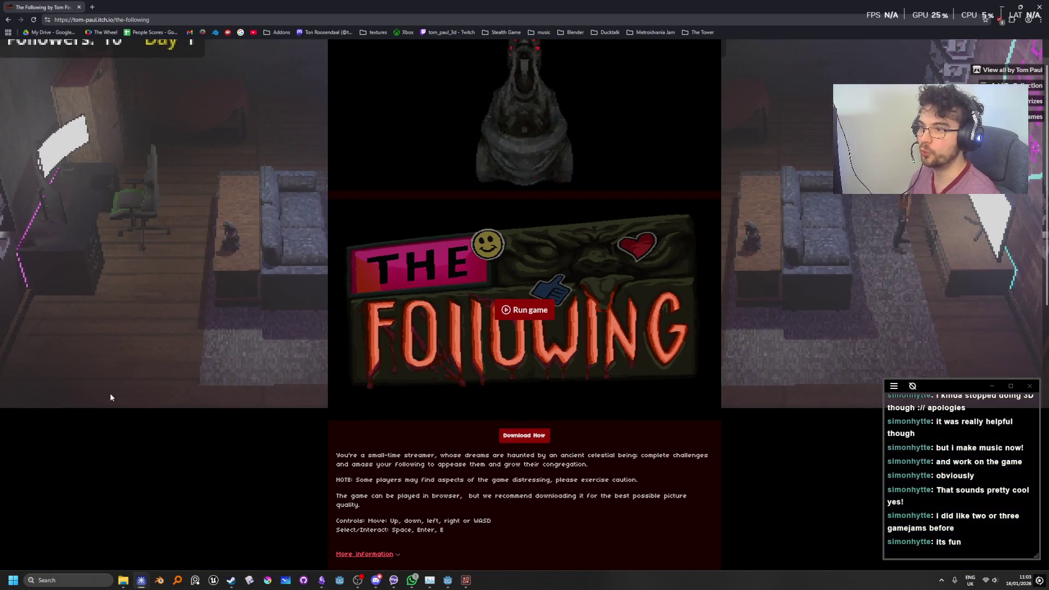
pyautogui.scroll(-4, 768, 288)
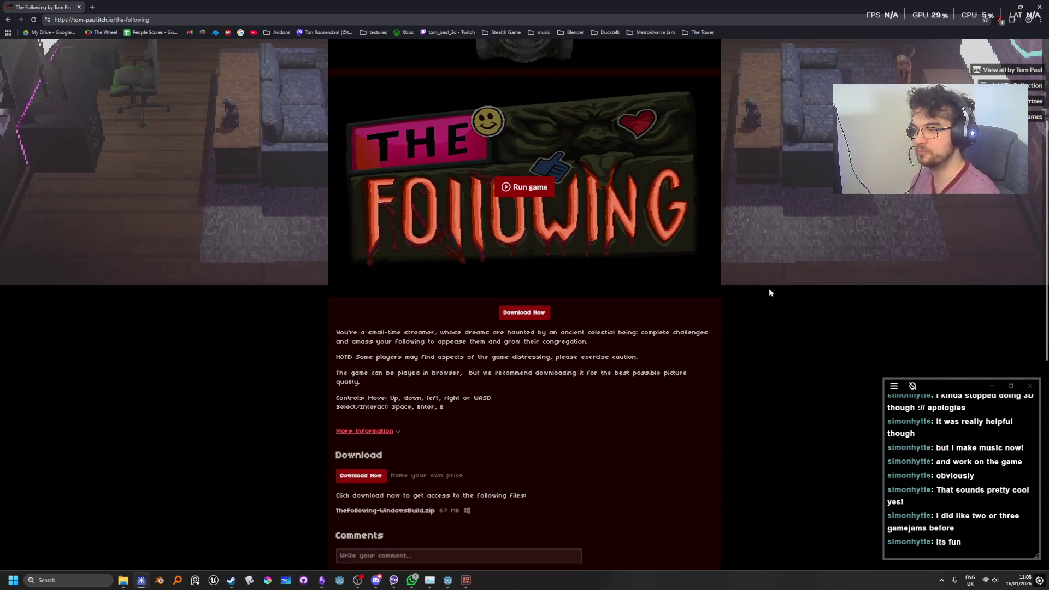
pyautogui.scroll(-2, 765, 325)
pyautogui.scroll(-5, 657, 297)
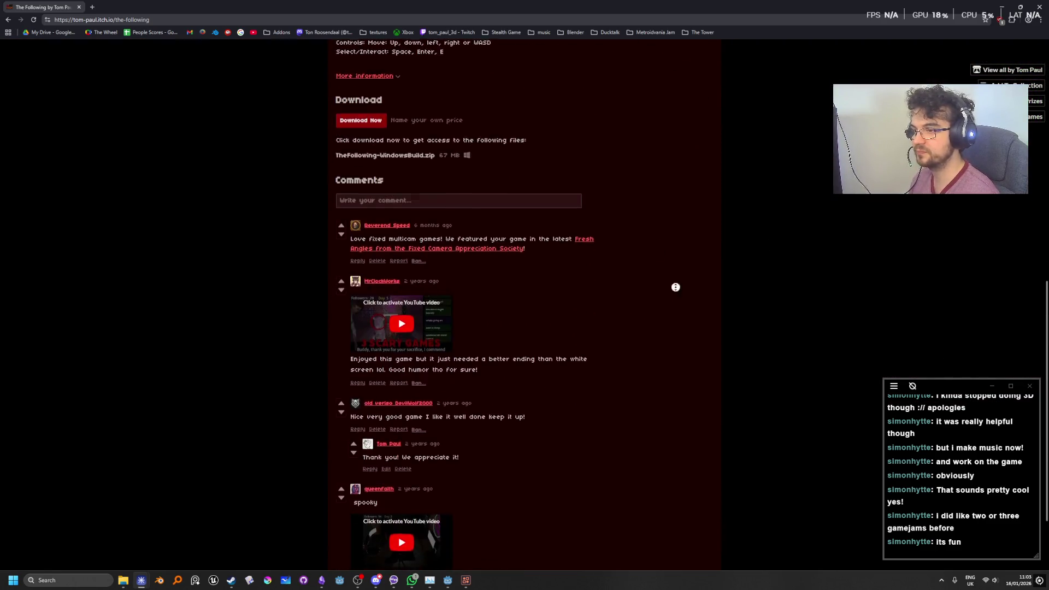
pyautogui.scroll(8, 679, 227)
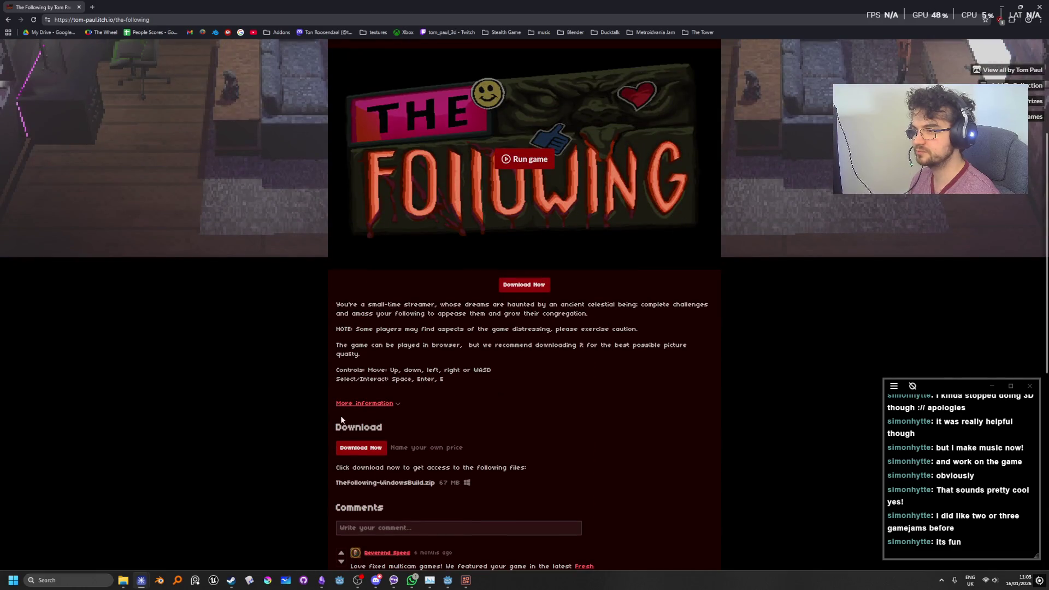
pyautogui.click(364, 403)
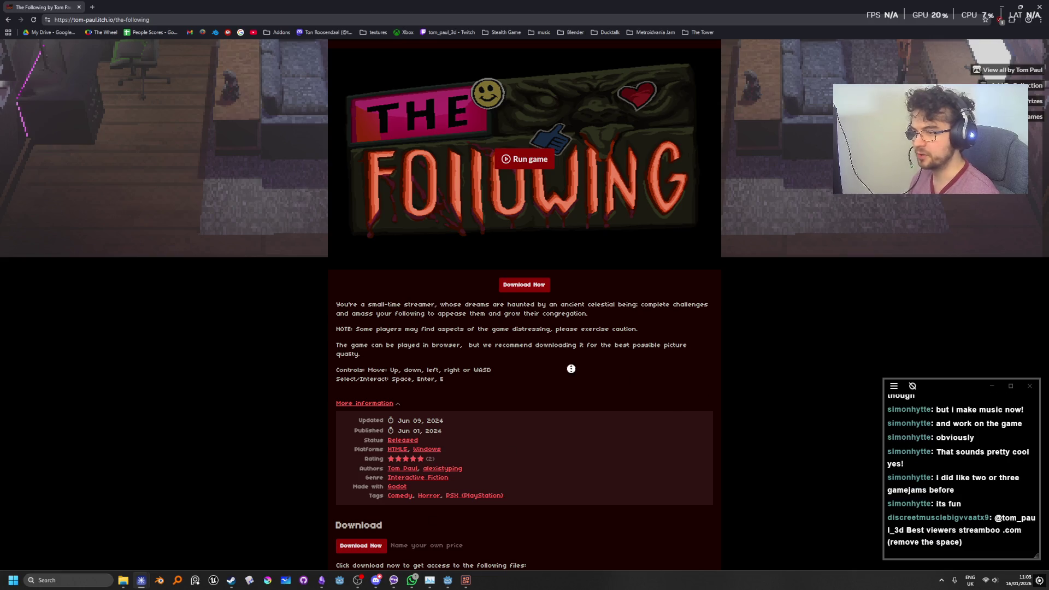
pyautogui.scroll(-2, 546, 382)
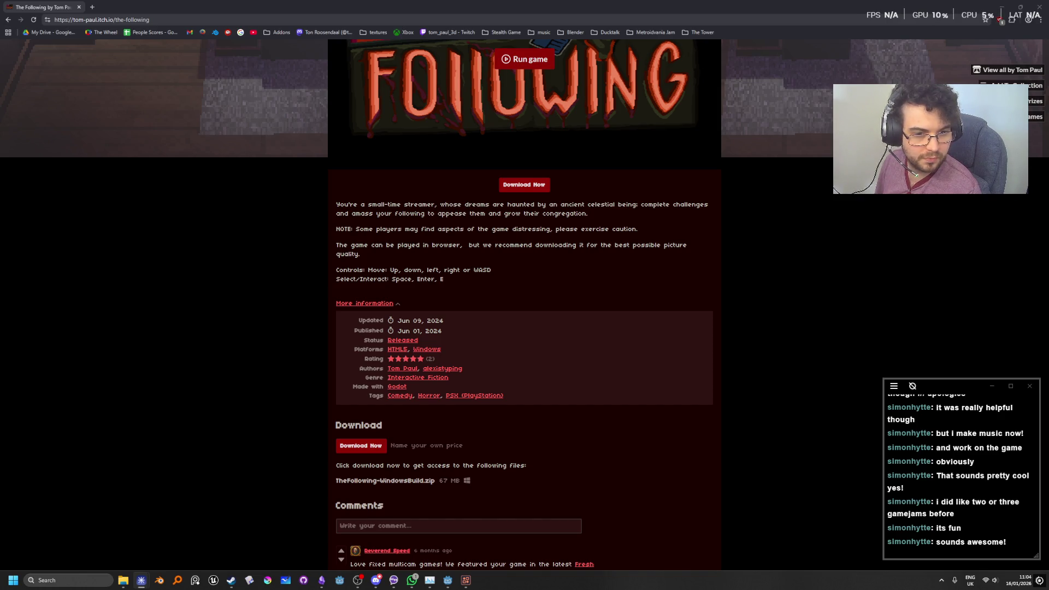
pyautogui.moveTo(749, 257); pyautogui.dragTo(335, 254)
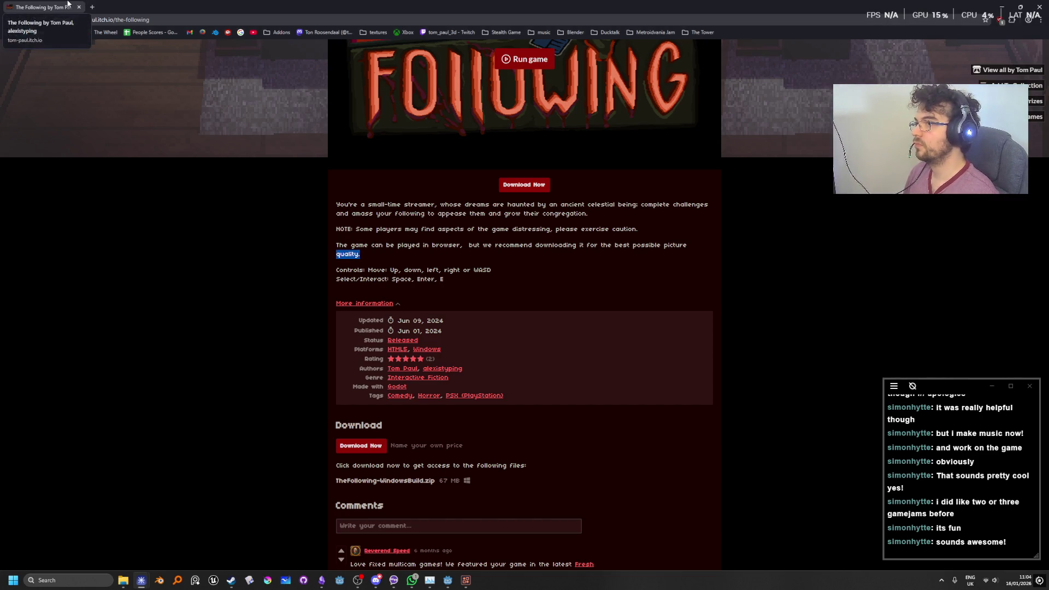
pyautogui.hotkey('alt', 'Tab')
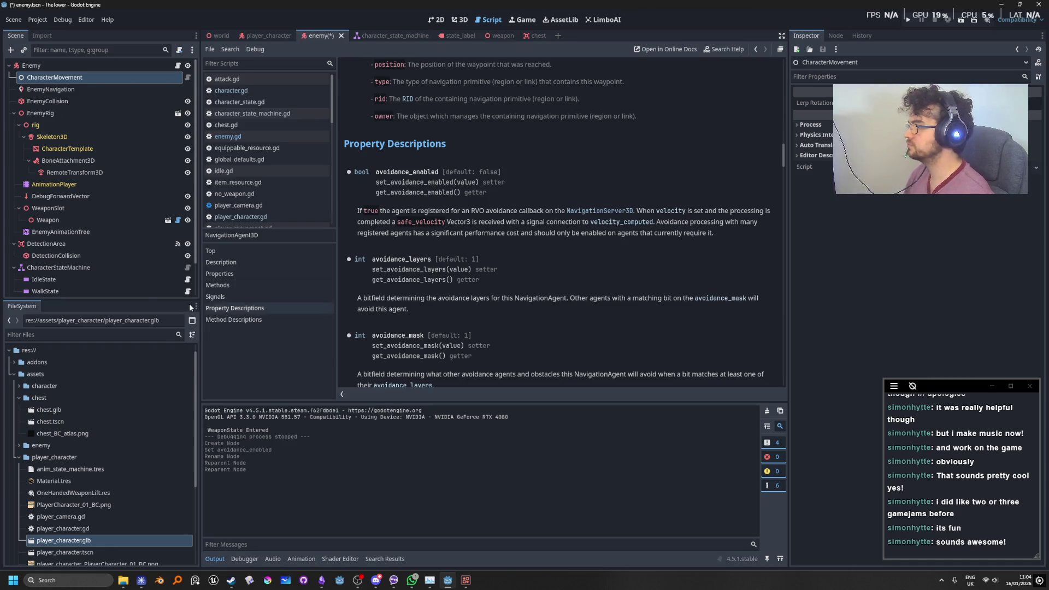
# Step: Select the EnemyNavigation node in the Scene tree and review its settings
pyautogui.scroll(-2, 124, 218)
pyautogui.scroll(2, 115, 223)
pyautogui.scroll(-2, 96, 235)
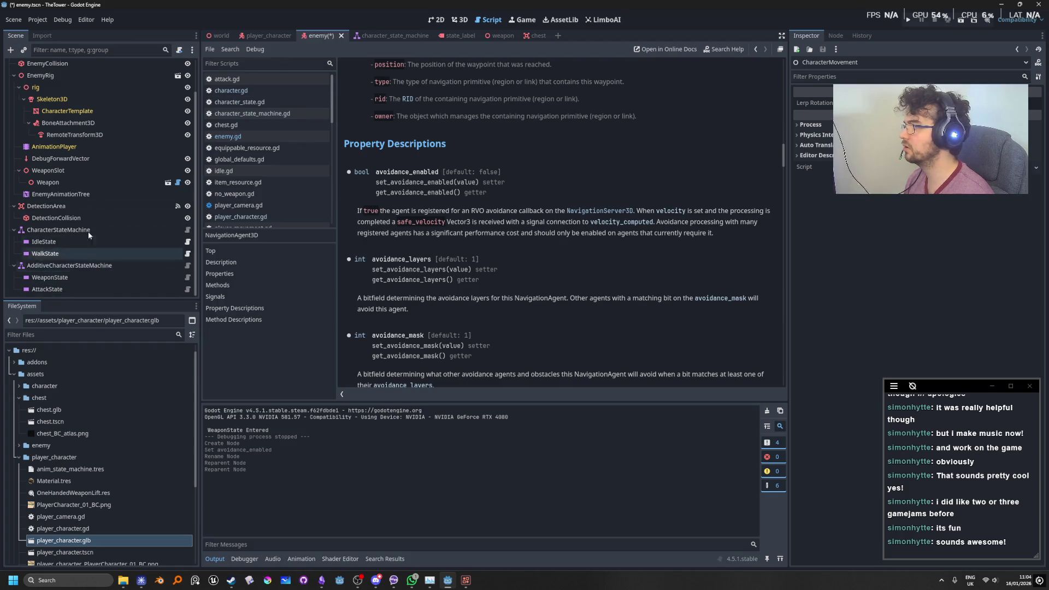
pyautogui.scroll(3, 85, 191)
pyautogui.click(69, 90)
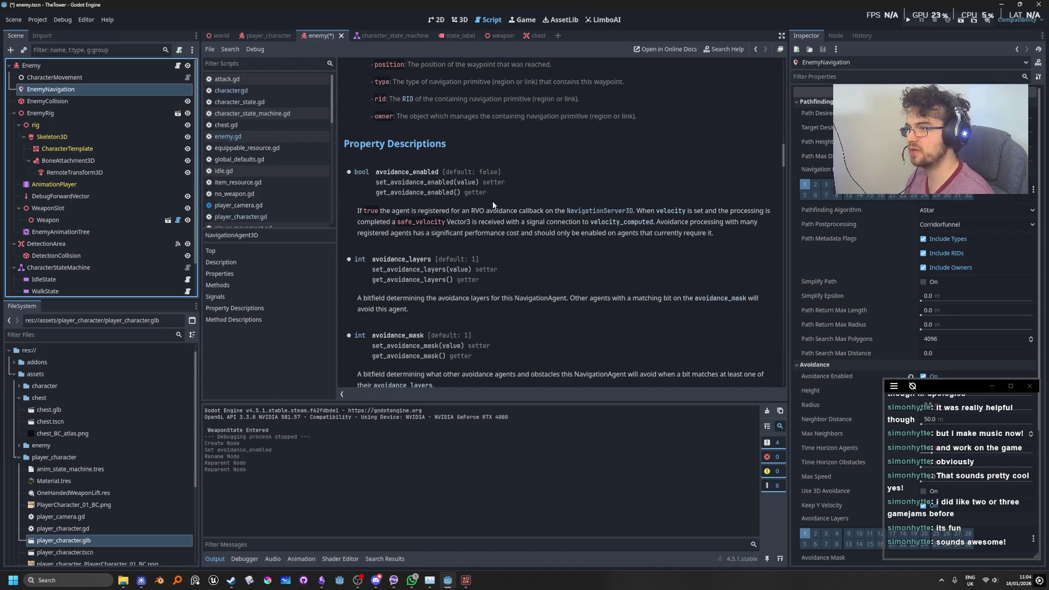
pyautogui.scroll(5, 511, 231)
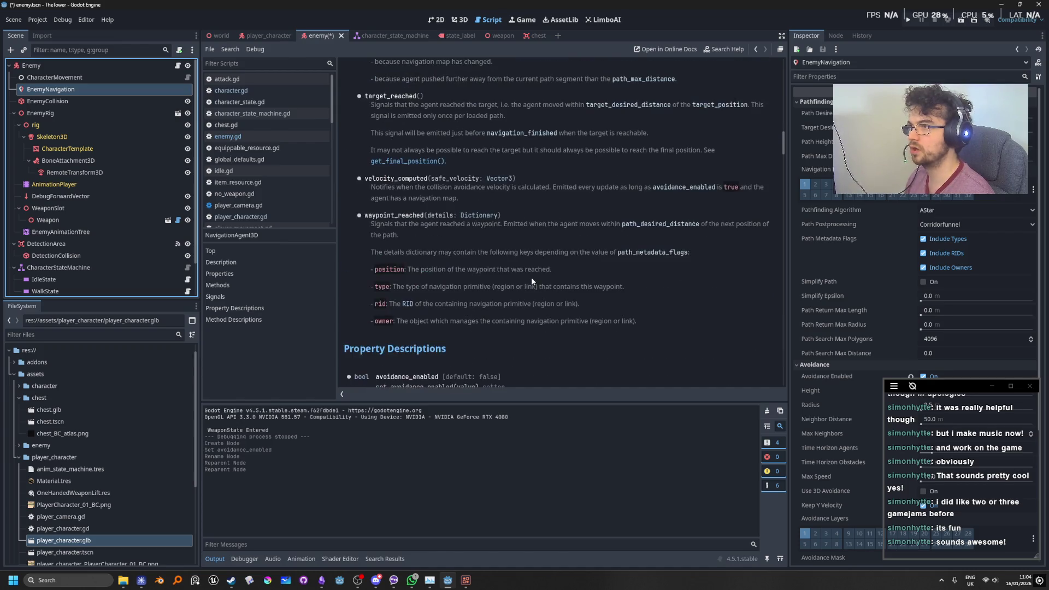
pyautogui.scroll(15, 505, 317)
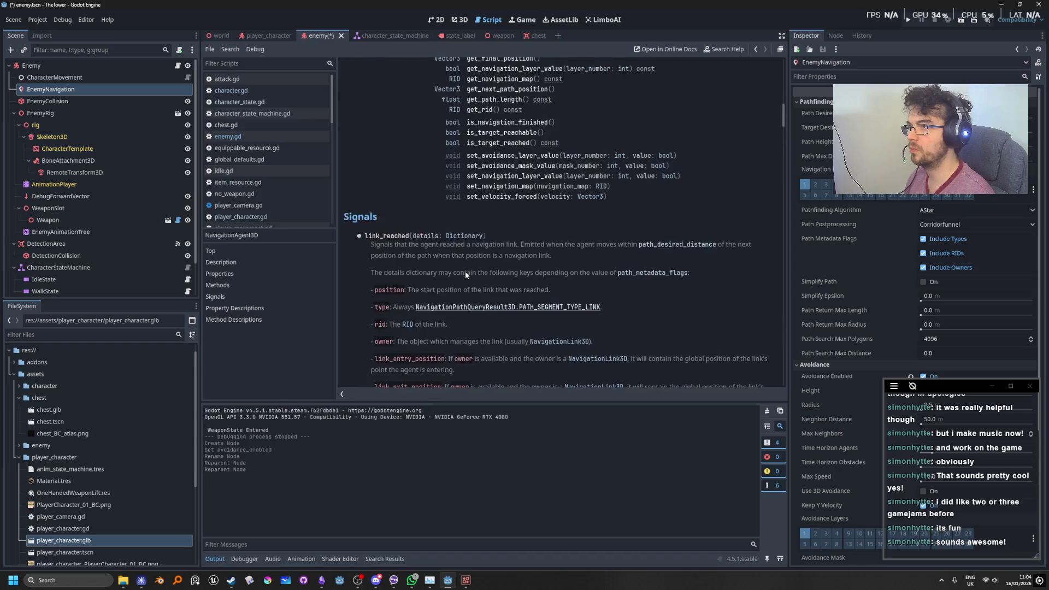
pyautogui.scroll(10, 465, 275)
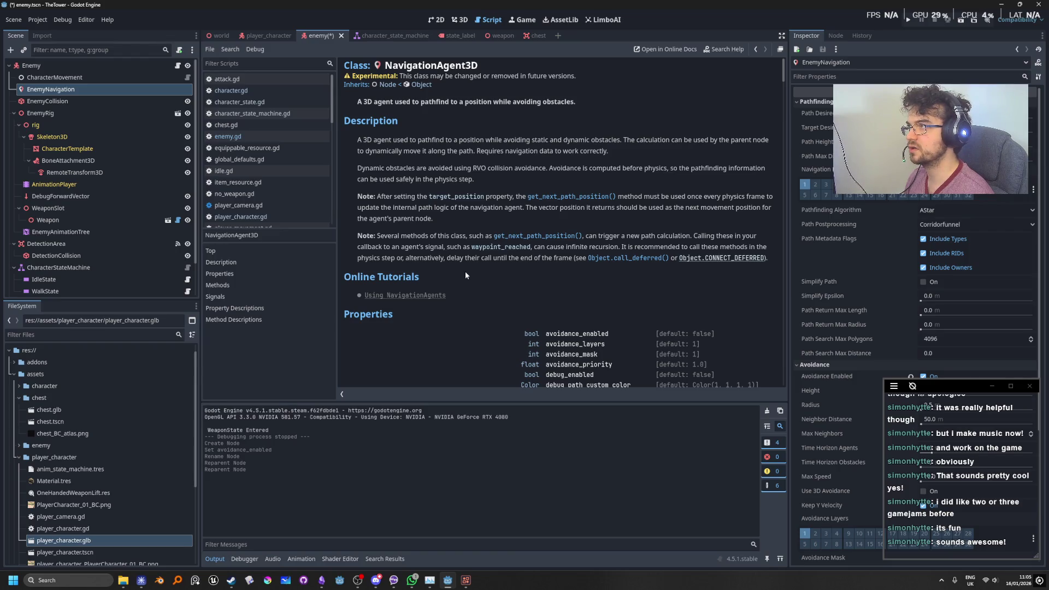
# Step: Compare CharacterMovement with EnemyNavigation, then open player_movement.gd from CharacterMovement's script icon
pyautogui.click(110, 77)
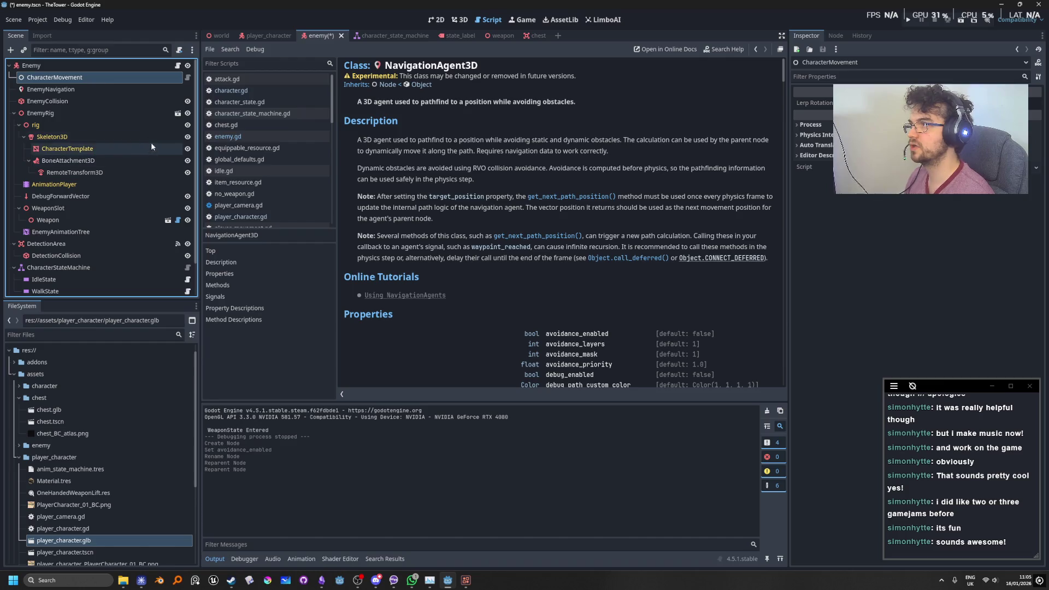
pyautogui.click(42, 90)
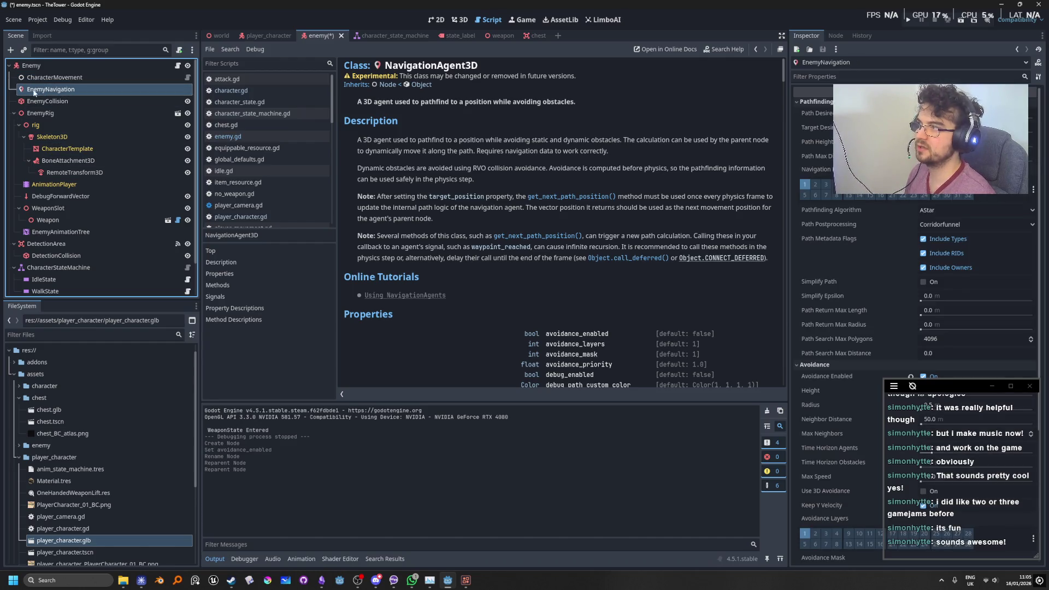
pyautogui.click(69, 78)
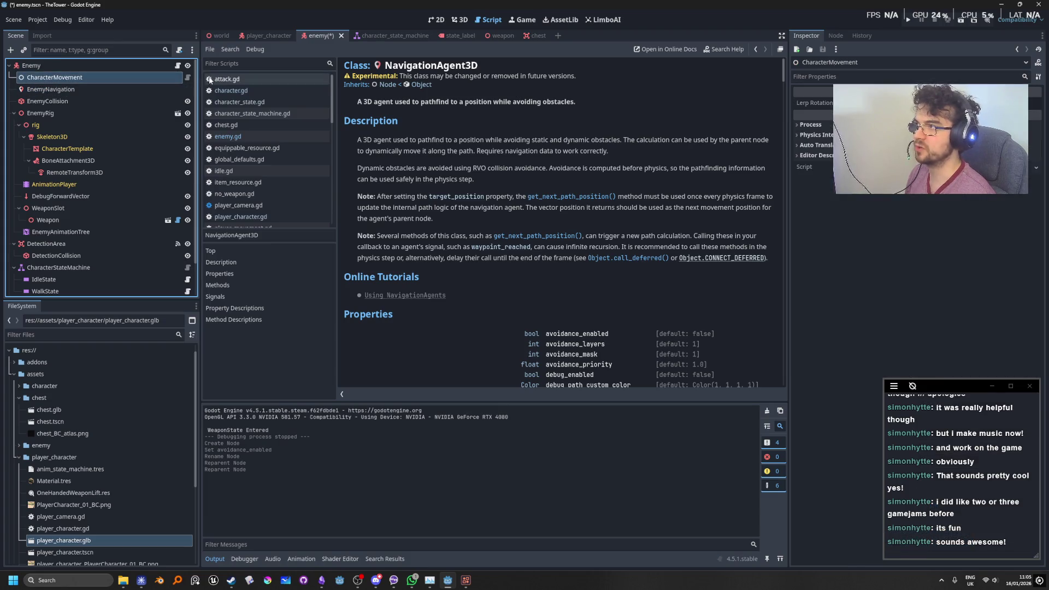
pyautogui.click(162, 88)
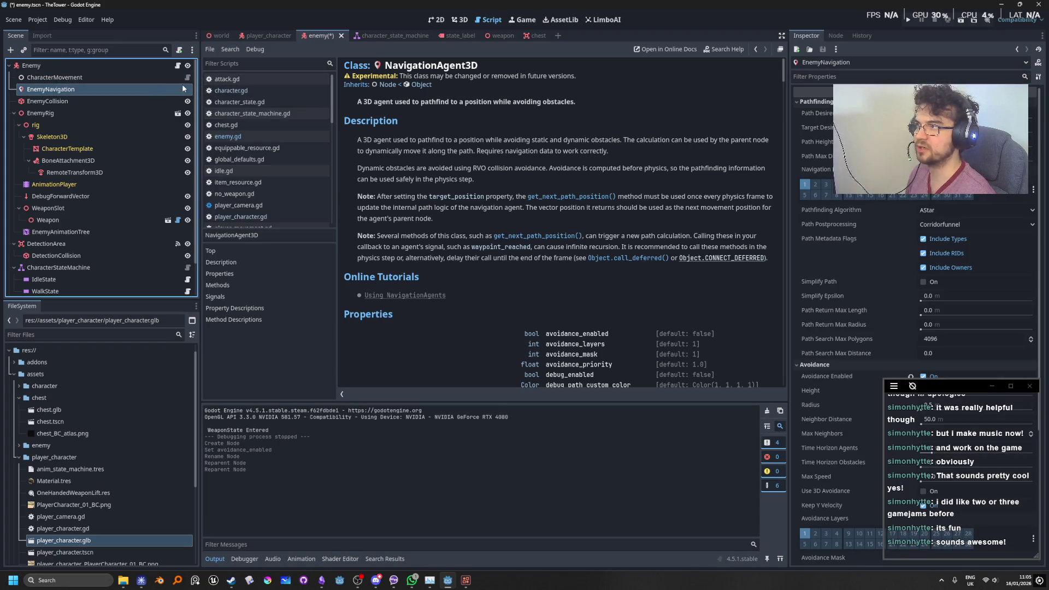
pyautogui.click(168, 77)
pyautogui.click(187, 77)
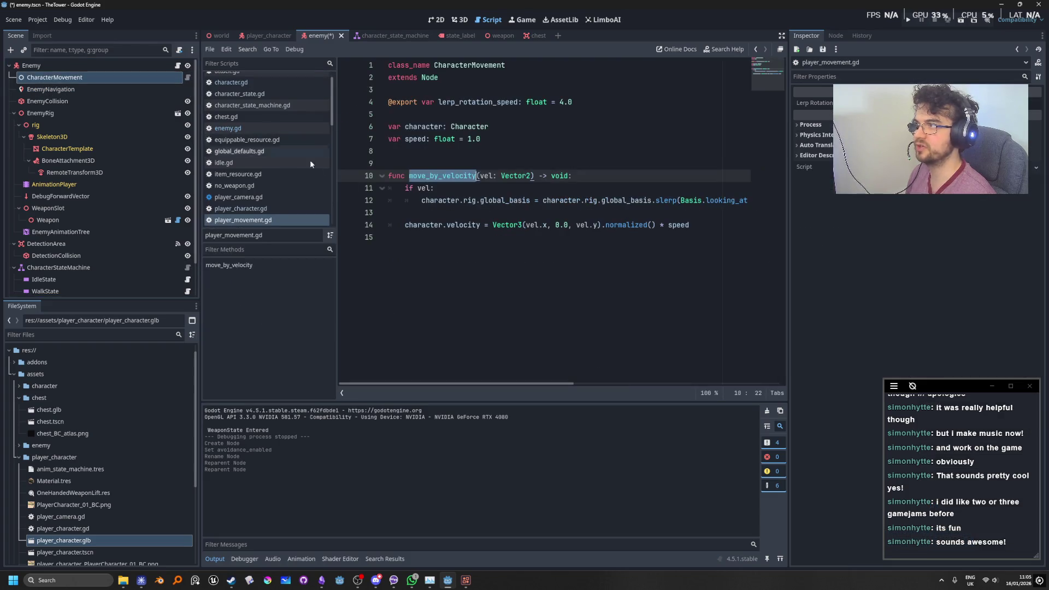
# Step: Check move_by_velocity and speed in player_movement.gd, then open the Enemy node's enemy.gd
pyautogui.click(517, 176)
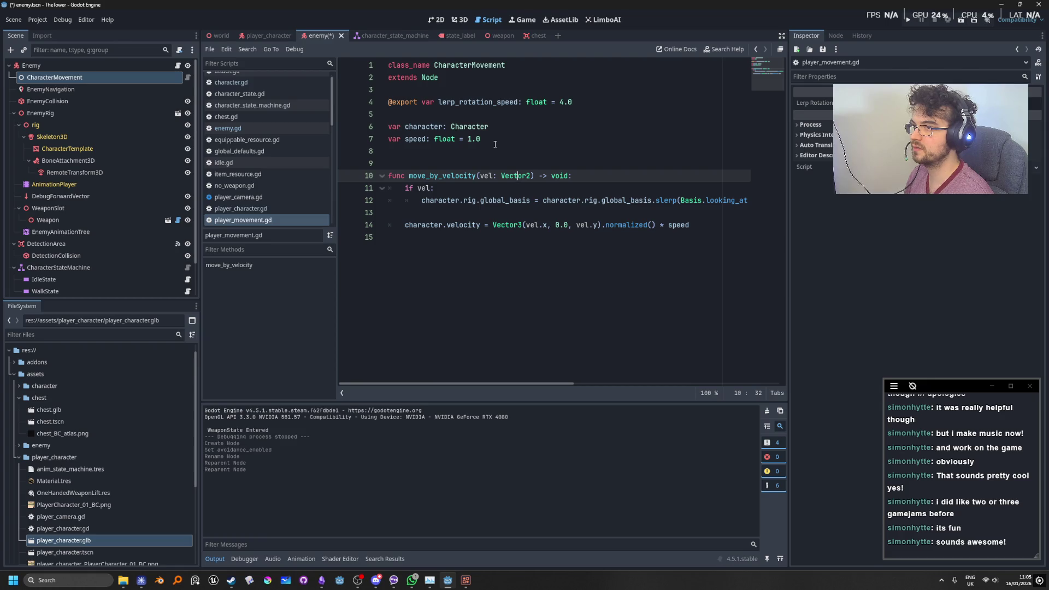
pyautogui.click(496, 136)
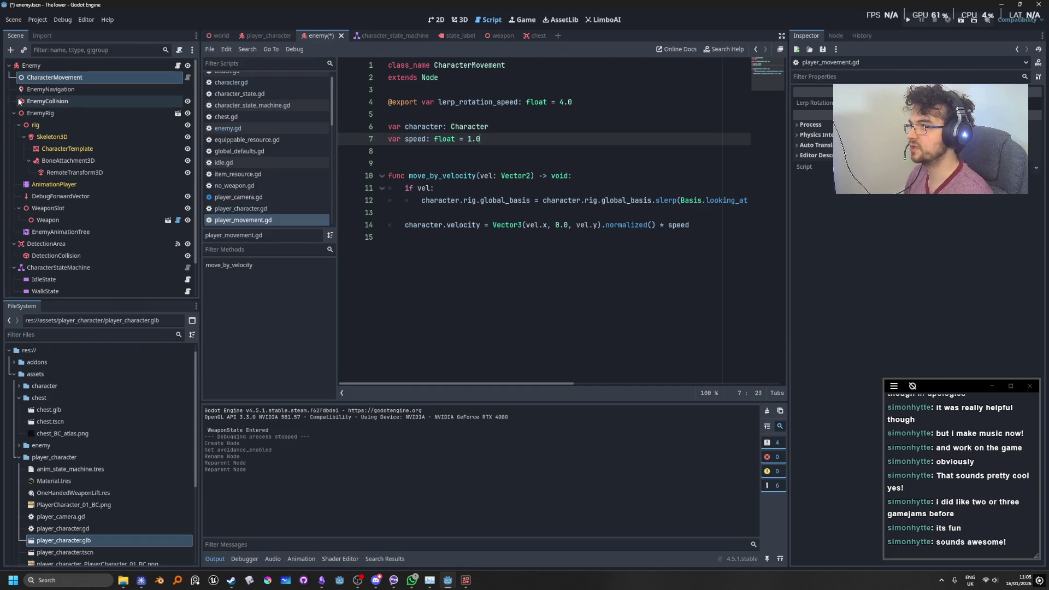
pyautogui.click(99, 89)
pyautogui.click(177, 66)
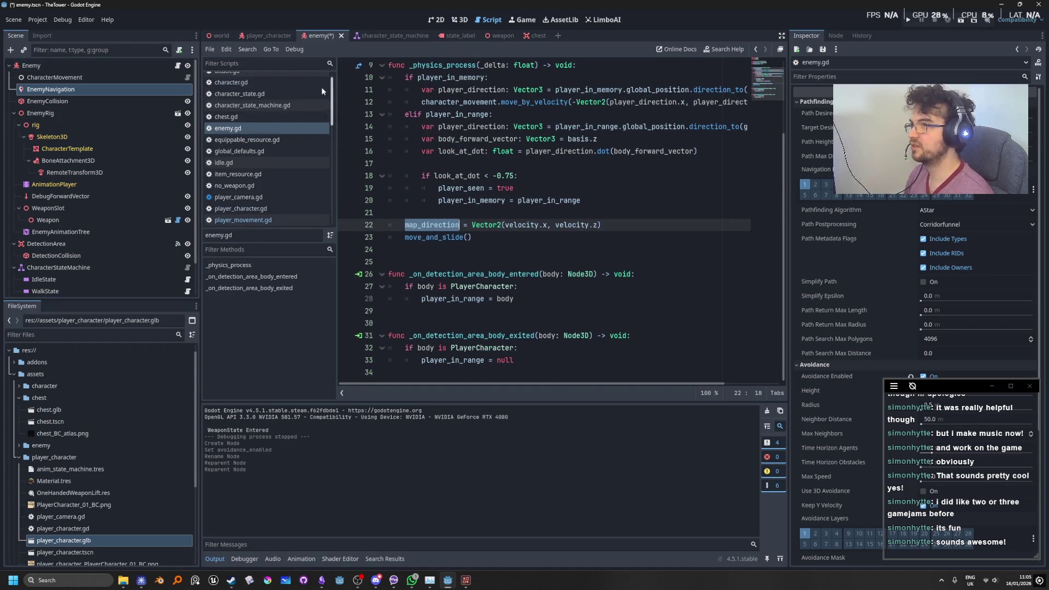
# Step: Review enemy.gd's physics process code, then step back through script history to the NavigationAgent3D docs
pyautogui.click(464, 189)
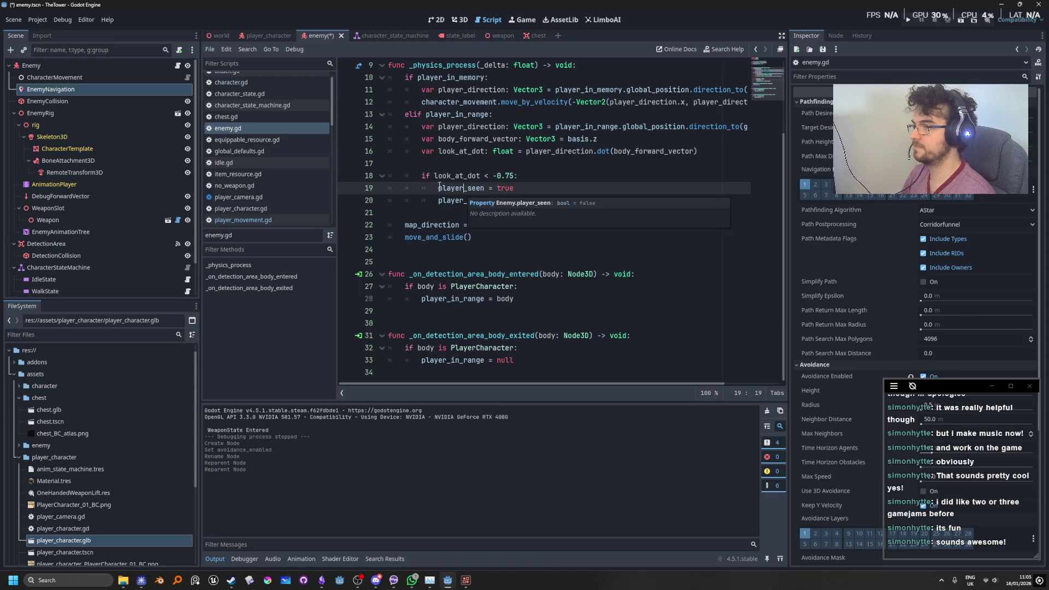
pyautogui.scroll(-1, 263, 175)
pyautogui.scroll(-3, 264, 176)
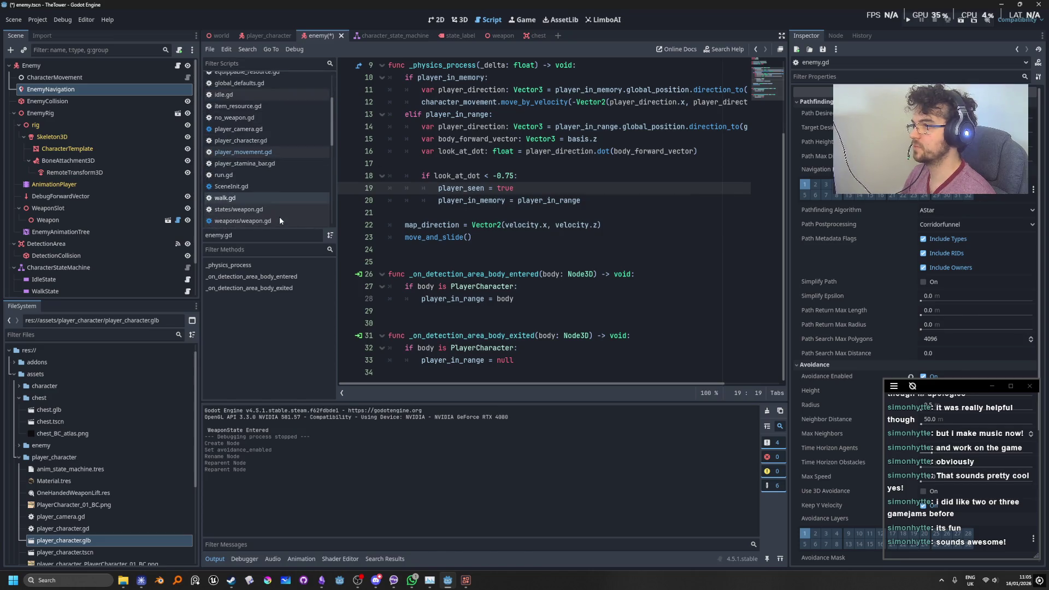
pyautogui.scroll(5, 286, 158)
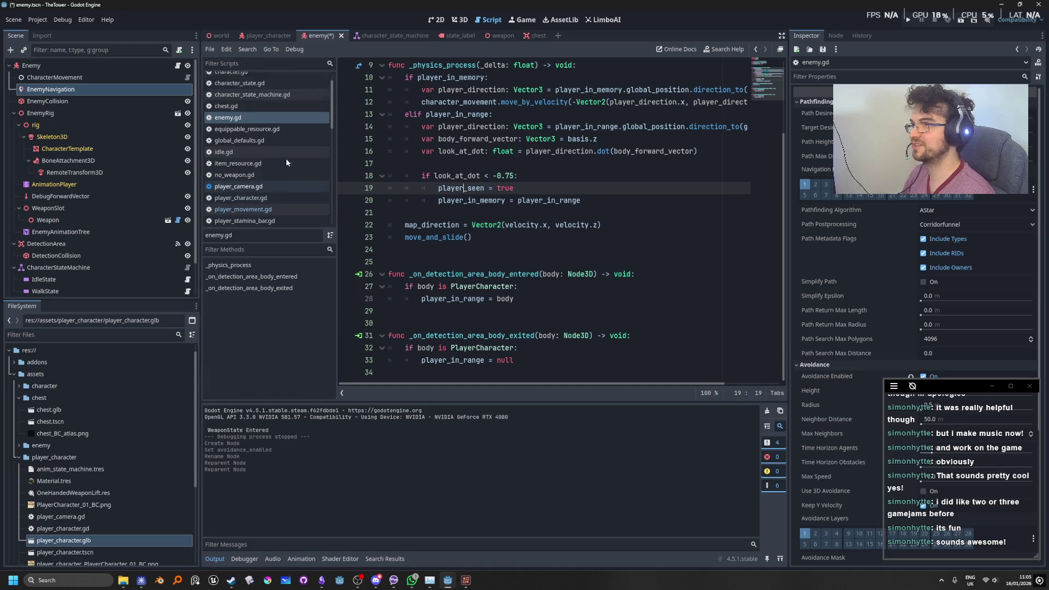
pyautogui.click(755, 49)
pyautogui.click(754, 49)
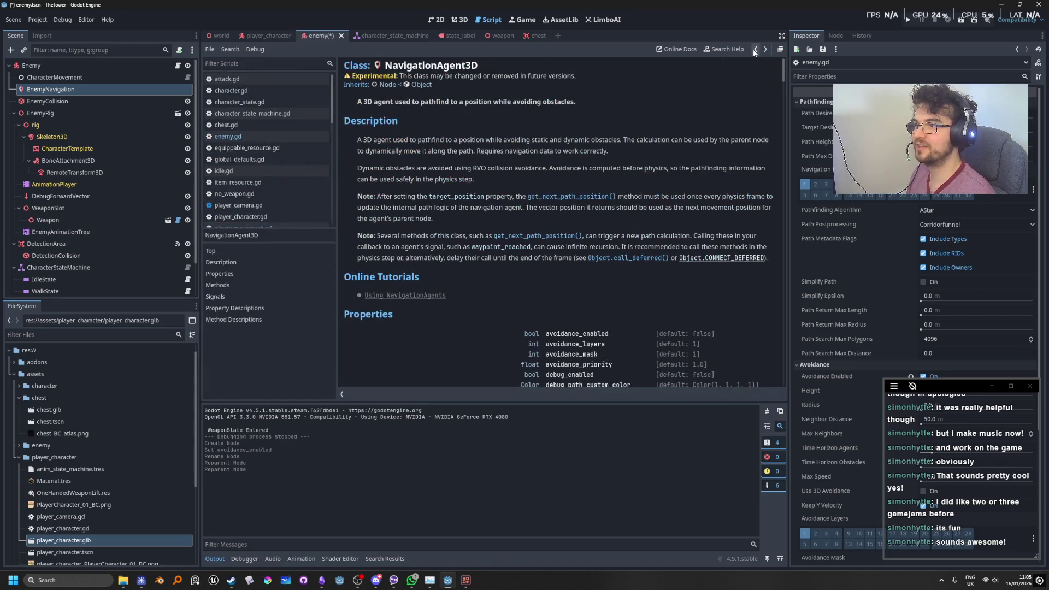
# Step: Revisit the CharacterMovement script, then reopen enemy.gd from the Enemy root node
pyautogui.scroll(-3, 483, 251)
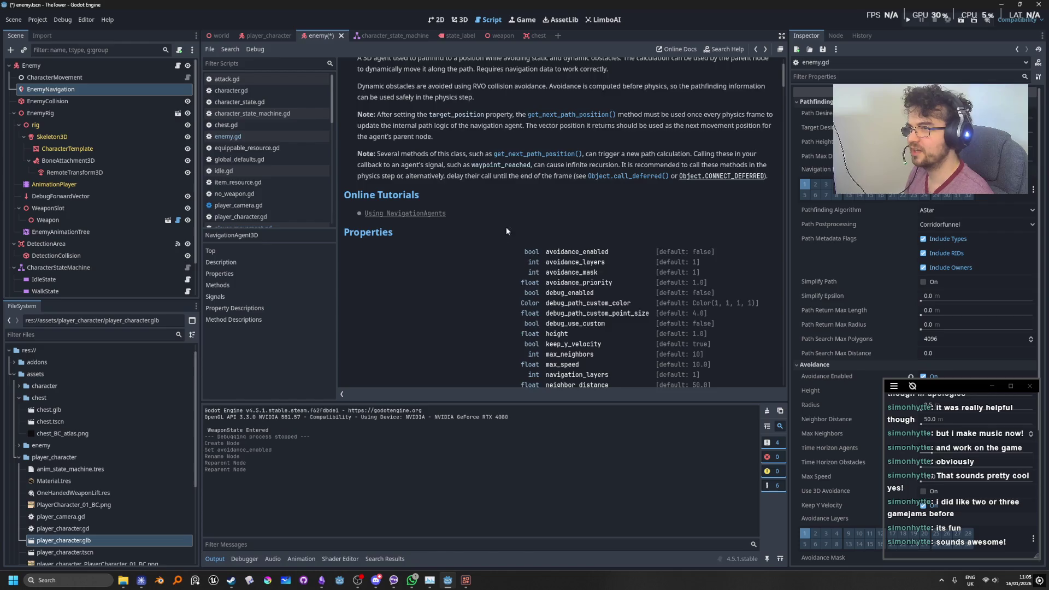
pyautogui.scroll(3, 475, 229)
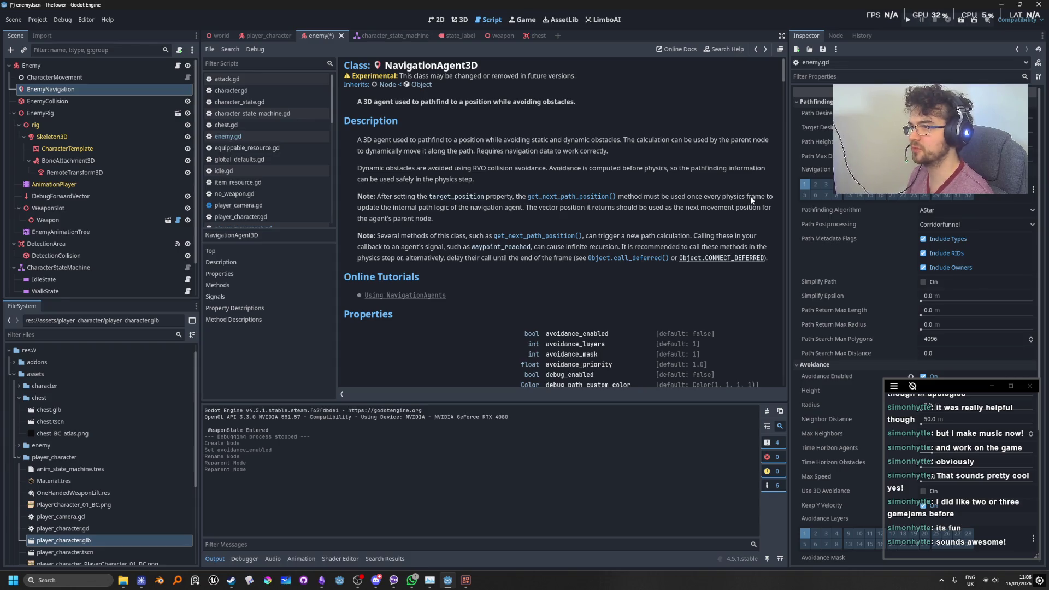
pyautogui.click(188, 78)
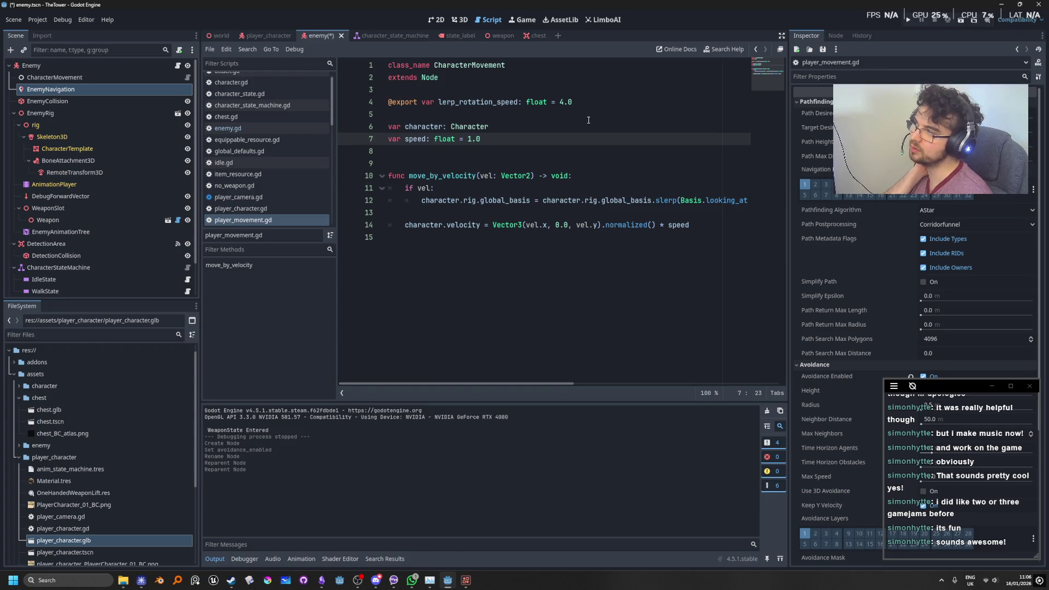
pyautogui.click(169, 66)
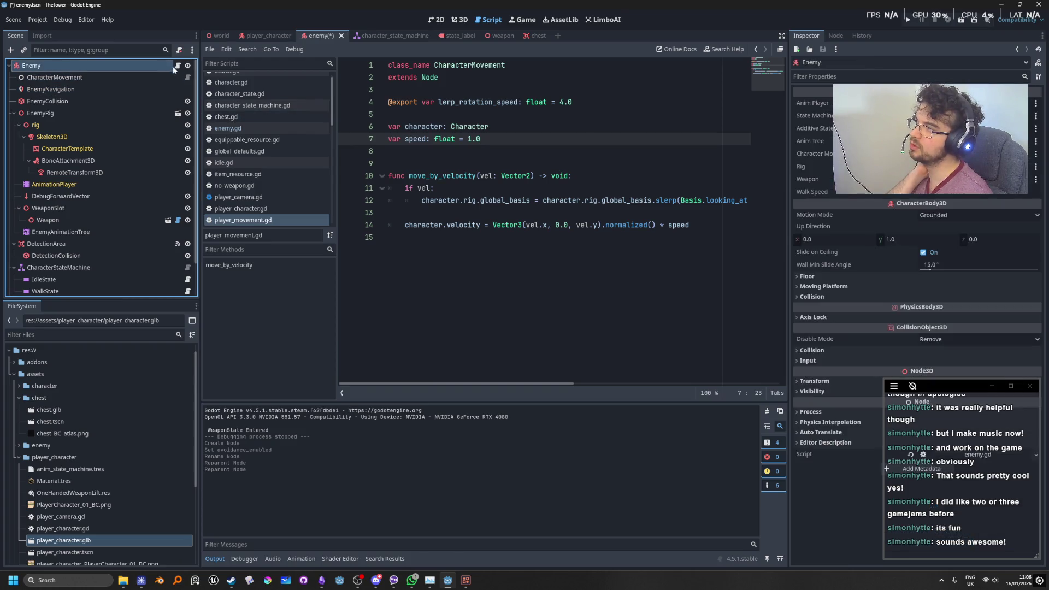
pyautogui.click(177, 66)
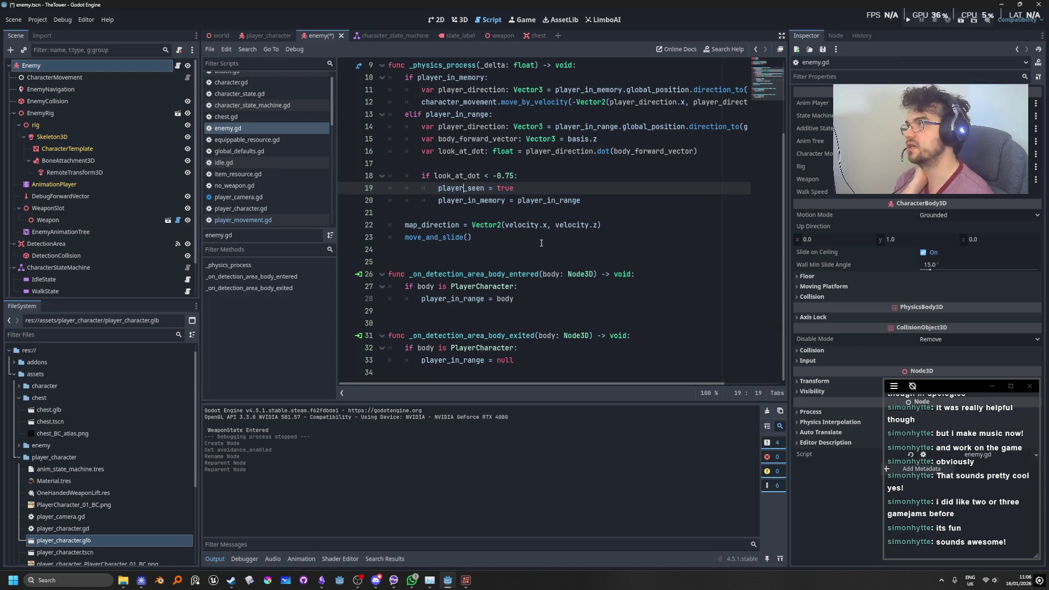
# Step: Inspect direction_to and player_in_memory, then select the move_by_velocity call on line 12
pyautogui.scroll(3, 593, 306)
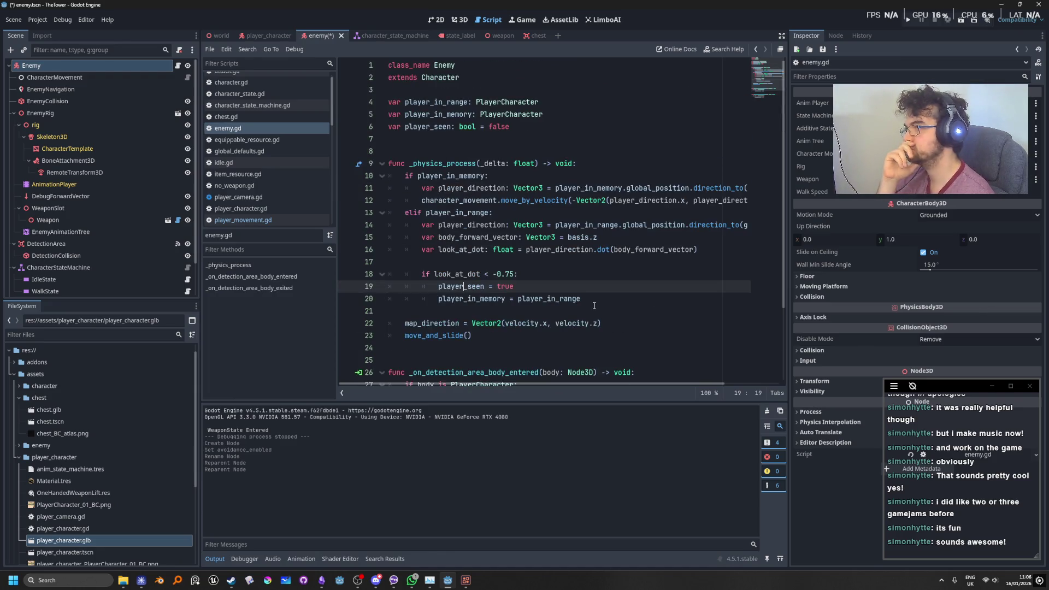
pyautogui.scroll(-2, 596, 299)
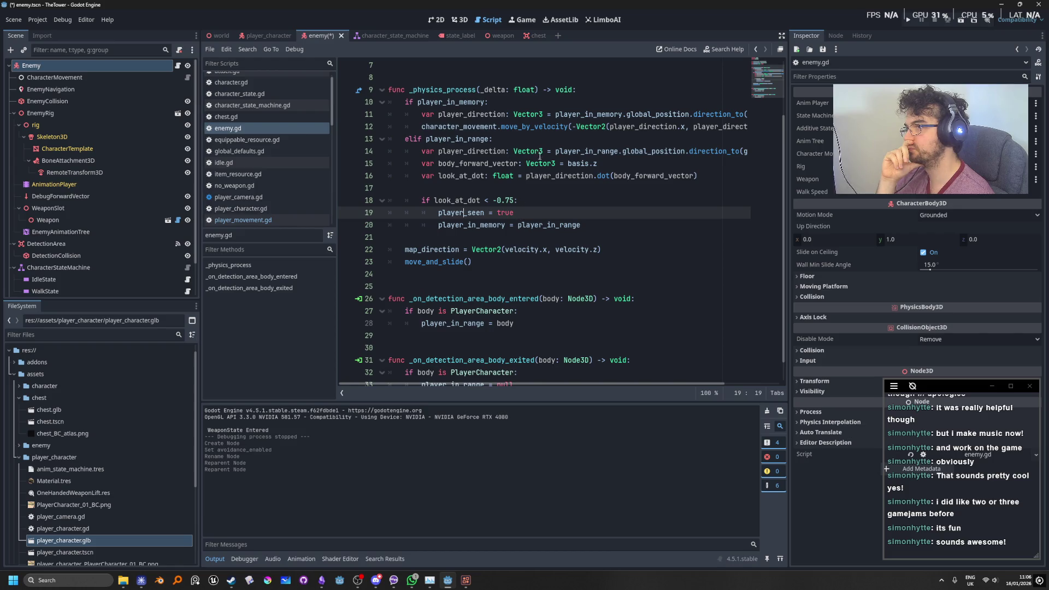
pyautogui.scroll(2, 579, 213)
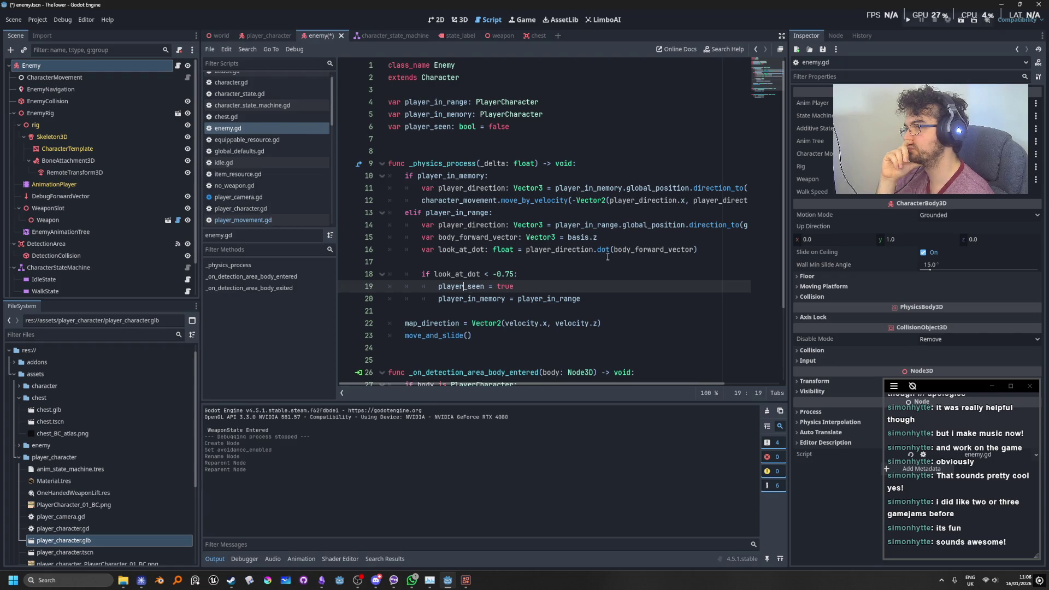
pyautogui.scroll(-2, 607, 257)
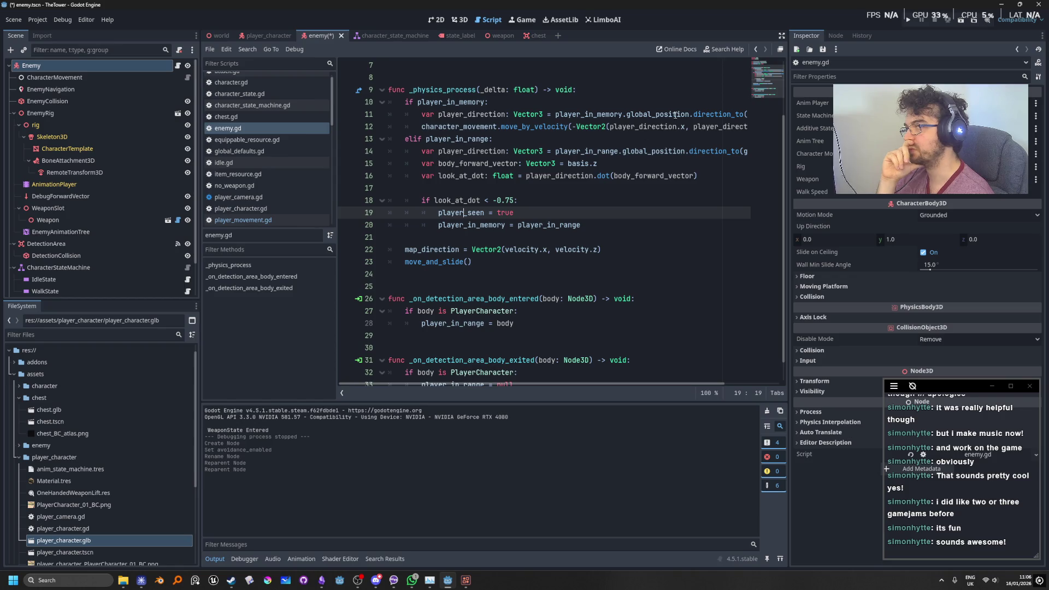
pyautogui.doubleClick(713, 151)
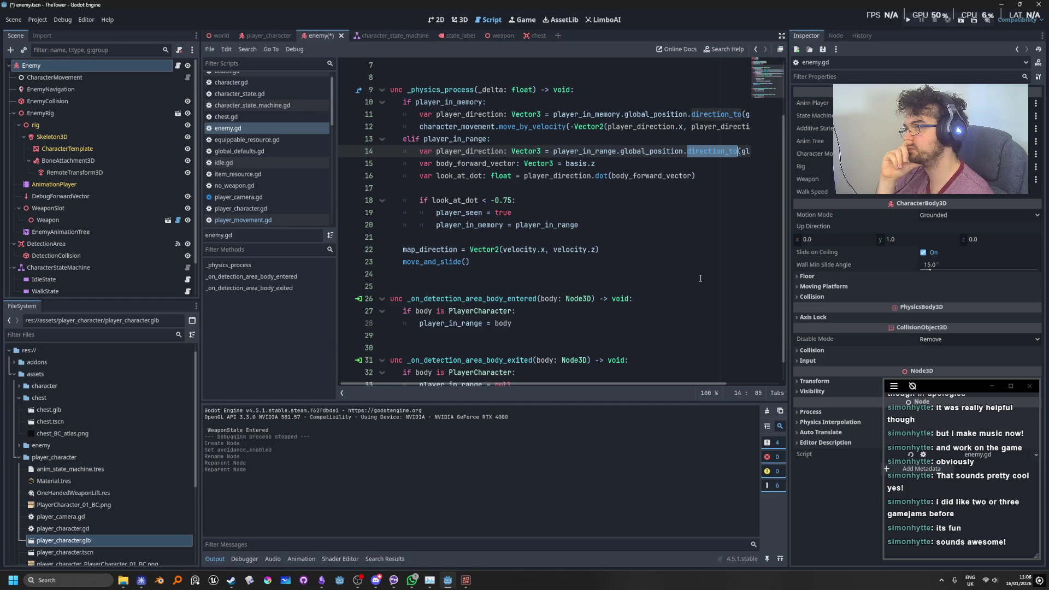
pyautogui.scroll(2, 700, 278)
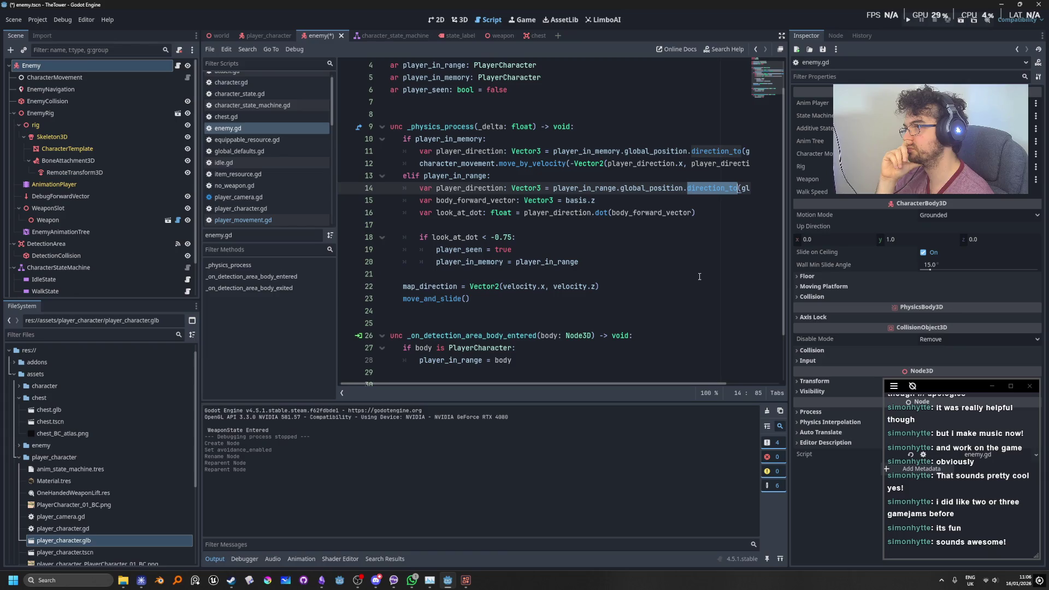
pyautogui.scroll(-2, 699, 276)
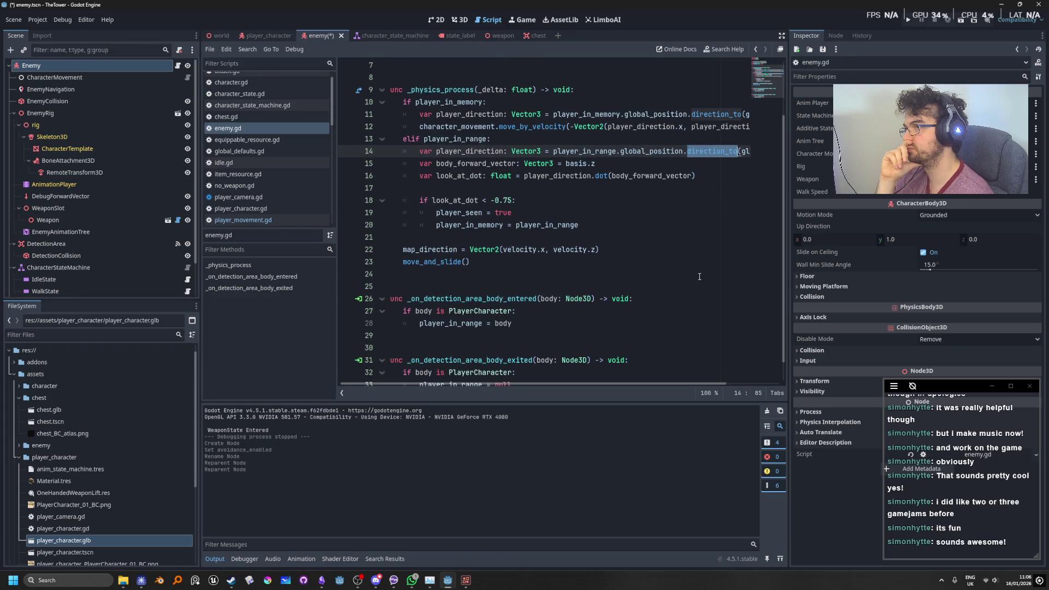
pyautogui.scroll(2, 699, 276)
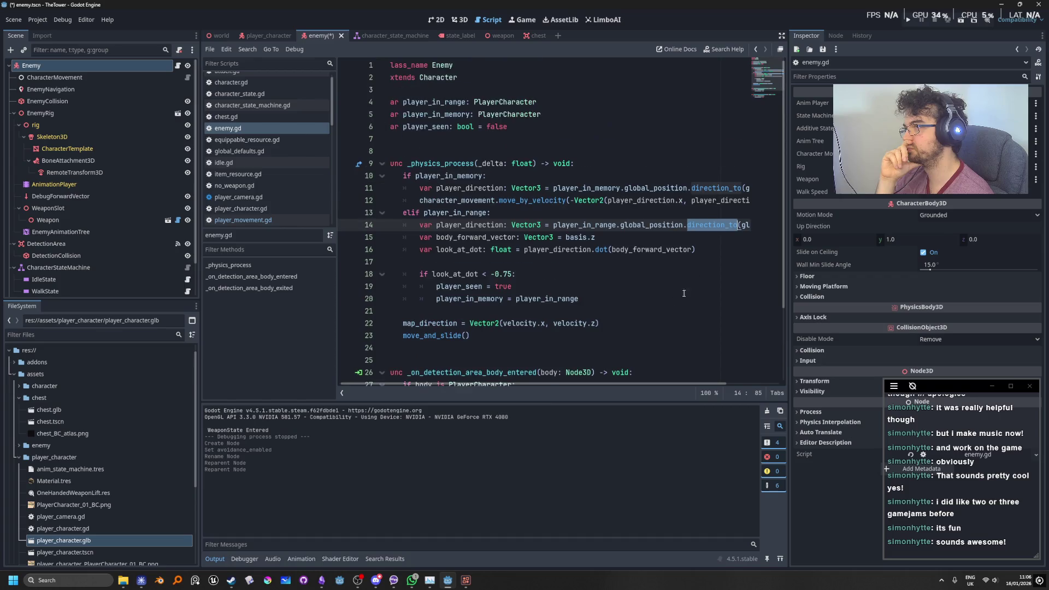
pyautogui.doubleClick(441, 114)
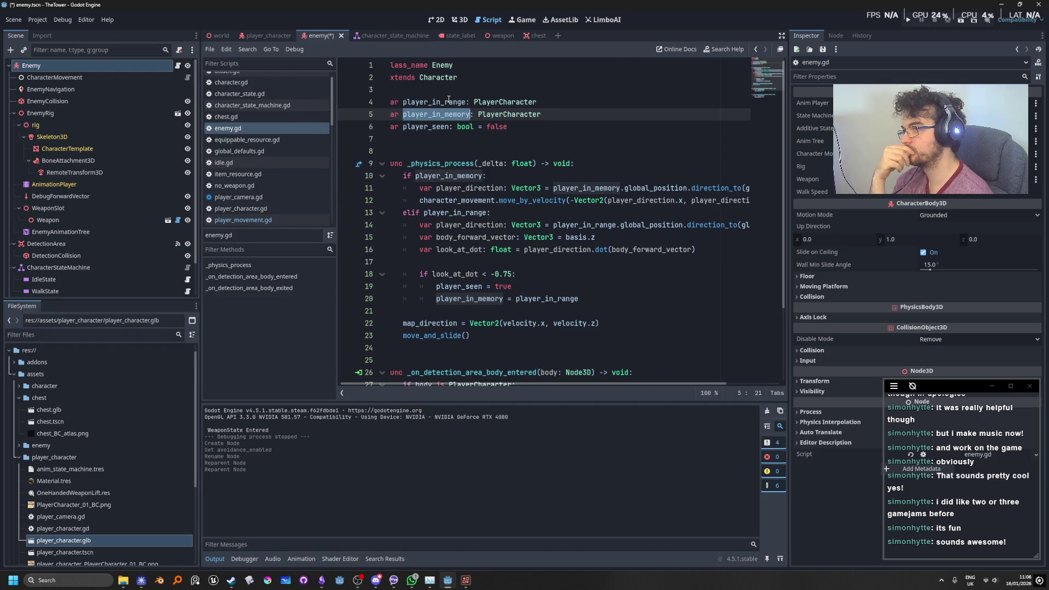
pyautogui.doubleClick(517, 198)
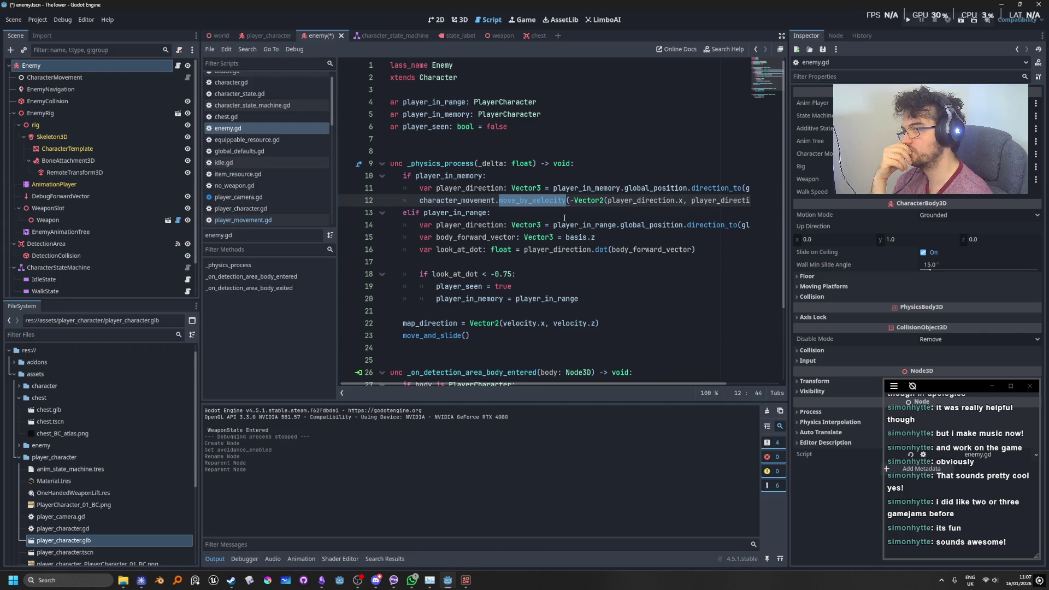
# Step: Widen the script editor over the Inspector and examine line 12's Vector2 argument and player_in_memory
pyautogui.moveTo(788, 136)
pyautogui.mouseDown()
pyautogui.moveTo(914, 137)
pyautogui.moveTo(898, 137)
pyautogui.mouseUp()
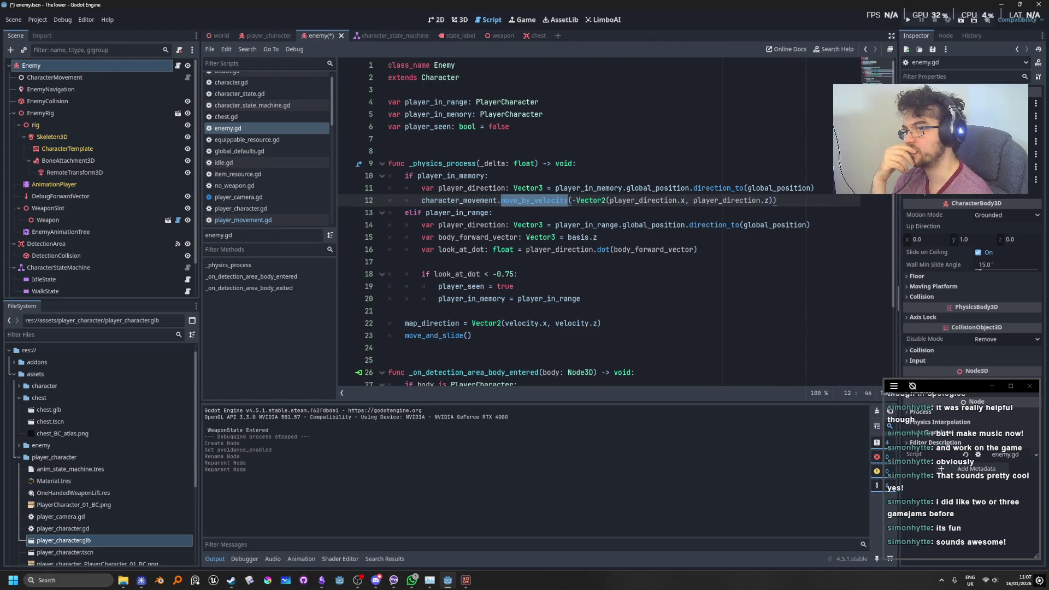
pyautogui.click(819, 199)
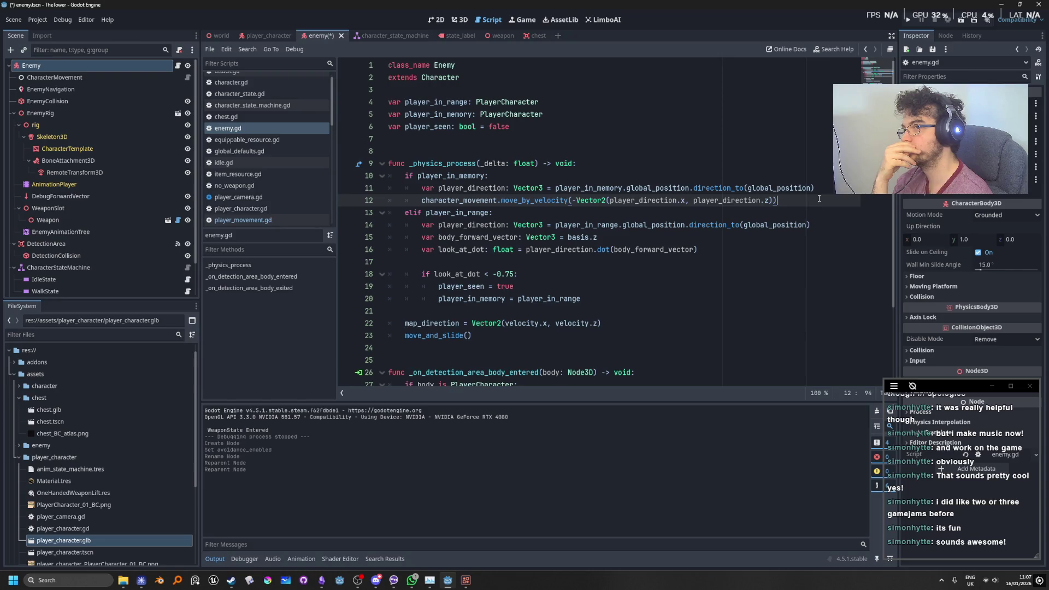
pyautogui.moveTo(775, 200); pyautogui.dragTo(571, 201)
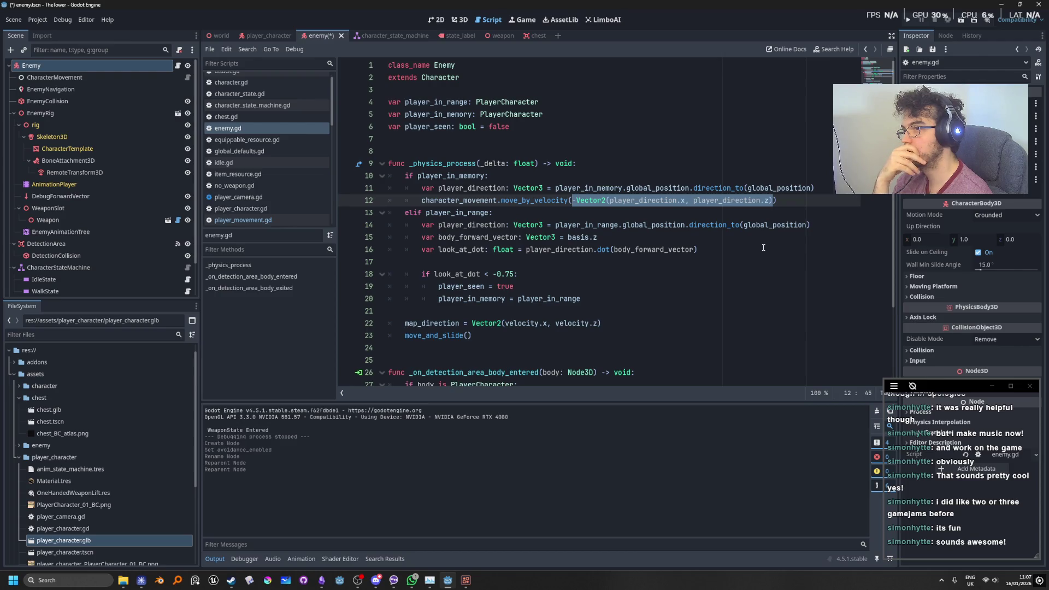
pyautogui.click(574, 114)
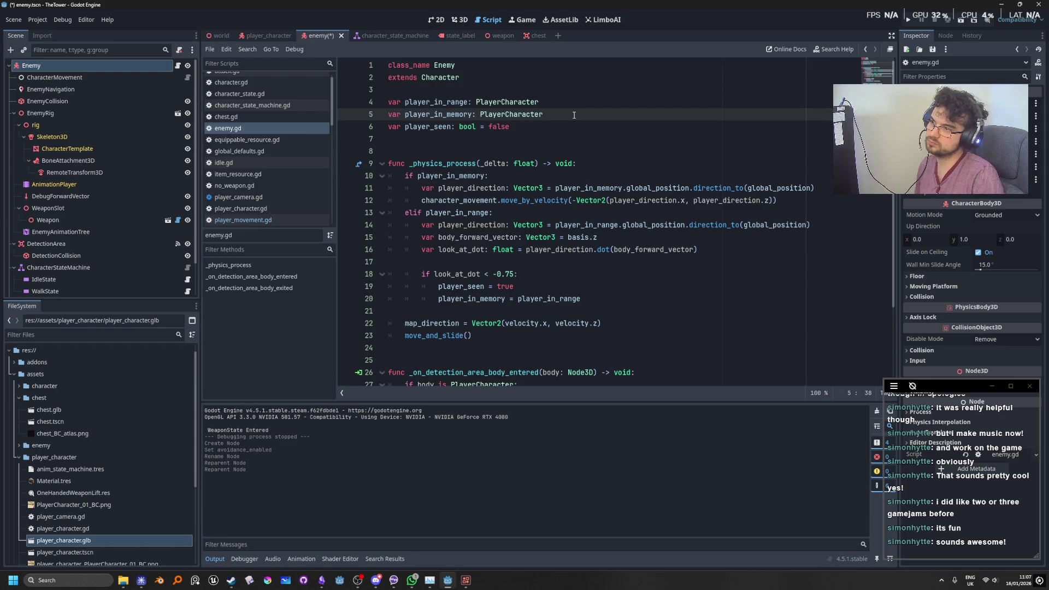
pyautogui.click(489, 79)
pyautogui.press('Return')
pyautogui.press('Return')
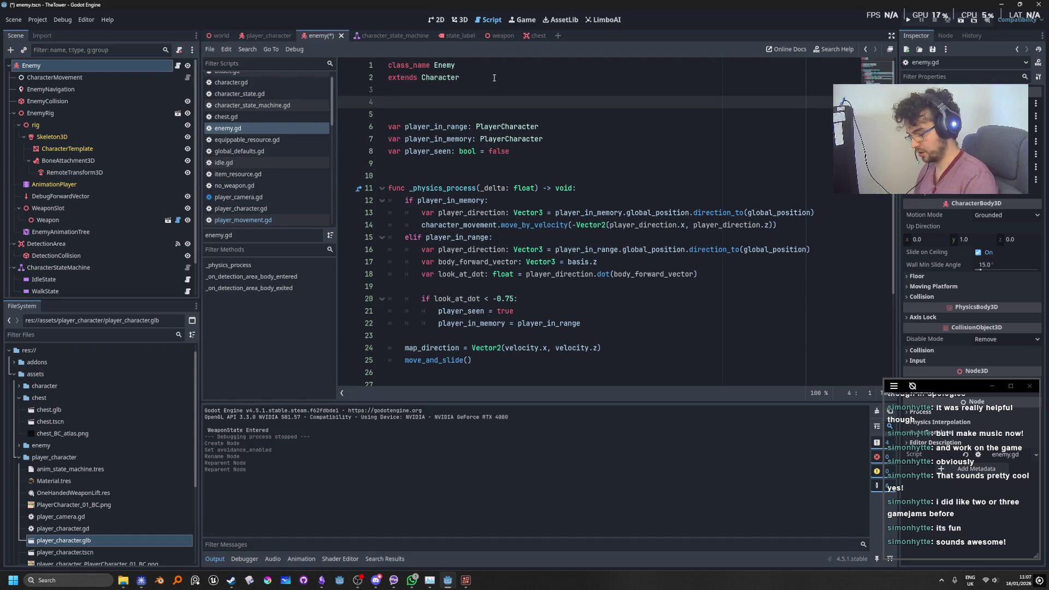
pyautogui.write('@')
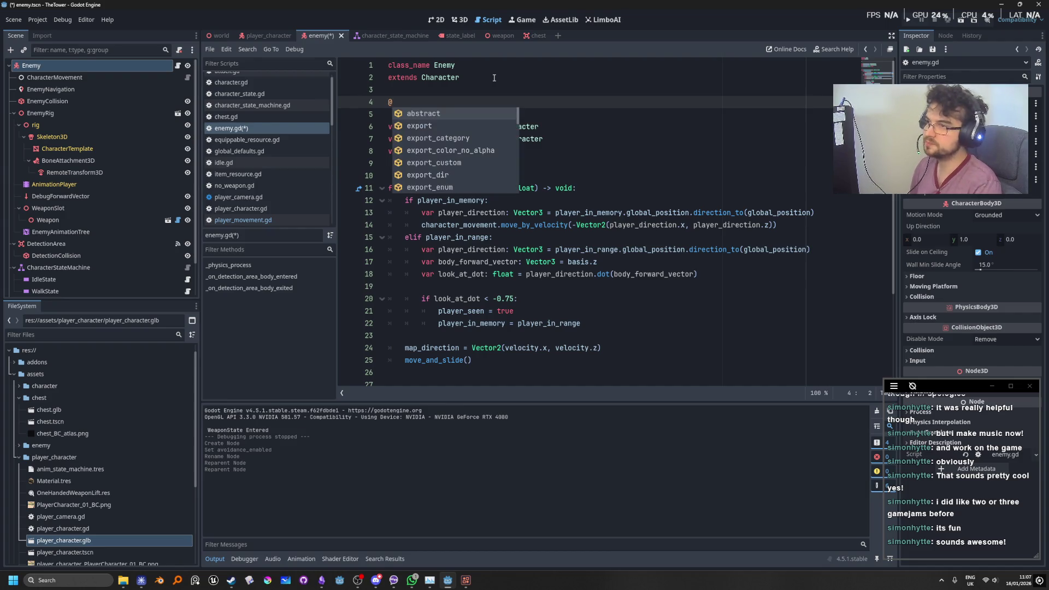
pyautogui.press('Down')
pyautogui.press('Return')
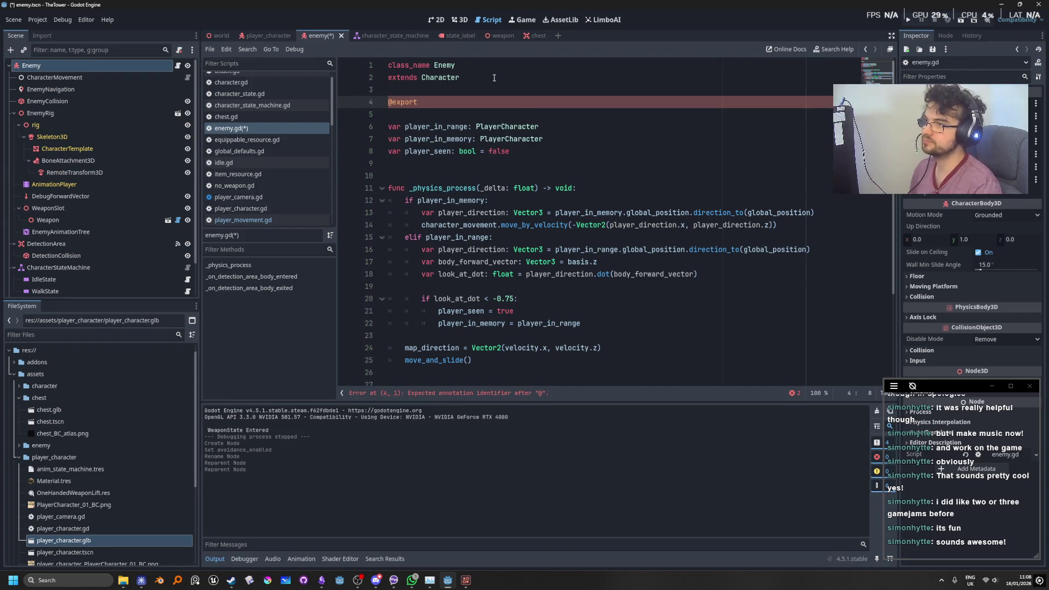
pyautogui.write('ar')
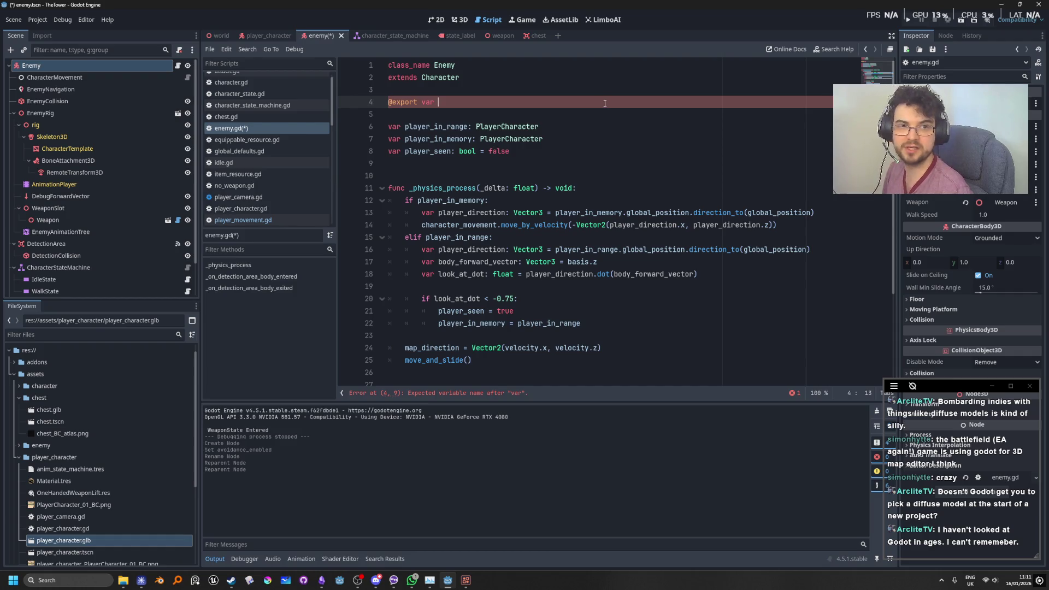
pyautogui.click(562, 20)
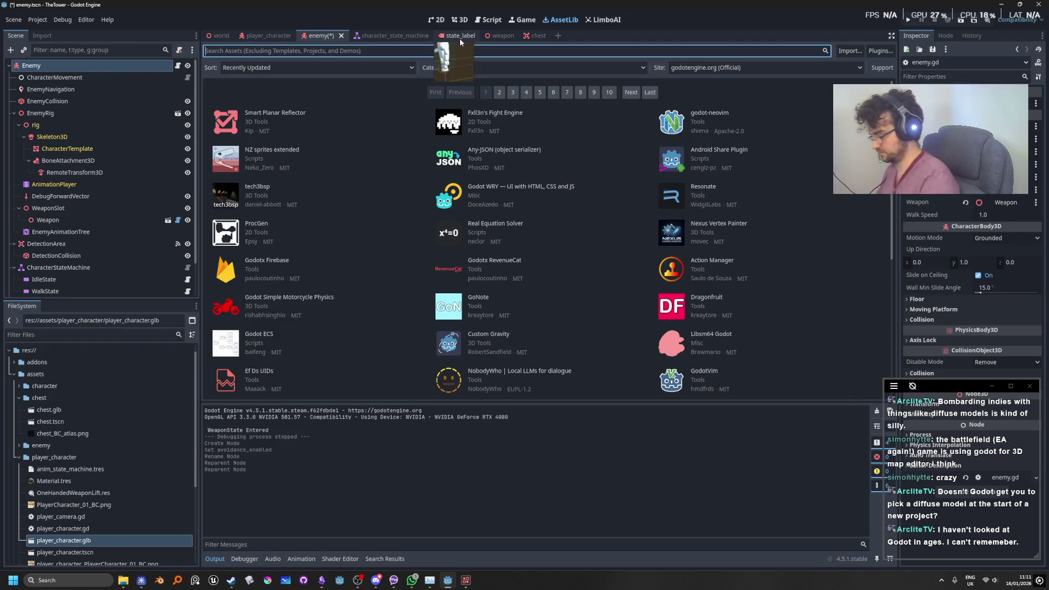
pyautogui.write('diffuse')
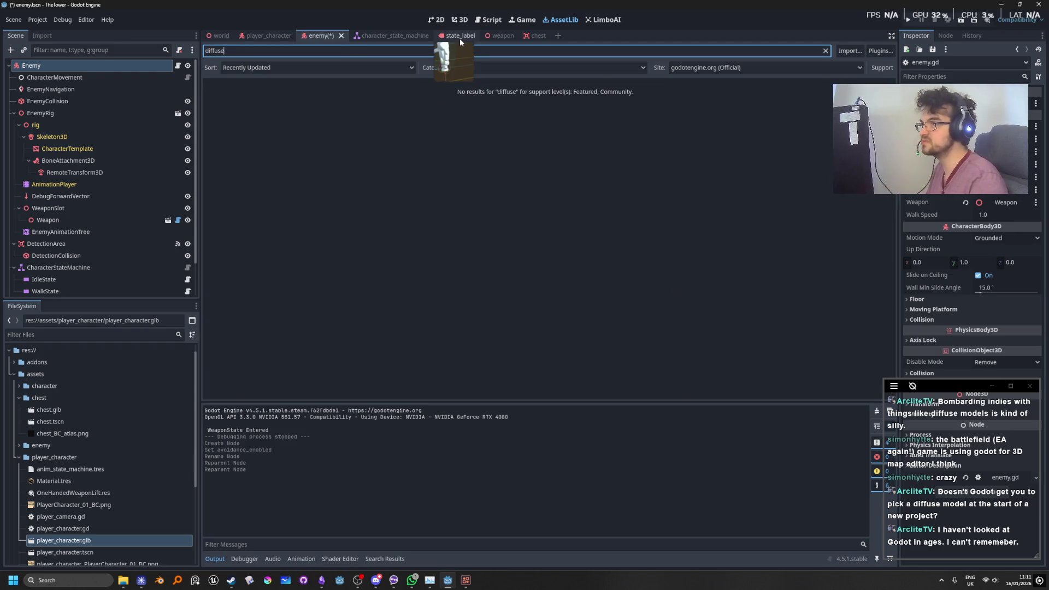
pyautogui.click(826, 50)
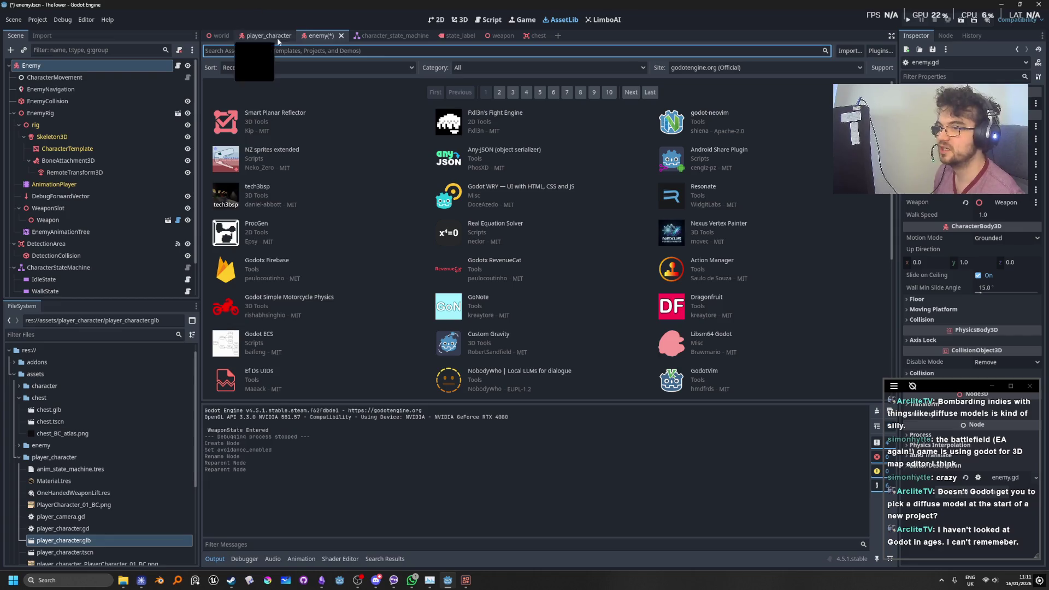
pyautogui.click(459, 20)
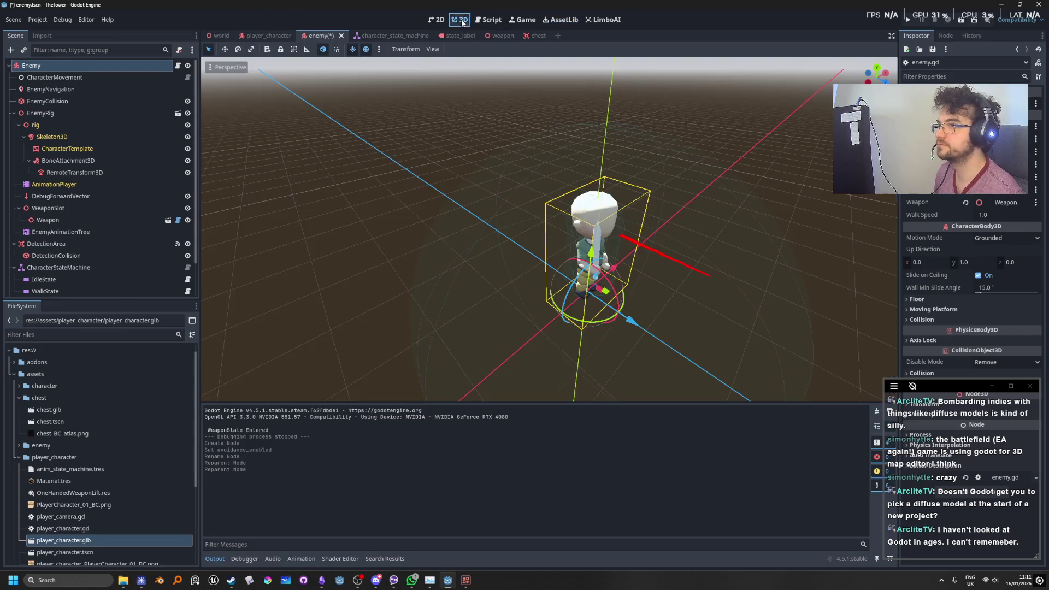
pyautogui.click(439, 21)
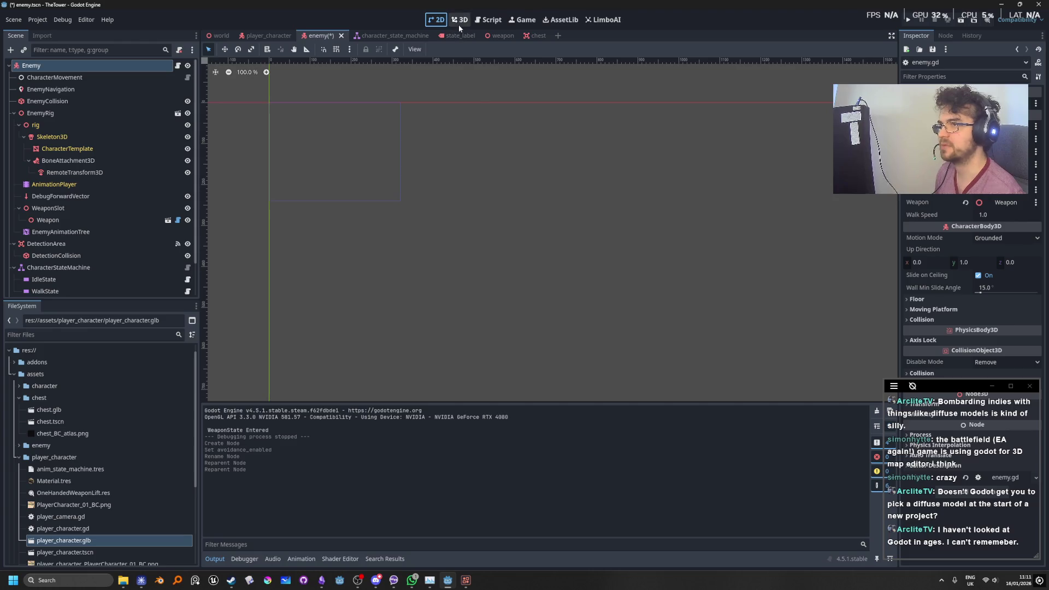
pyautogui.click(459, 23)
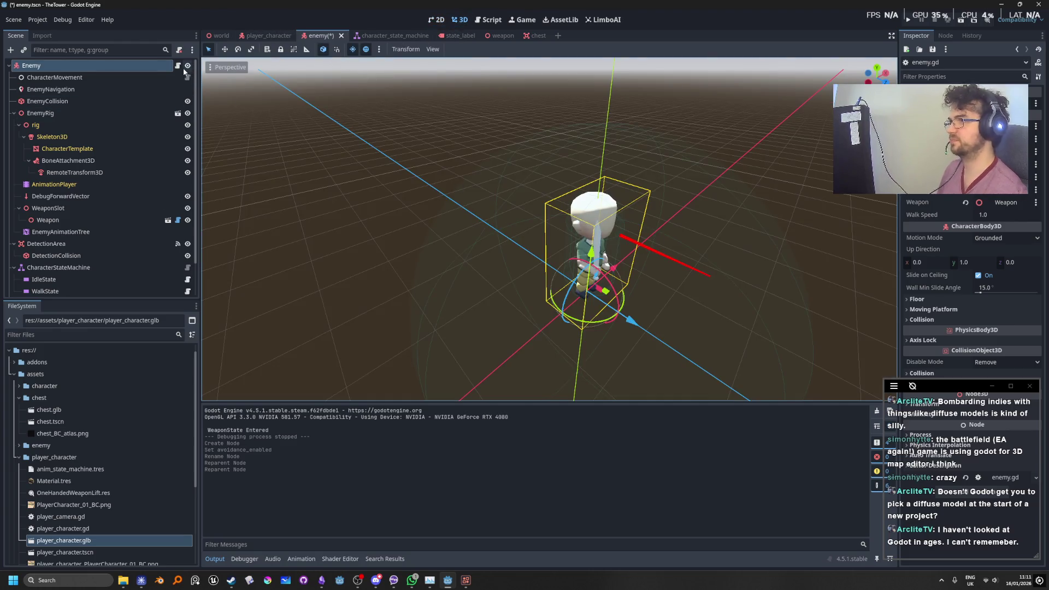
pyautogui.click(178, 66)
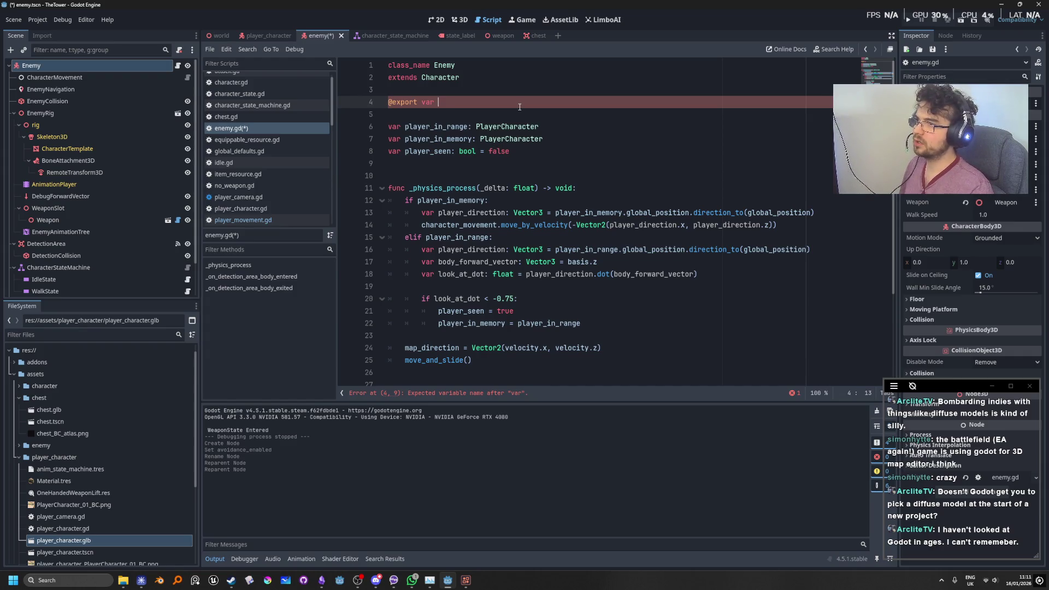
pyautogui.write('navigation_agent: ')
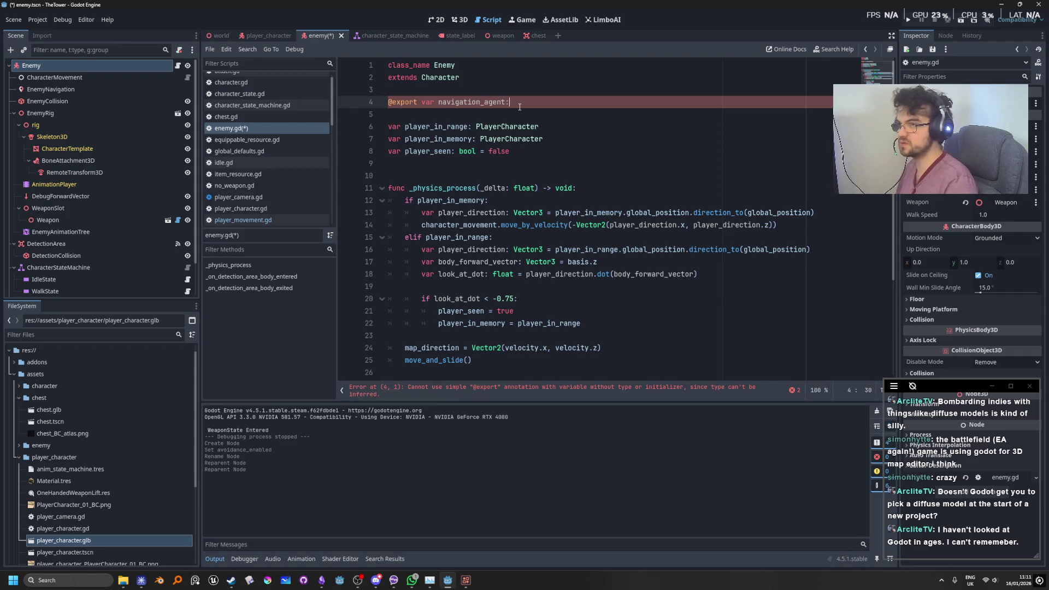
pyautogui.write('Navig')
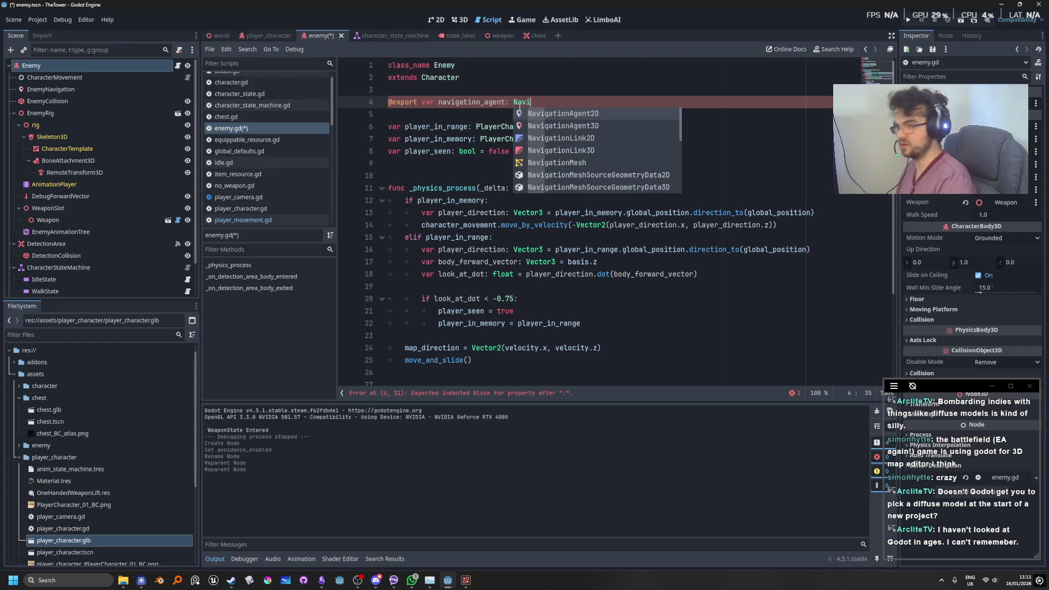
pyautogui.press('Down')
pyautogui.press('Return')
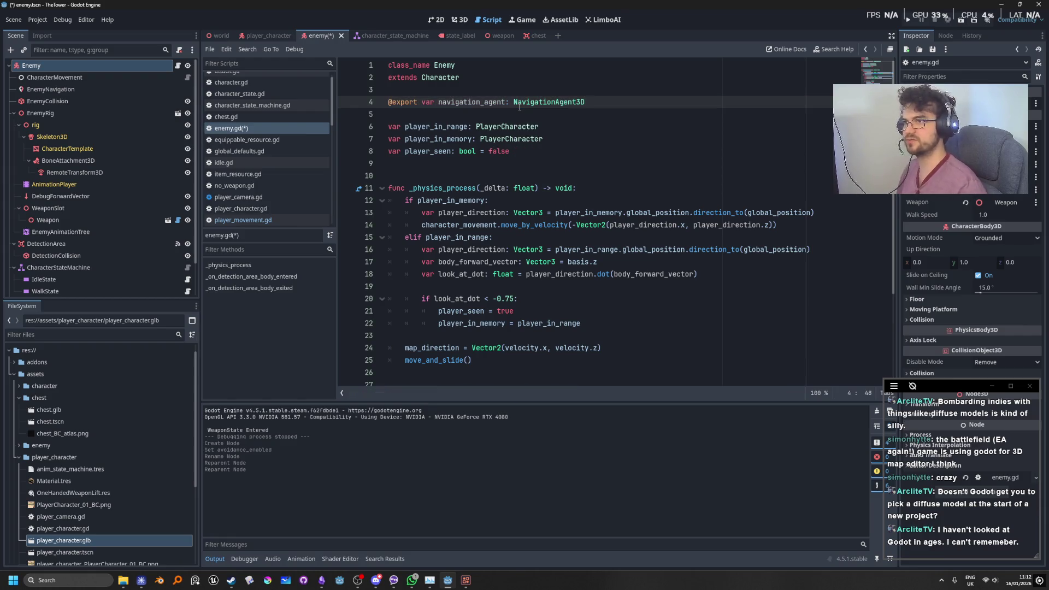
pyautogui.press('Down')
pyautogui.press('Down')
pyautogui.press('Down')
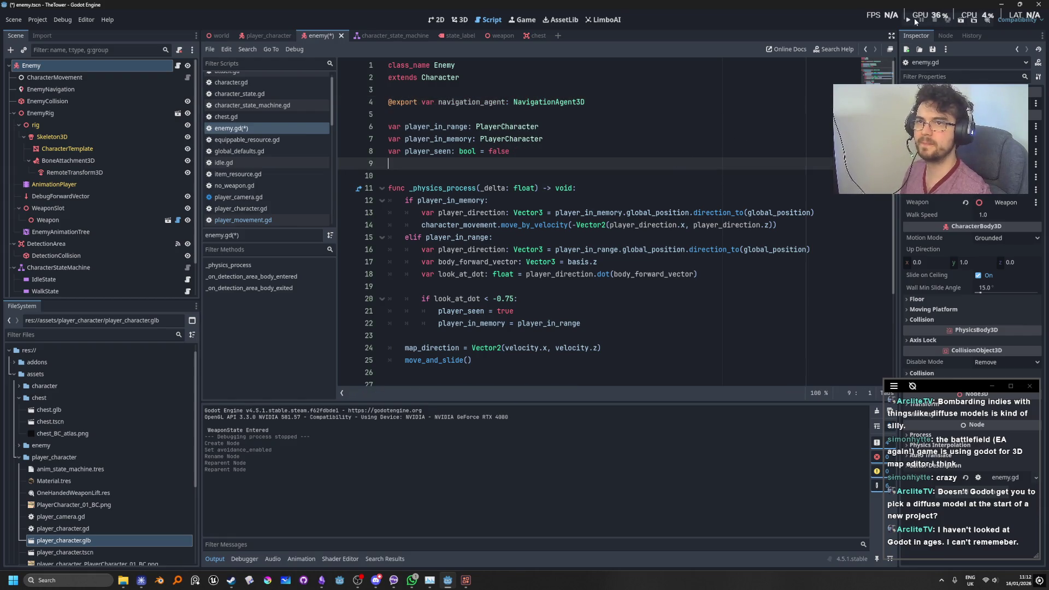
pyautogui.click(679, 104)
# Step: Assign the EnemyNavigation node to the Inspector's Navigation Agent slot
pyautogui.click(1005, 103)
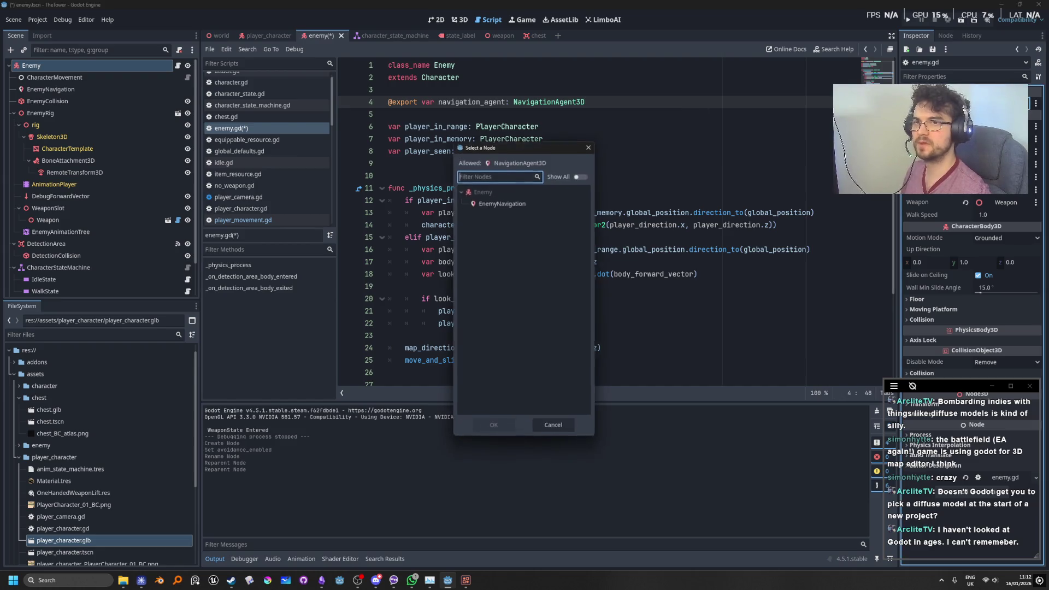
pyautogui.click(502, 202)
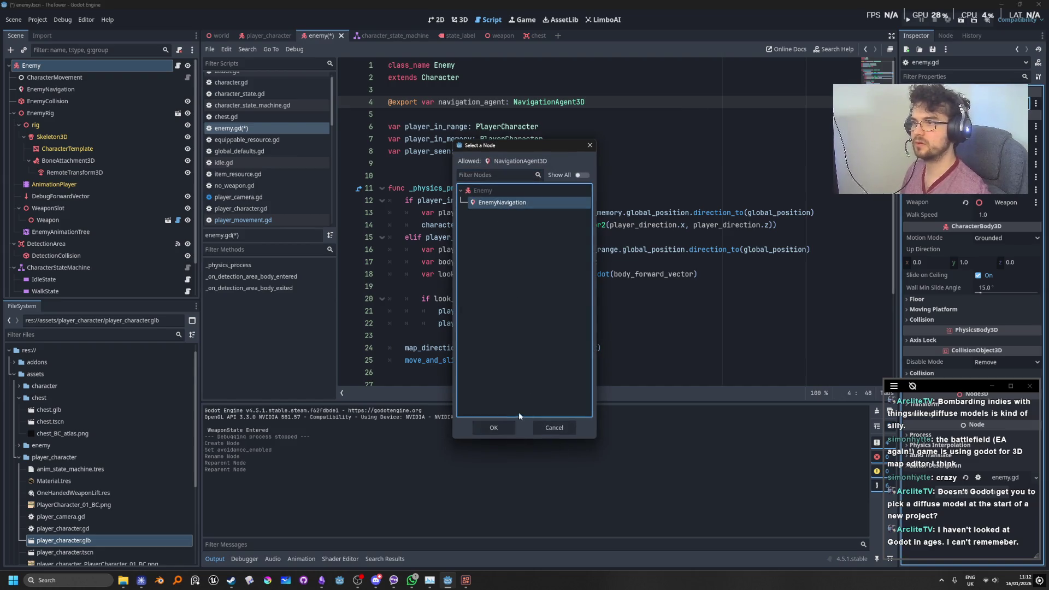
pyautogui.click(494, 426)
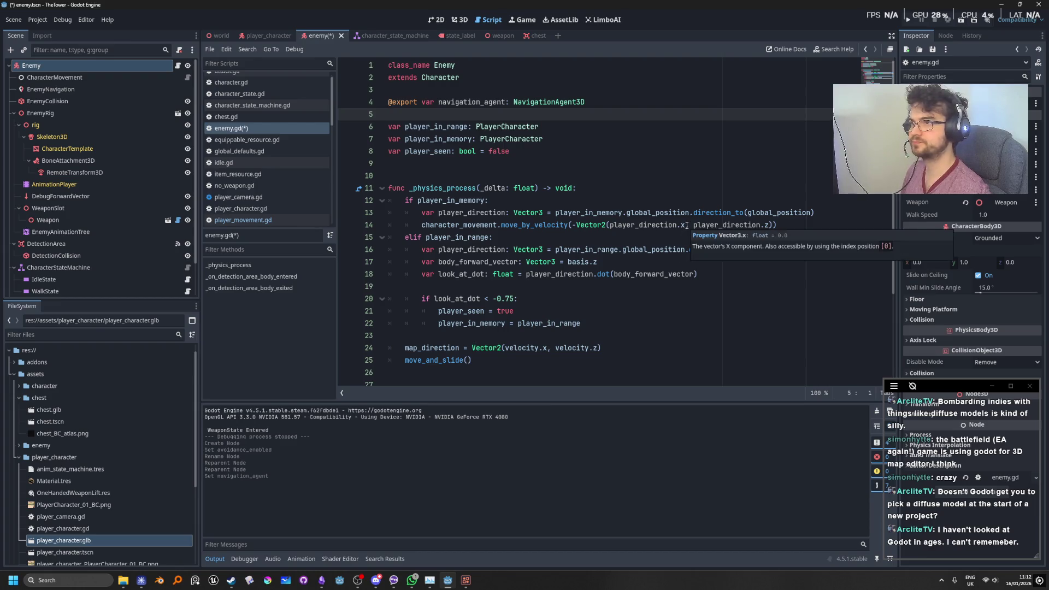
# Step: Add new lines after the player_seen declaration in enemy.gd to begin a new function
pyautogui.scroll(-4, 507, 202)
pyautogui.scroll(4, 618, 273)
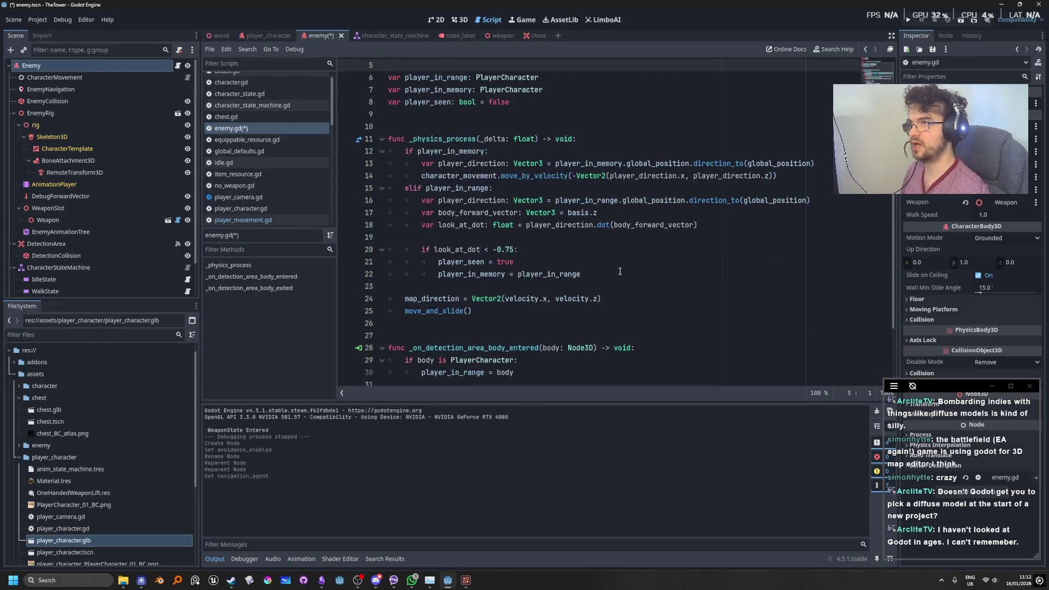
pyautogui.scroll(-3, 619, 272)
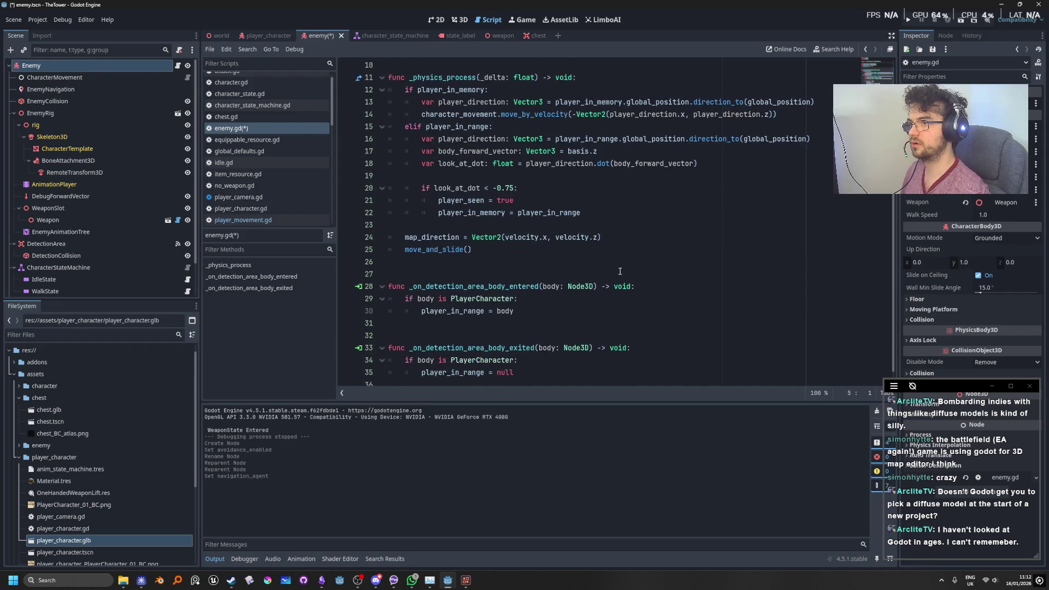
pyautogui.scroll(3, 642, 269)
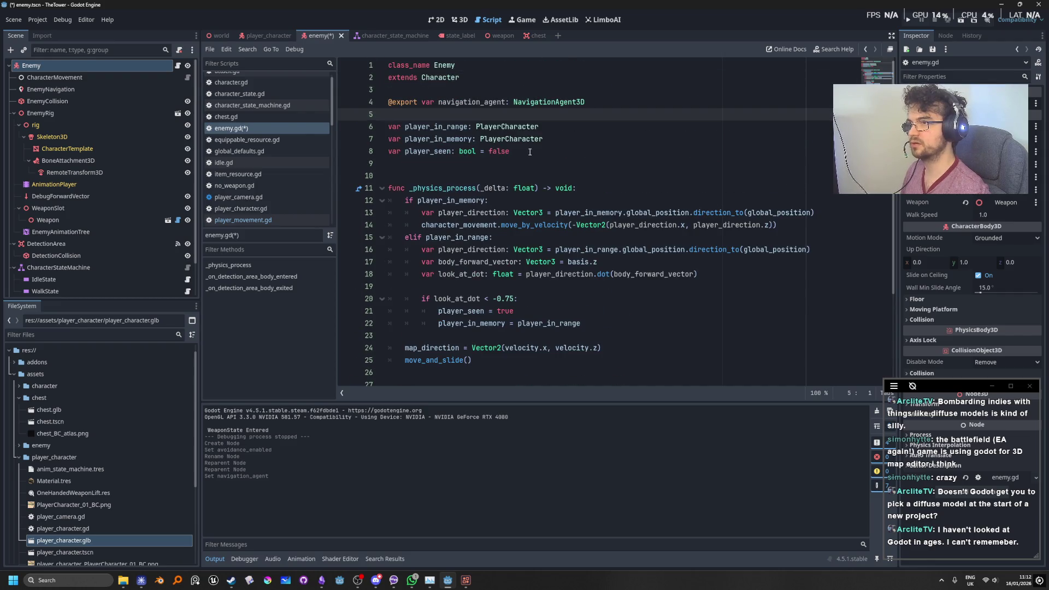
pyautogui.click(623, 147)
pyautogui.press('Return')
pyautogui.press('Return')
# Step: Delete the half-typed 'func _re' line and the extra blank lines below the variable declarations
pyautogui.write('func')
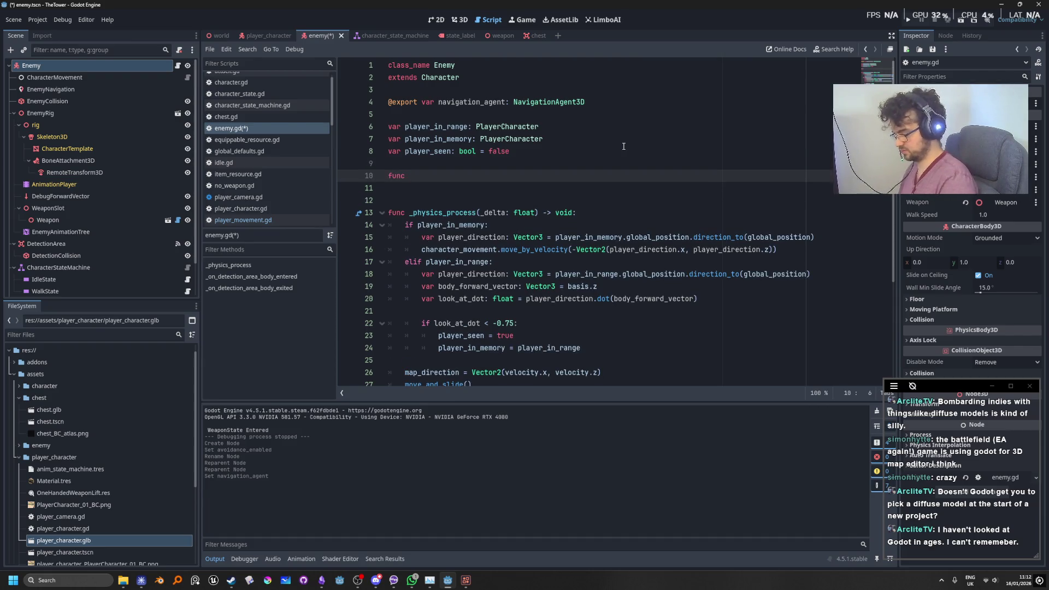
pyautogui.write(' _re')
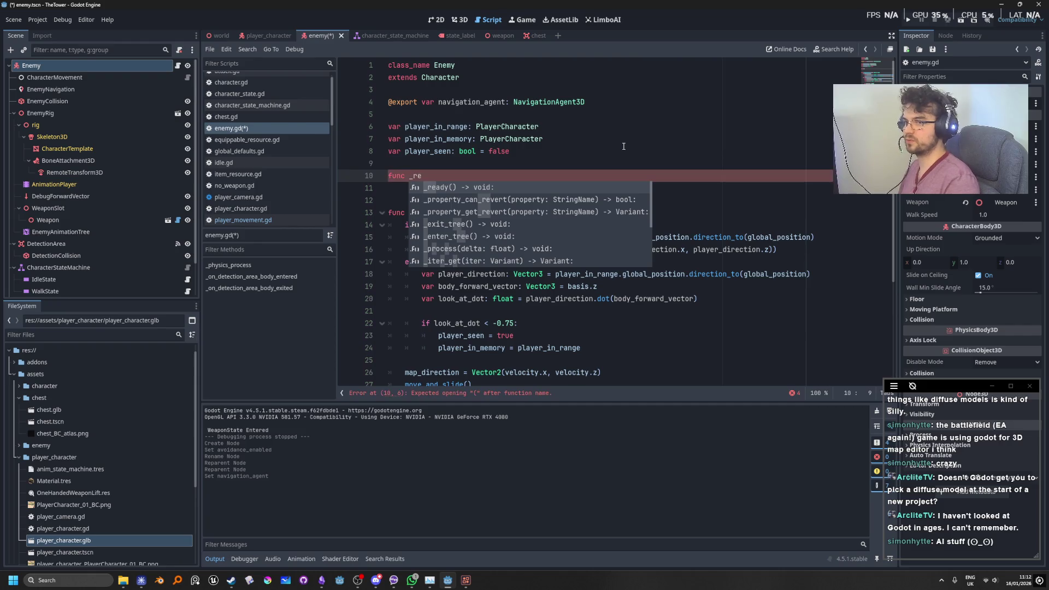
pyautogui.press('BackSpace')
pyautogui.press('BackSpace')
pyautogui.press('BackSpace')
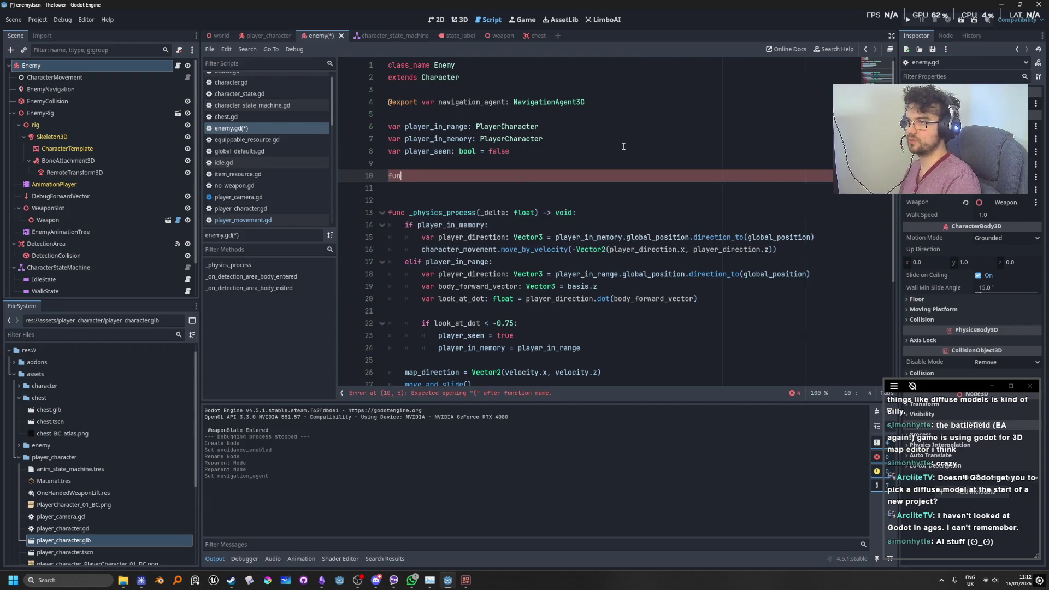
pyautogui.press('BackSpace')
pyautogui.press('BackSpace')
pyautogui.press('BackSpace')
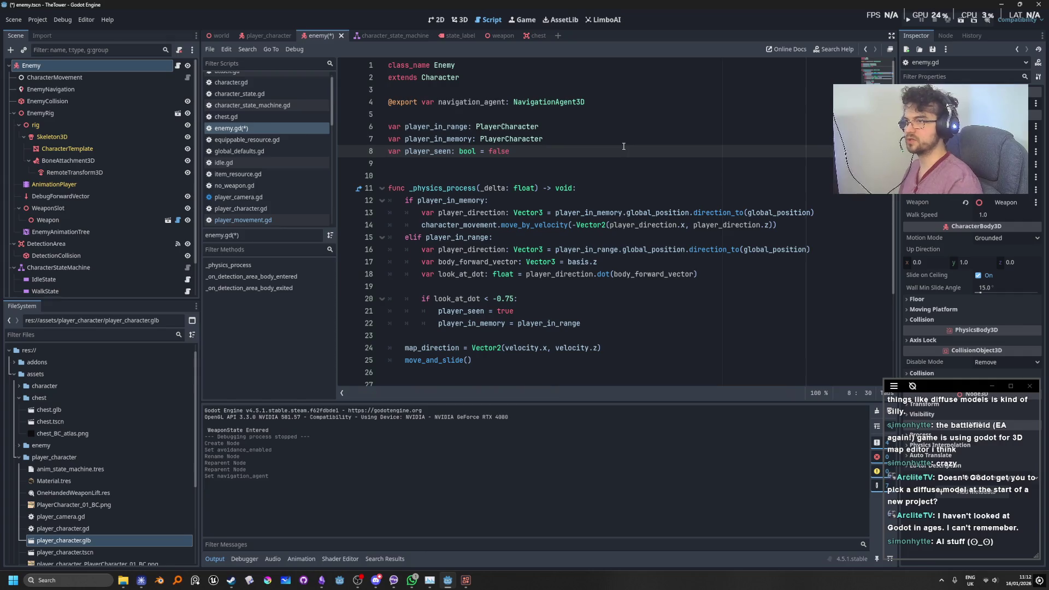
# Step: Add an indented set(value): block under player_in_memory that assigns player_in_memory = value
pyautogui.click(586, 144)
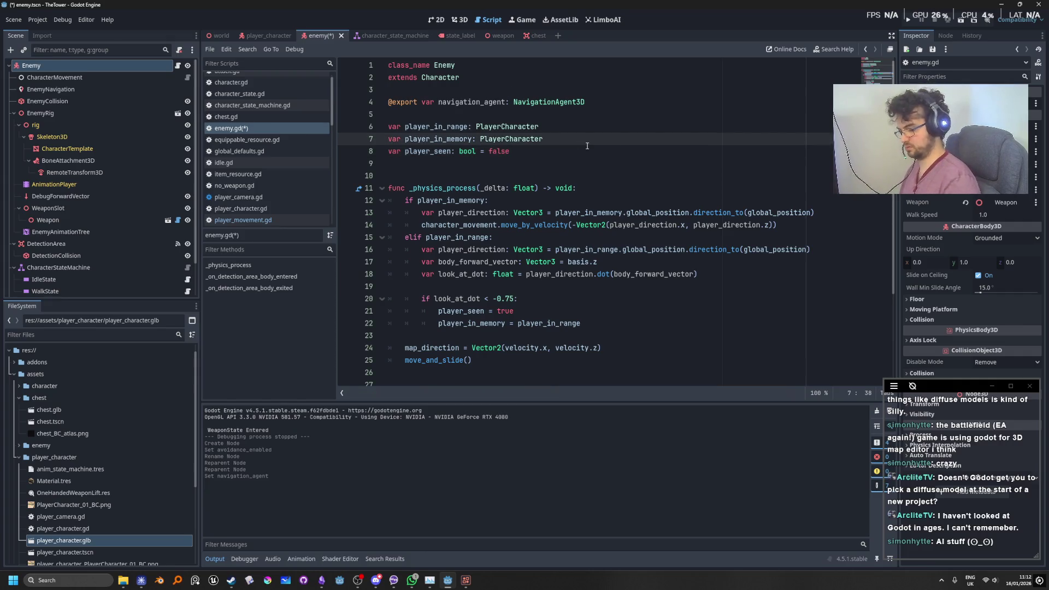
pyautogui.write('set(')
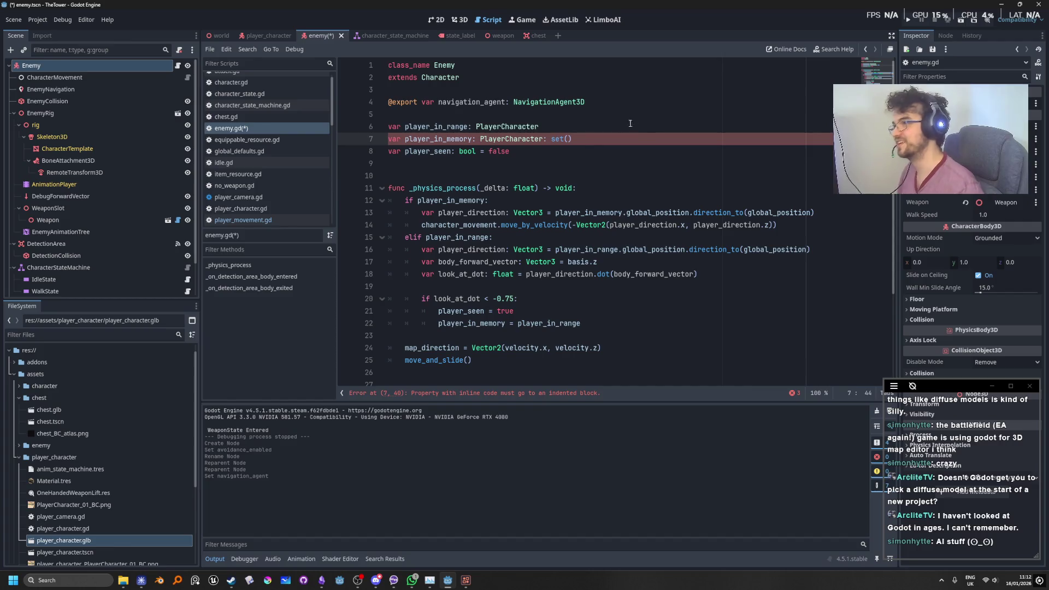
pyautogui.click(555, 138)
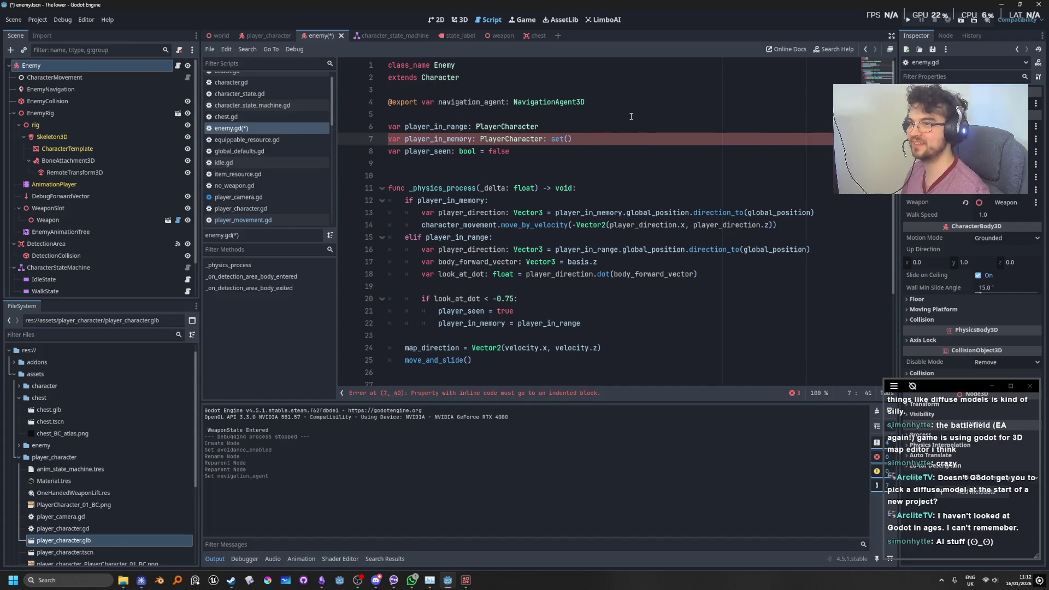
pyautogui.press('Return')
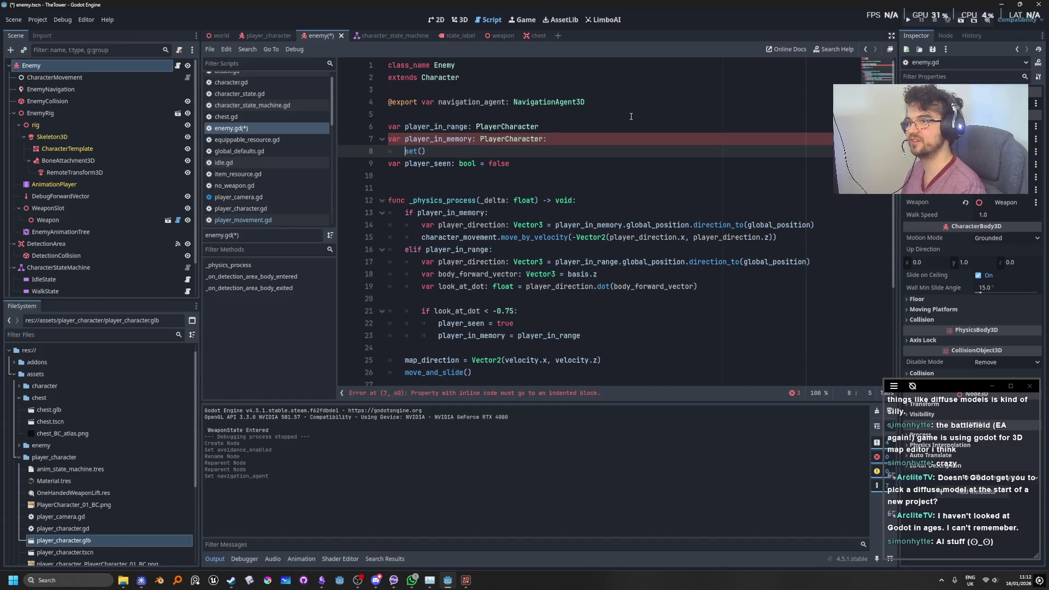
pyautogui.press('Right')
pyautogui.press('Right')
pyautogui.press('Right')
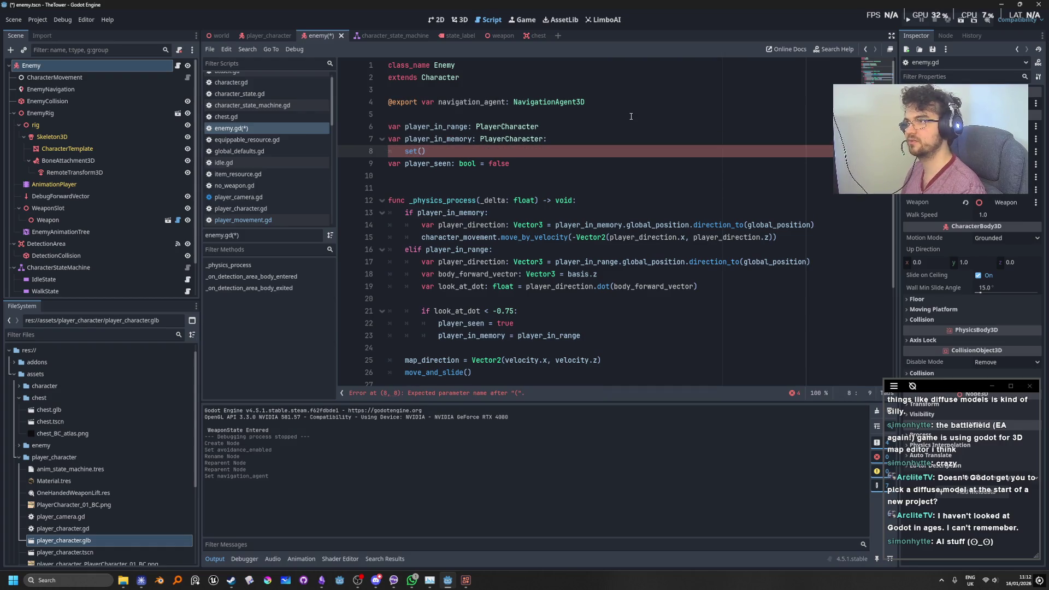
pyautogui.write('value)')
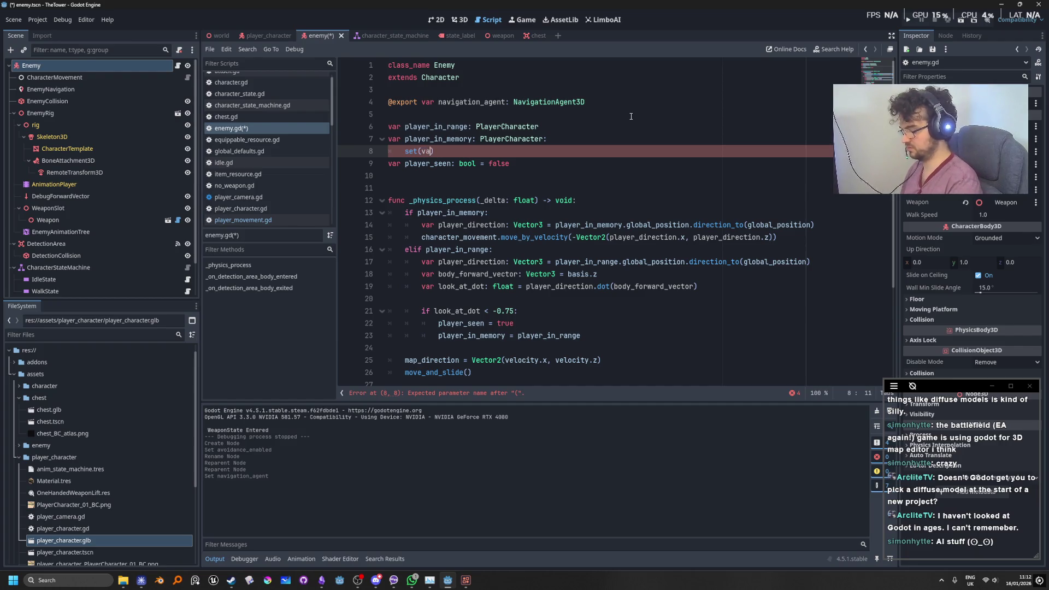
pyautogui.press('BackSpace')
pyautogui.press('BackSpace')
pyautogui.press('Return')
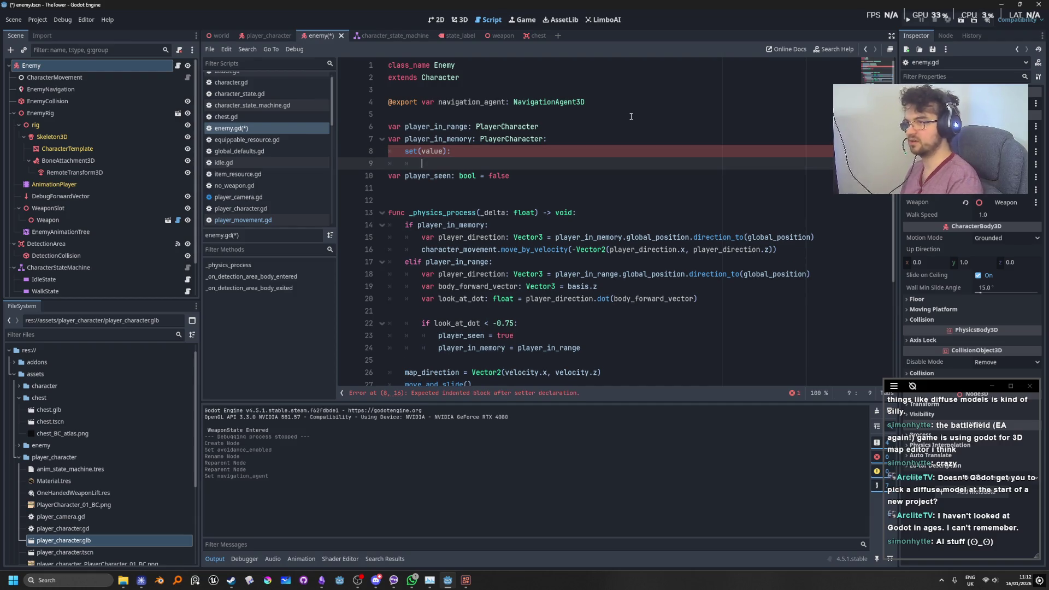
pyautogui.write('player_in_memory')
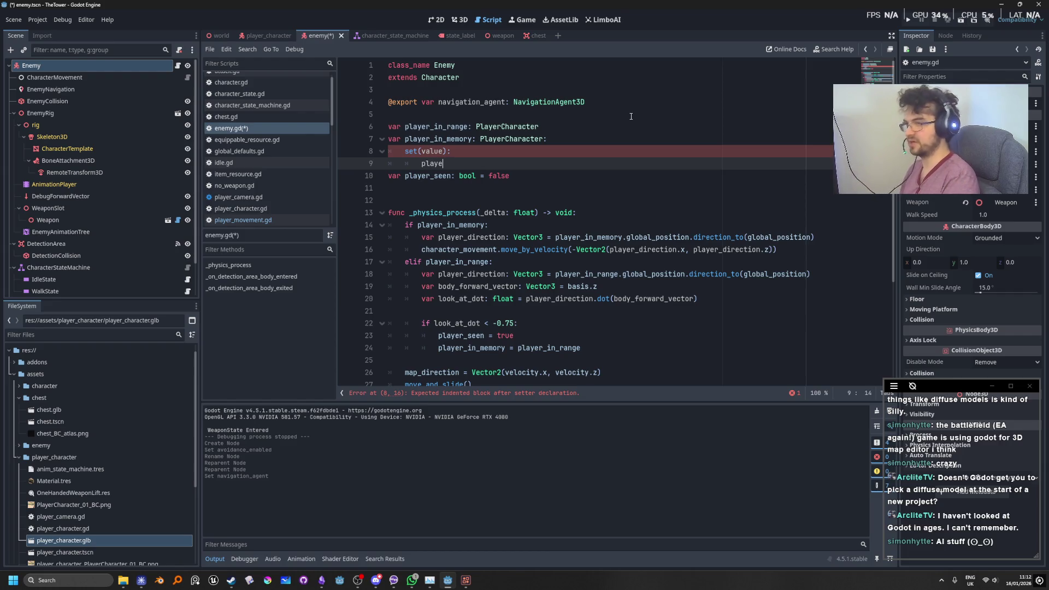
pyautogui.write(' = value')
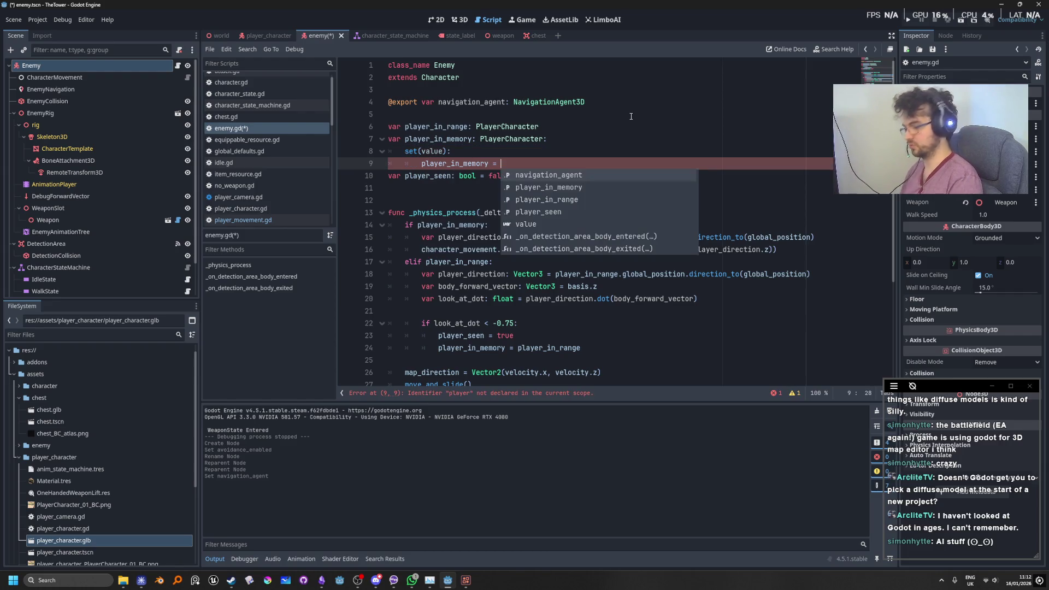
pyautogui.click(583, 152)
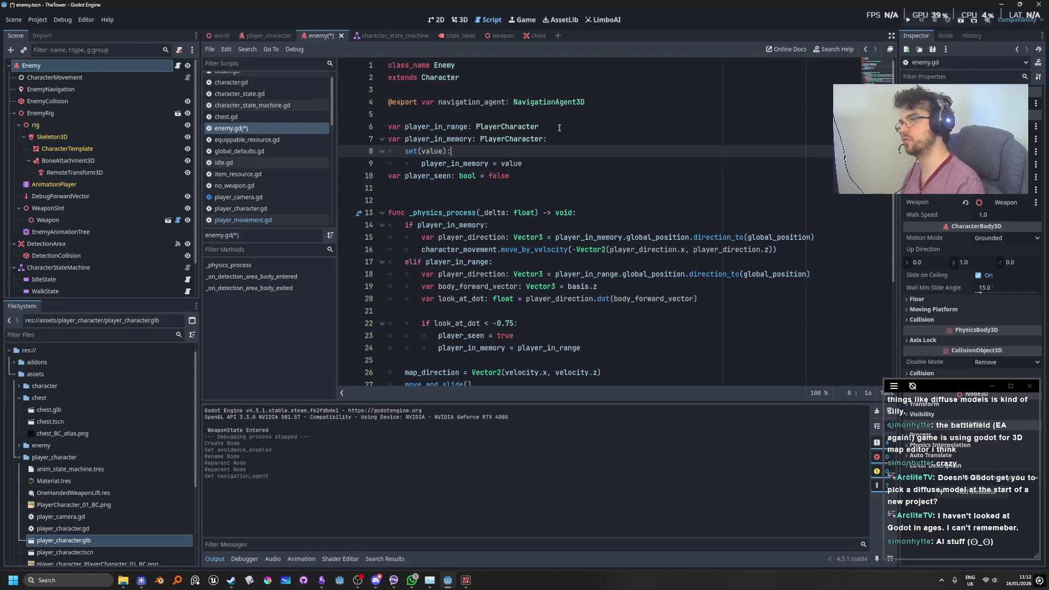
# Step: Insert navigation_agent.target_position = player_in_memory.position as the setter's first line
pyautogui.press('Return')
pyautogui.write('navigation_agent')
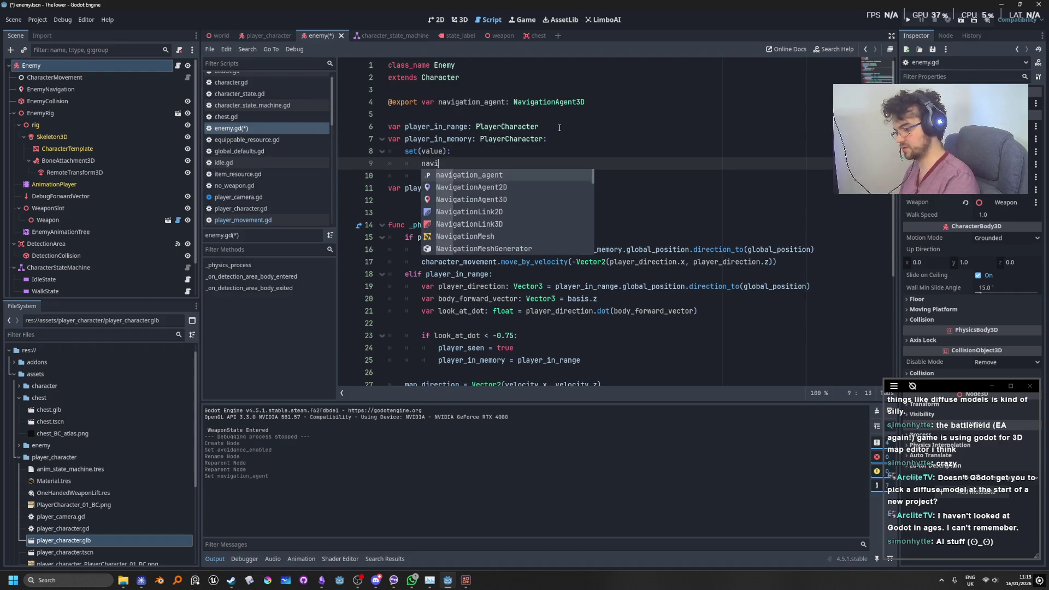
pyautogui.write('.')
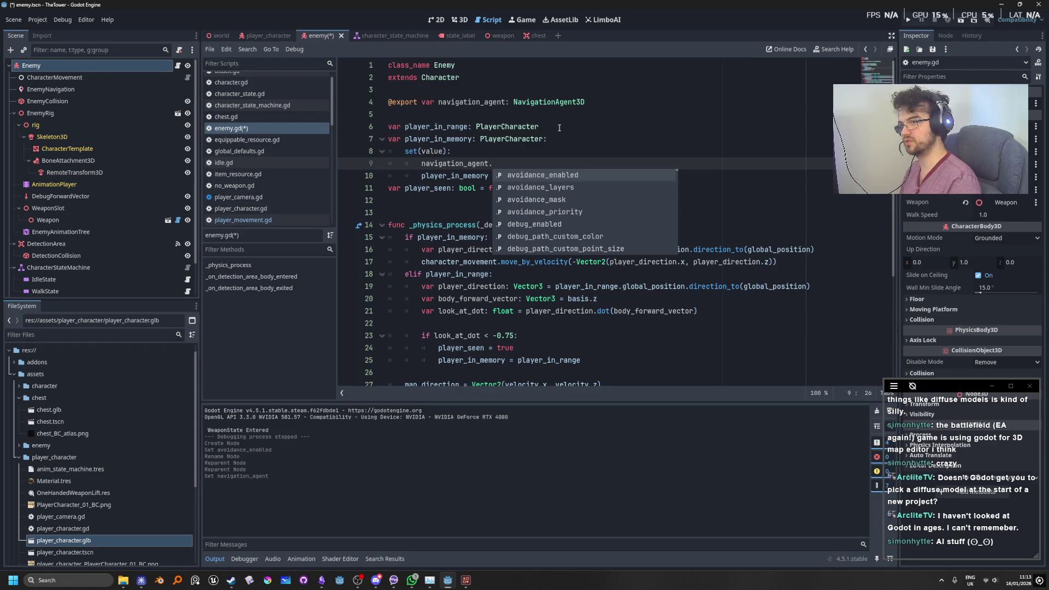
pyautogui.write('target')
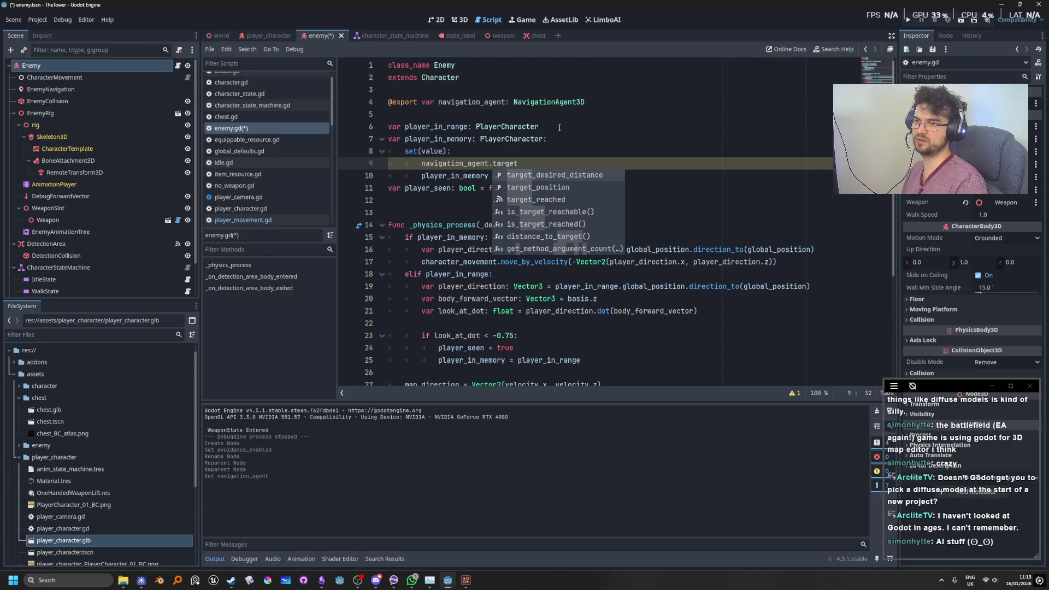
pyautogui.press('Down')
pyautogui.press('Return')
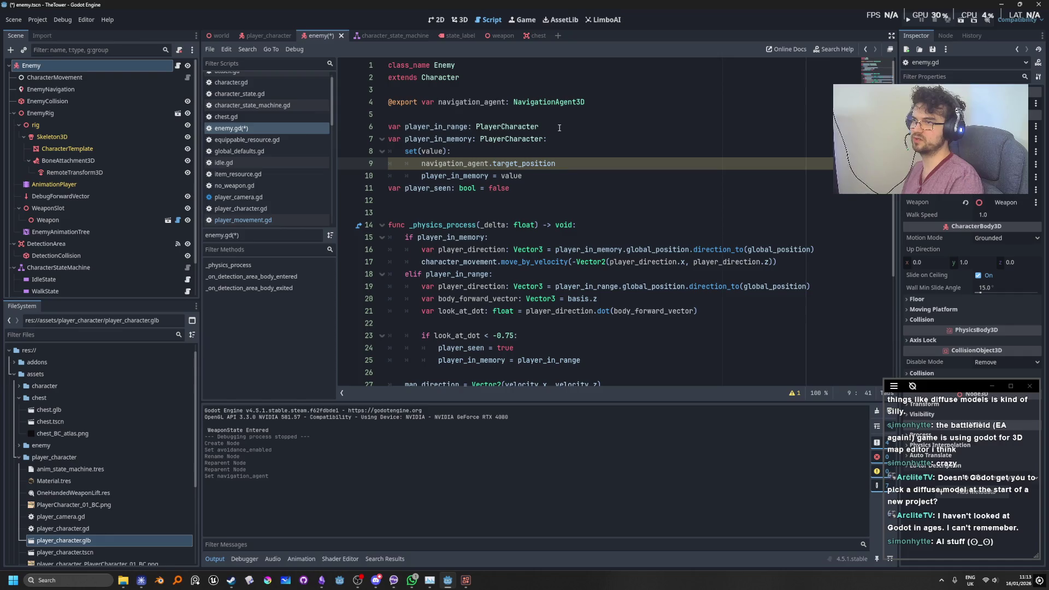
pyautogui.write('=')
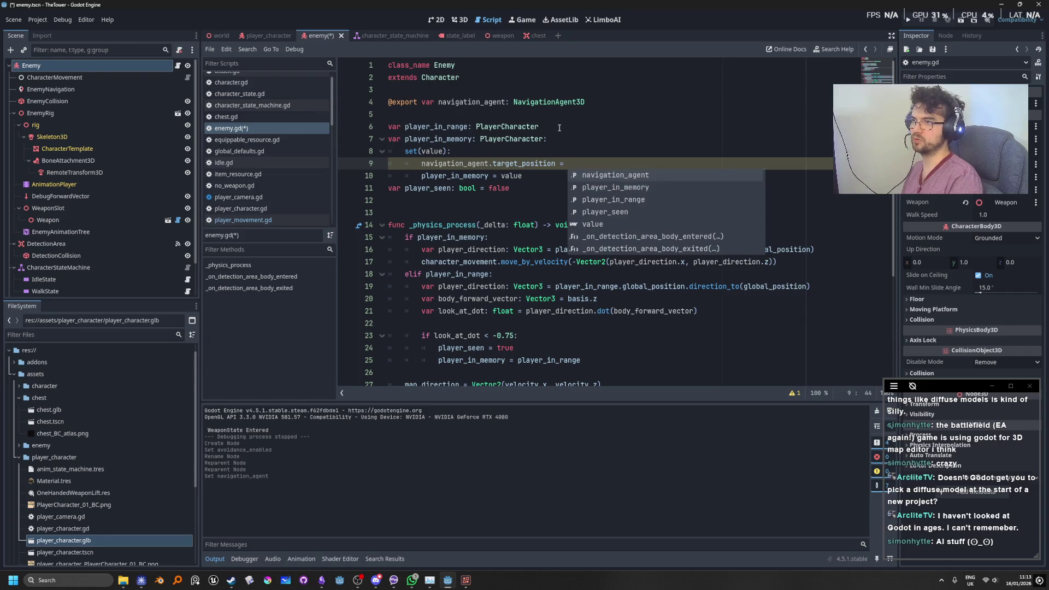
pyautogui.press('Down')
pyautogui.press('Return')
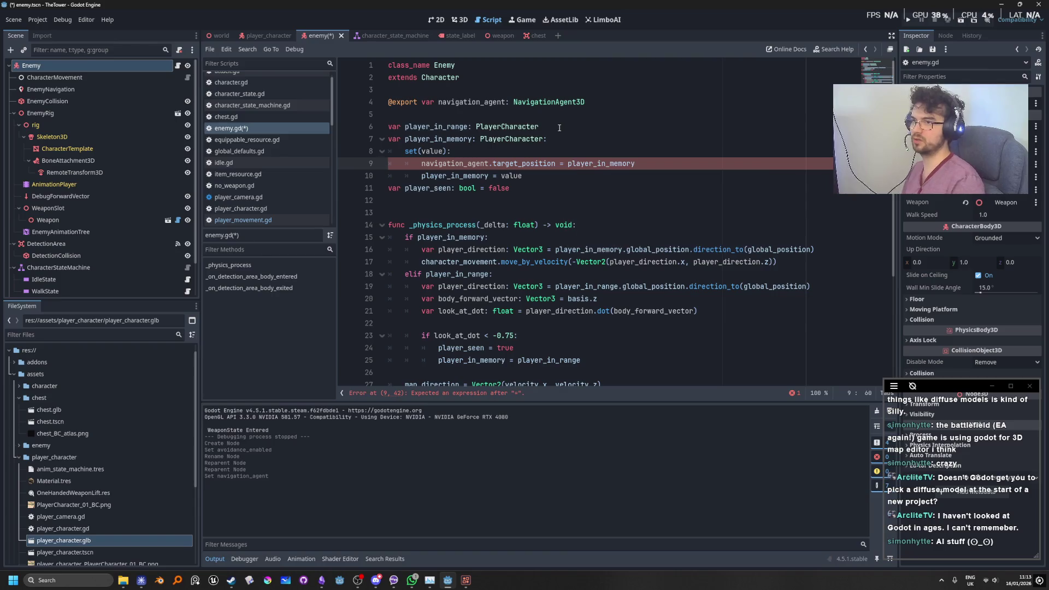
pyautogui.write('.p')
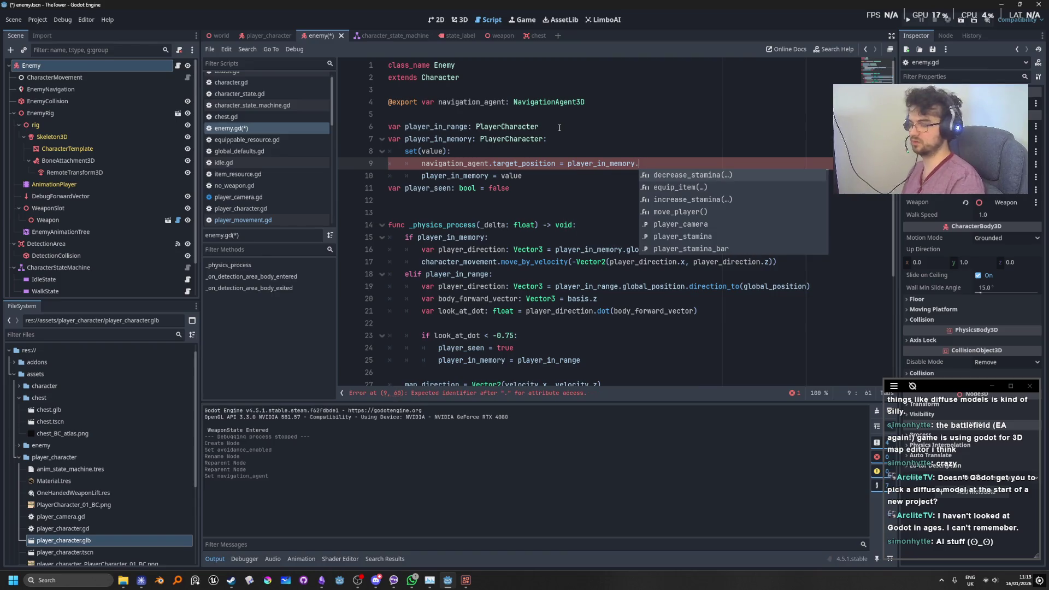
pyautogui.write('os')
pyautogui.press('Return')
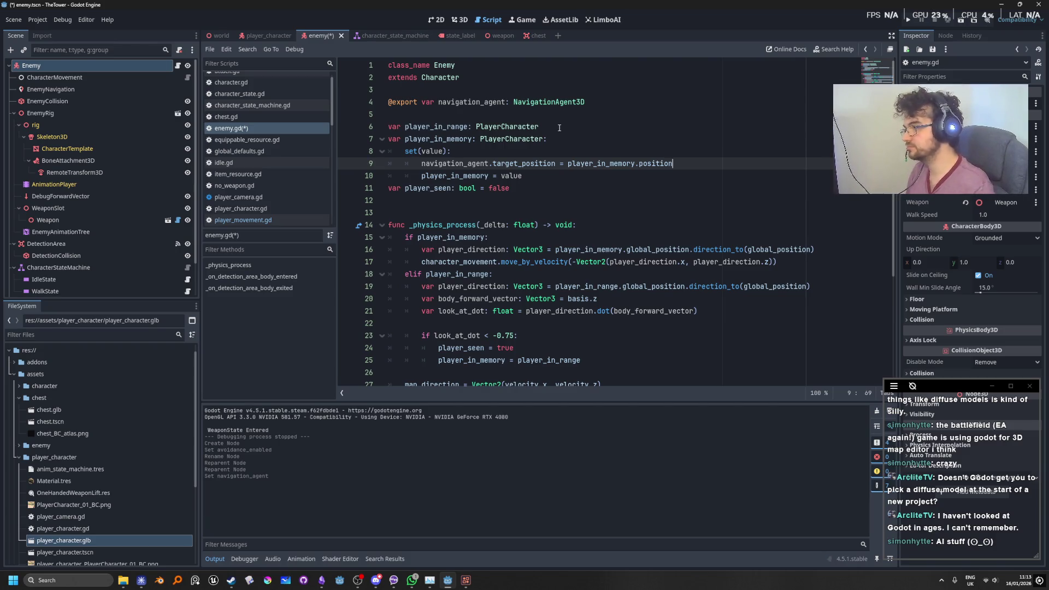
# Step: Check the setter lines and save enemy.gd
pyautogui.click(599, 180)
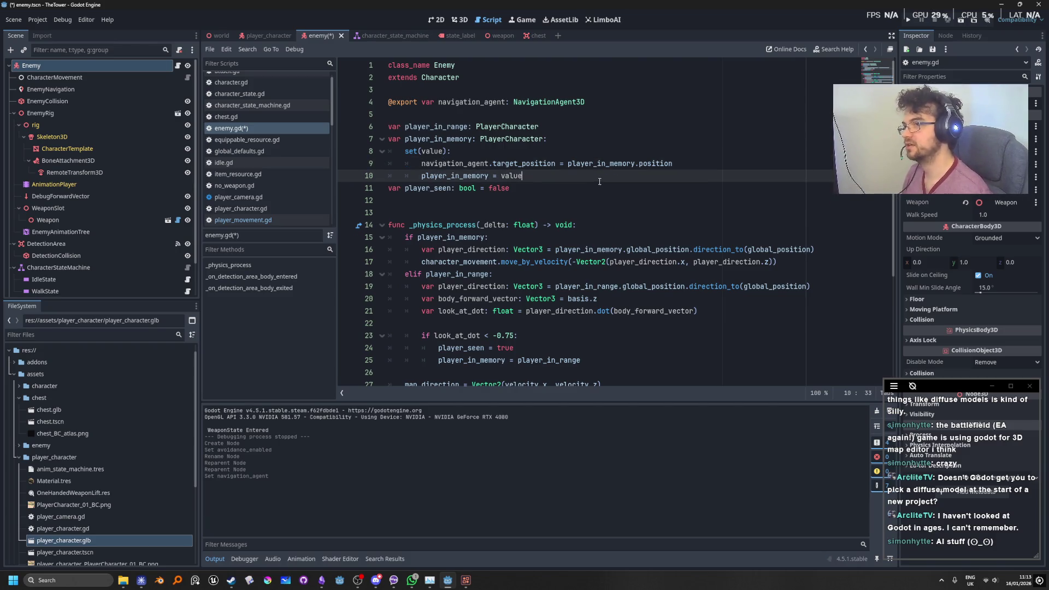
pyautogui.click(688, 163)
pyautogui.hotkey('ctrl', 's')
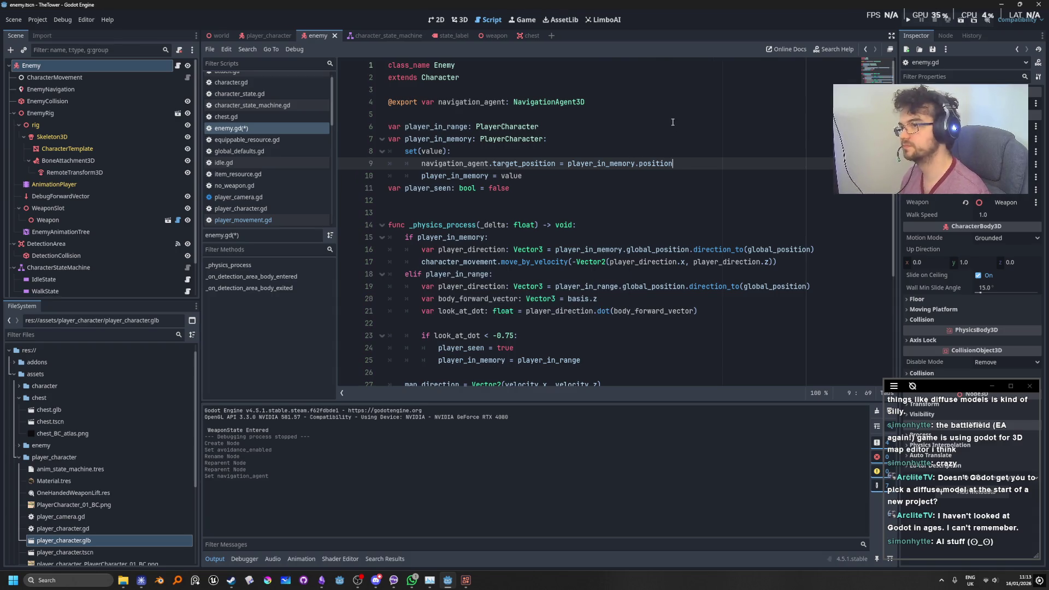
pyautogui.click(632, 128)
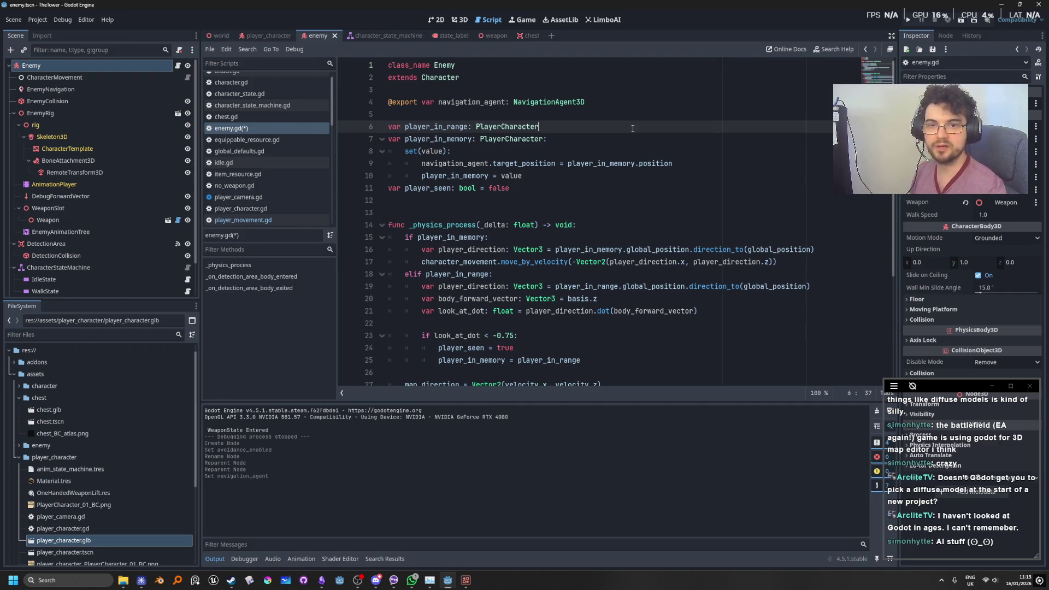
pyautogui.click(699, 168)
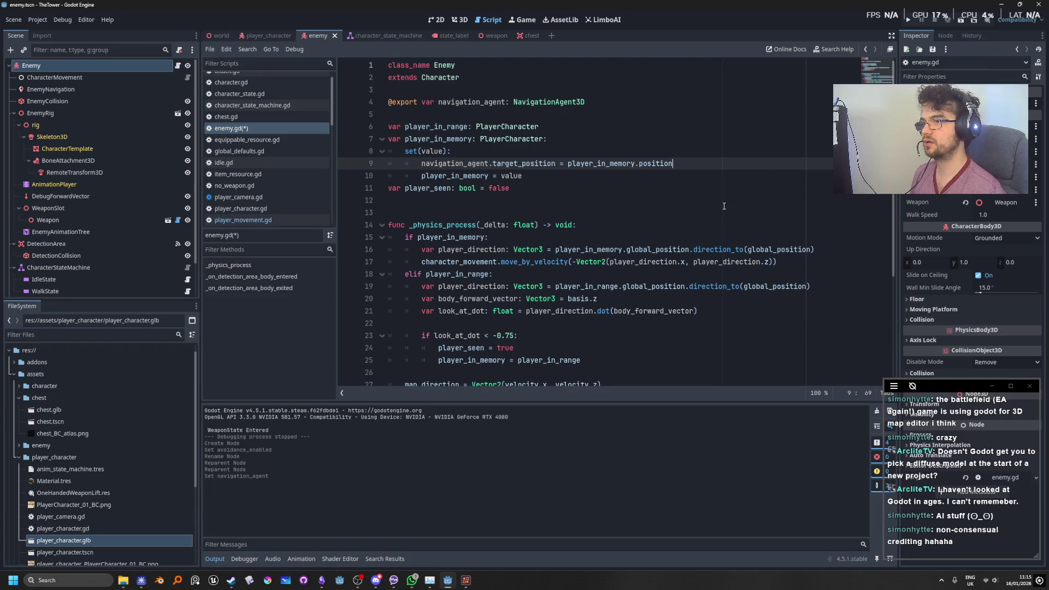
pyautogui.press('Down')
pyautogui.scroll(-2, 661, 255)
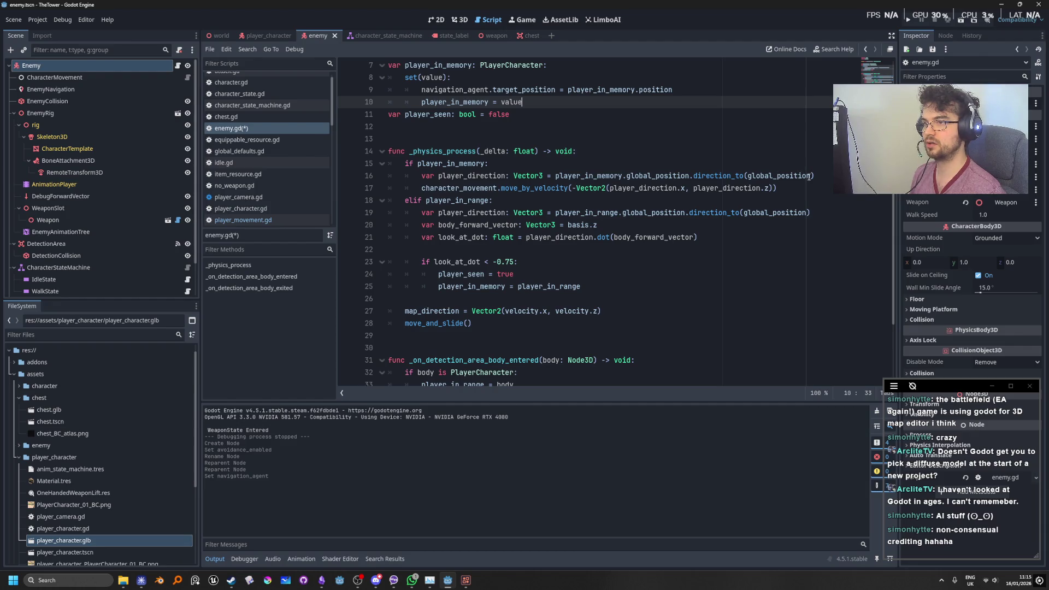
pyautogui.click(774, 188)
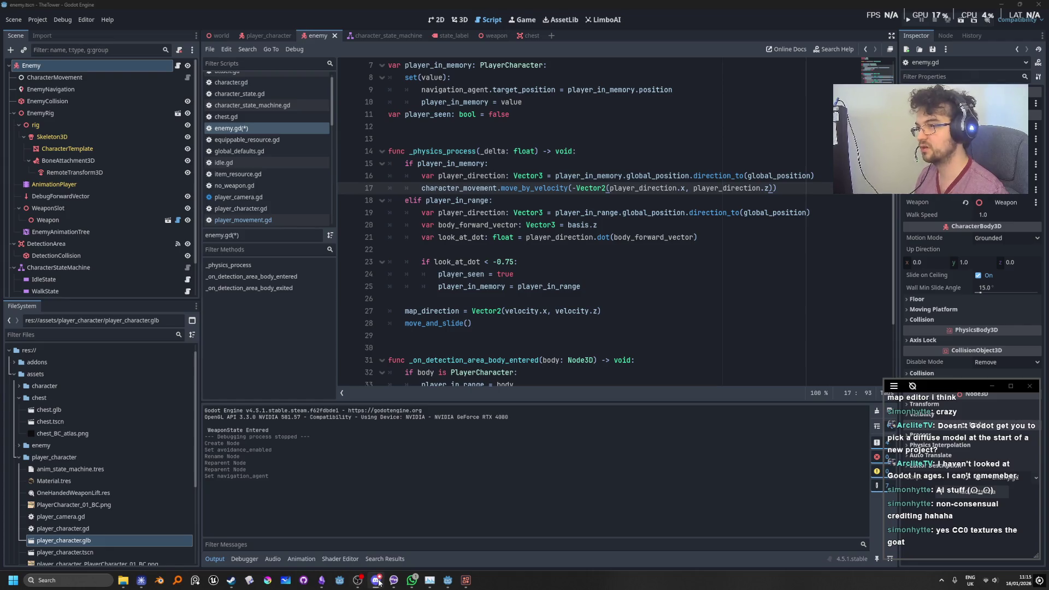
pyautogui.hotkey('alt', 'Tab')
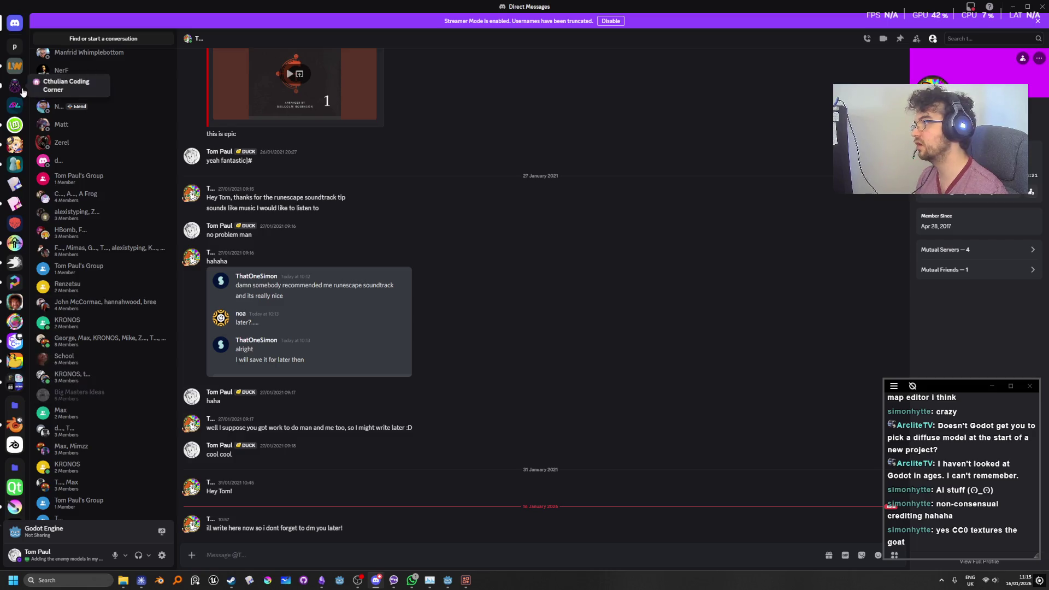
# Step: Open the Poly Haven server and start a from: search of its messages
pyautogui.scroll(-5, 9, 494)
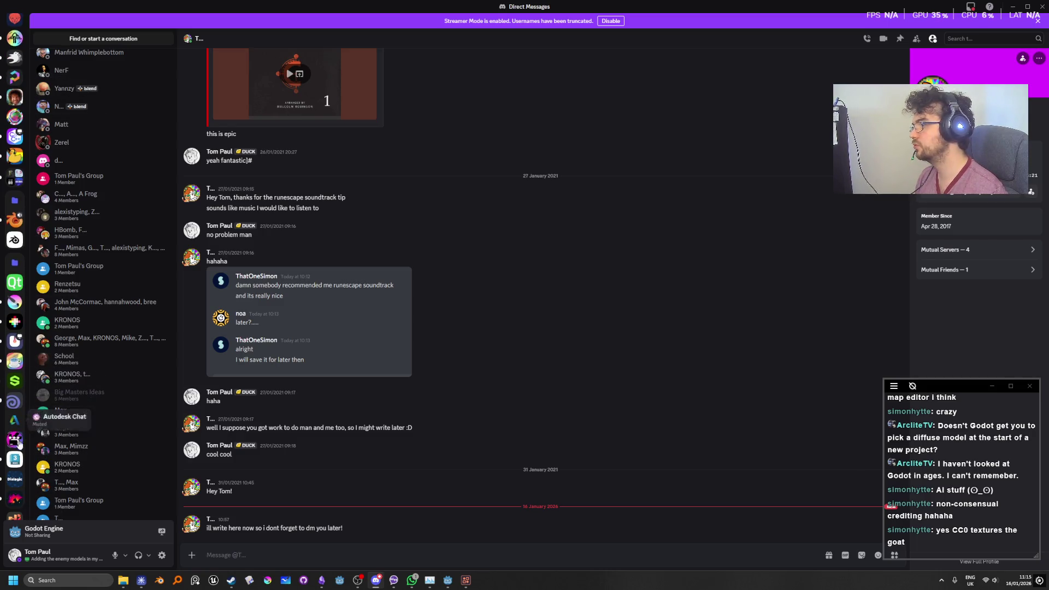
pyautogui.scroll(5, 11, 415)
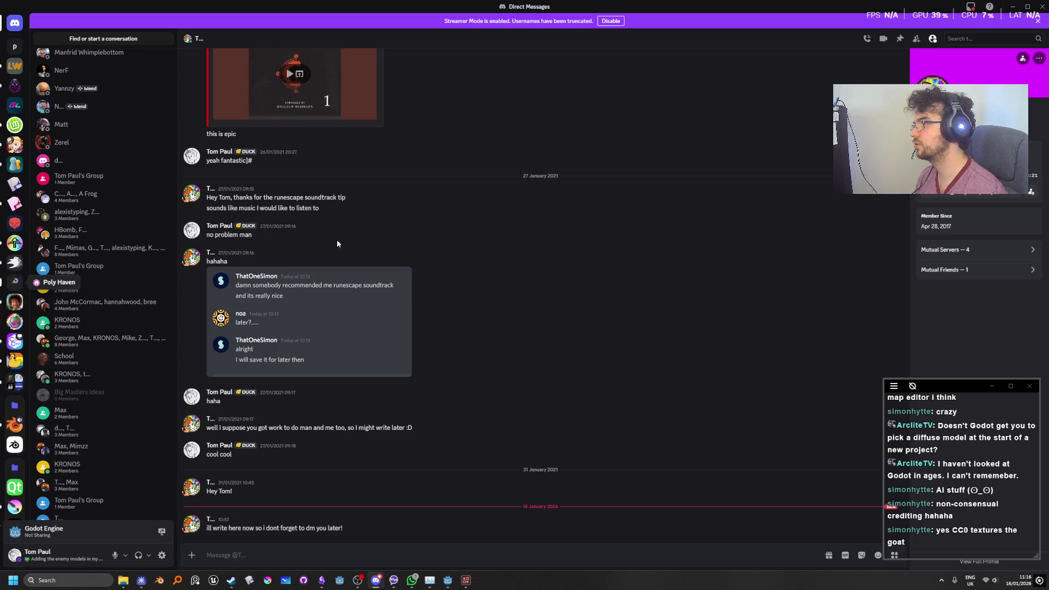
pyautogui.click(15, 282)
pyautogui.click(983, 37)
pyautogui.write('from')
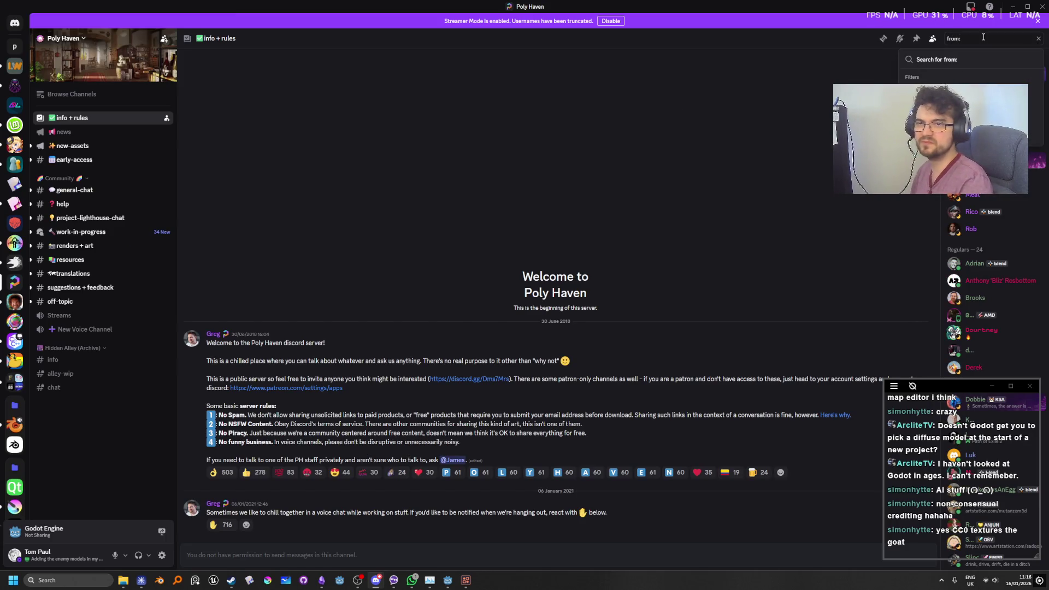
pyautogui.write(':Tom')
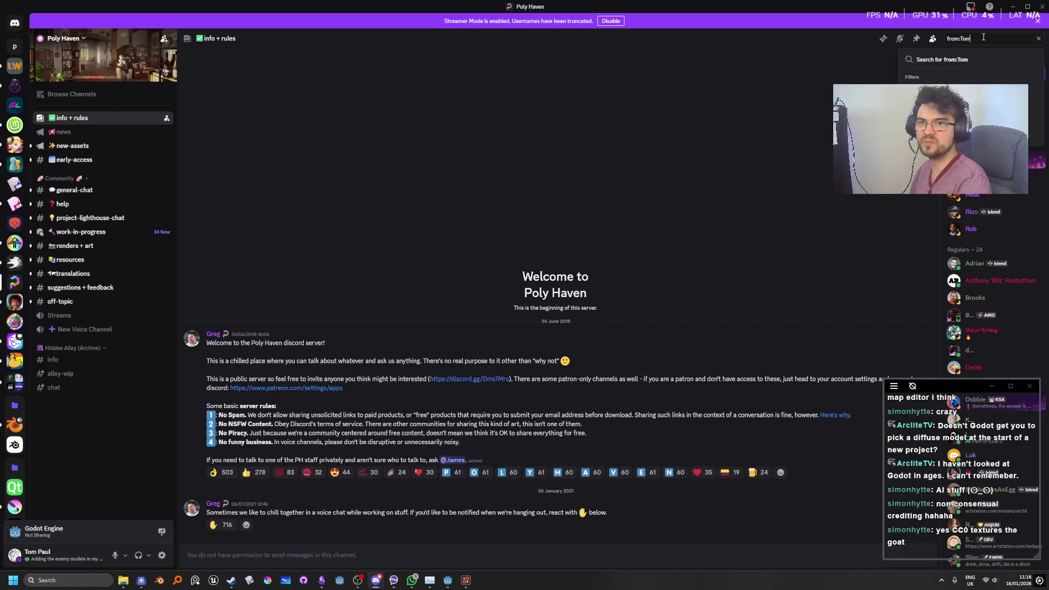
pyautogui.press('BackSpace')
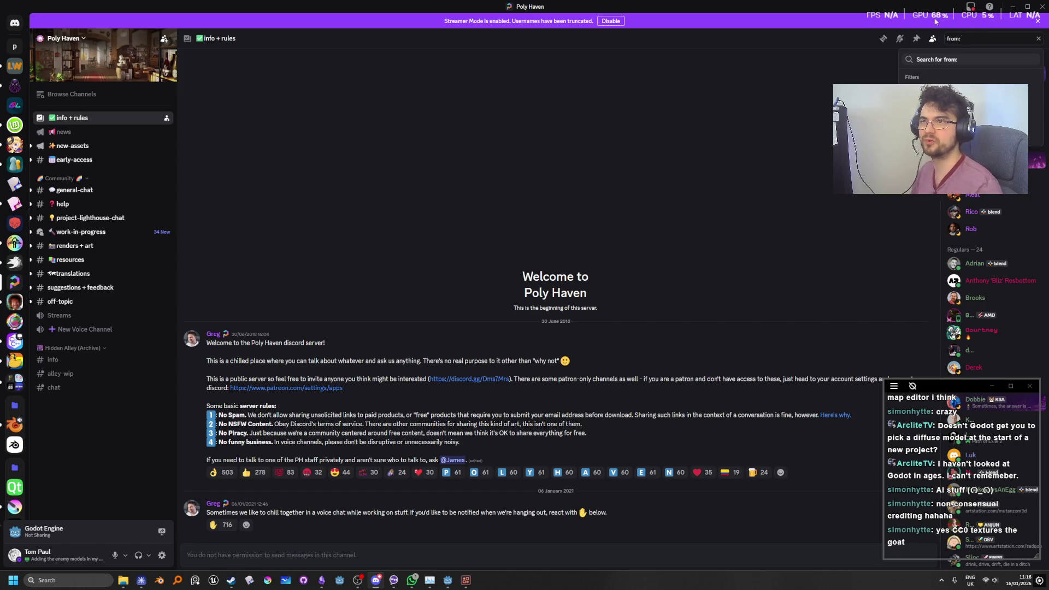
# Step: Disable streamer mode and search for messages from your own username
pyautogui.click(611, 21)
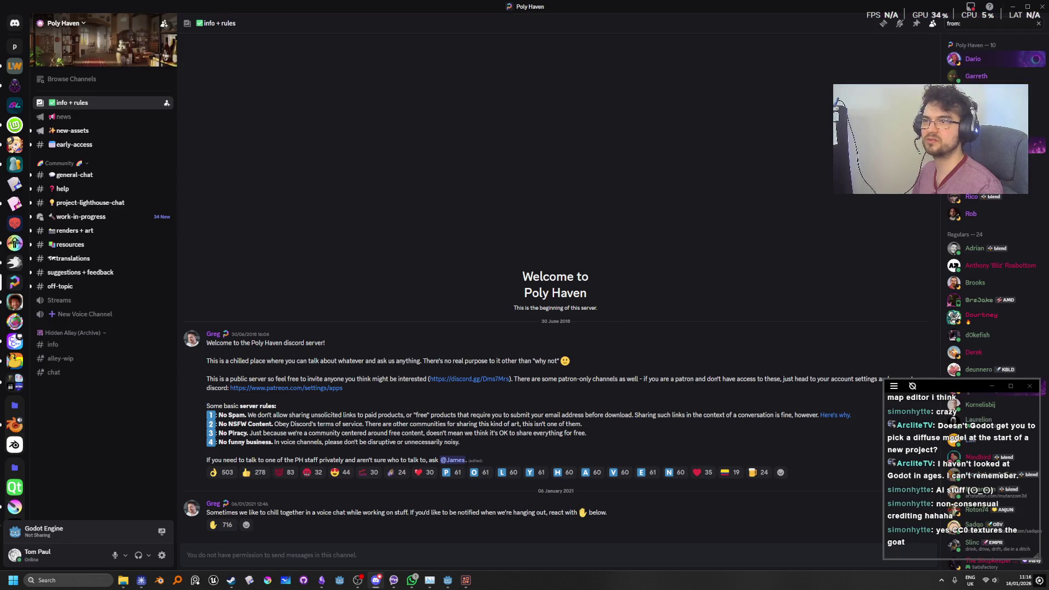
pyautogui.click(983, 25)
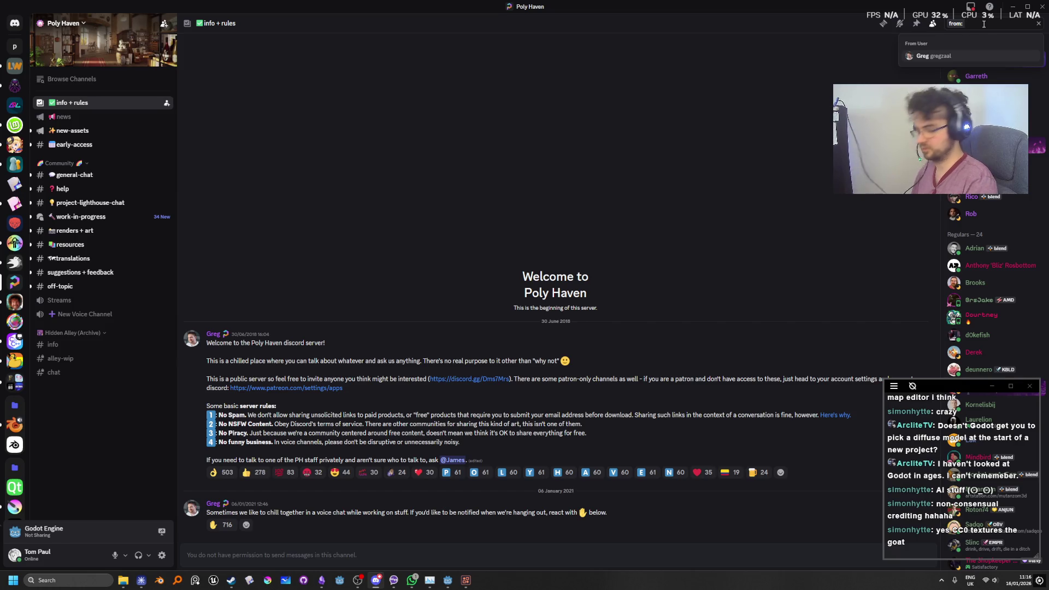
pyautogui.write('tom_paul')
pyautogui.press('Return')
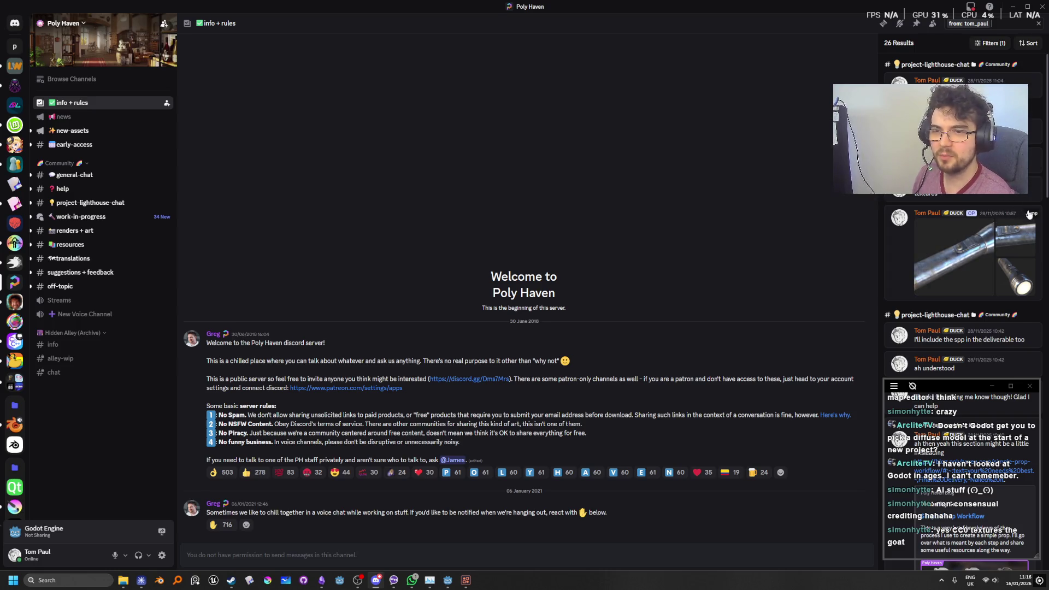
# Step: Jump to the Metal Flashlight post and cycle through its images in the viewer
pyautogui.click(1029, 214)
pyautogui.click(259, 319)
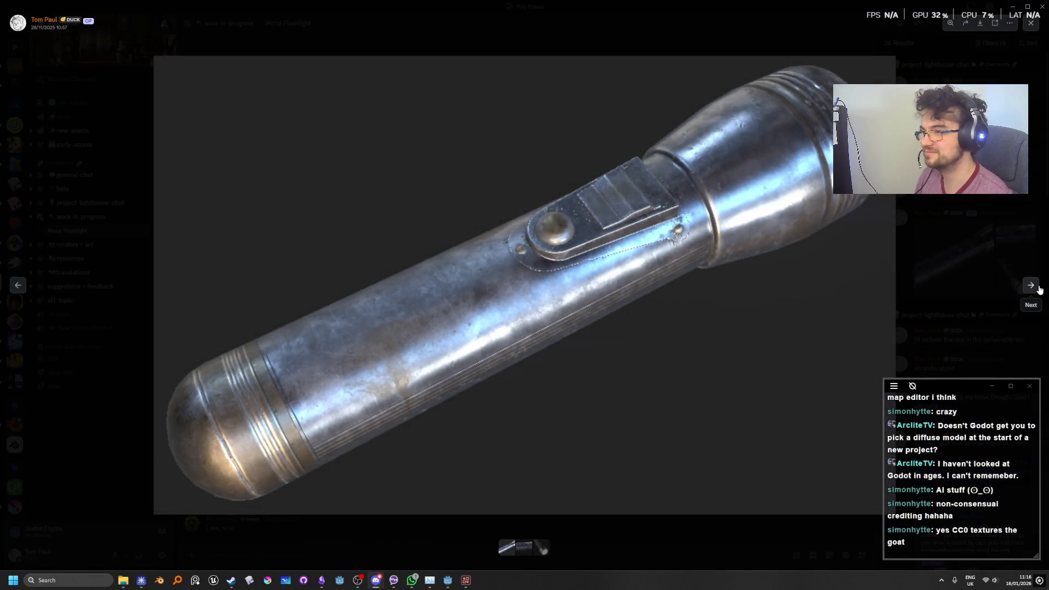
pyautogui.click(1038, 288)
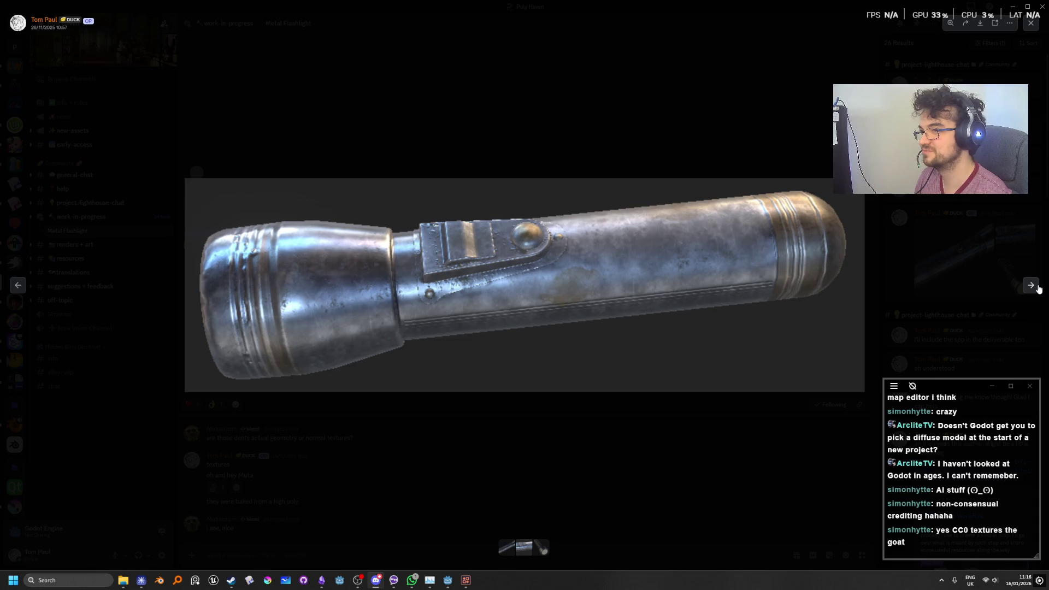
pyautogui.click(1037, 288)
pyautogui.click(1038, 289)
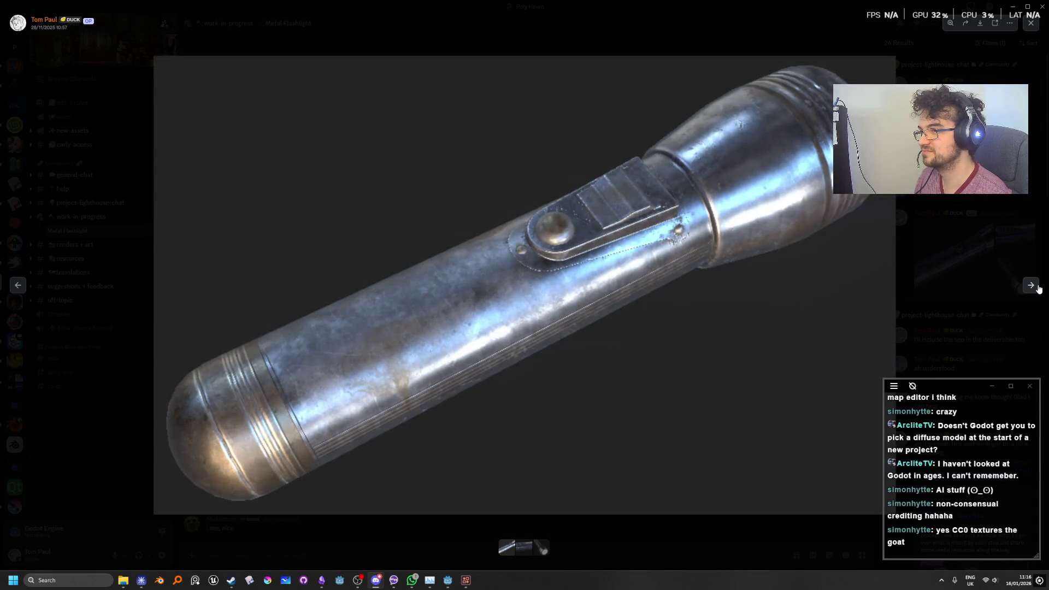
pyautogui.click(1004, 208)
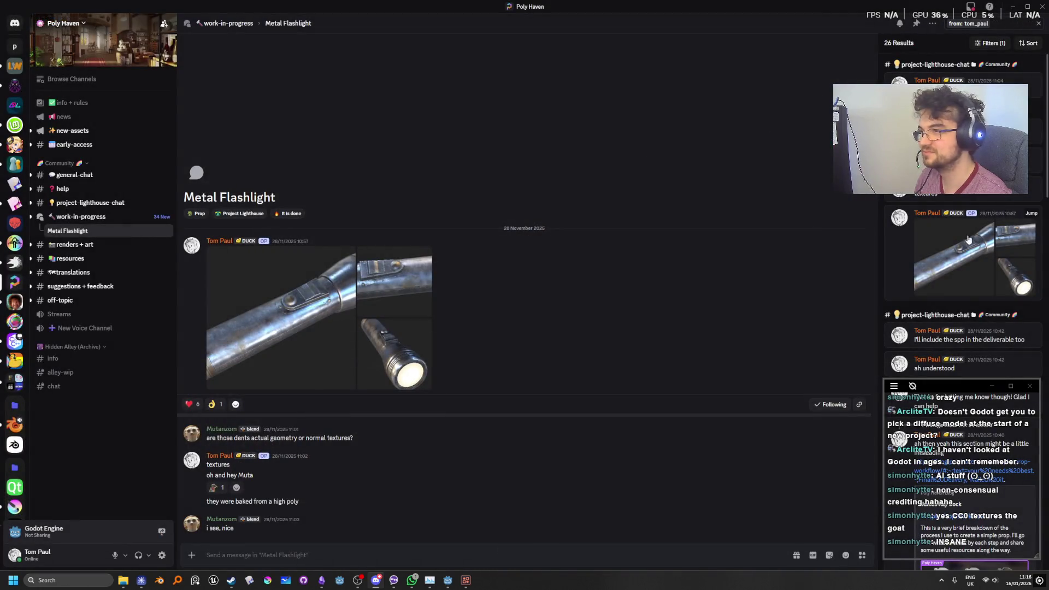
# Step: Enlarge the horizontal, front-view and large diagonal flashlight images one at a time
pyautogui.click(421, 256)
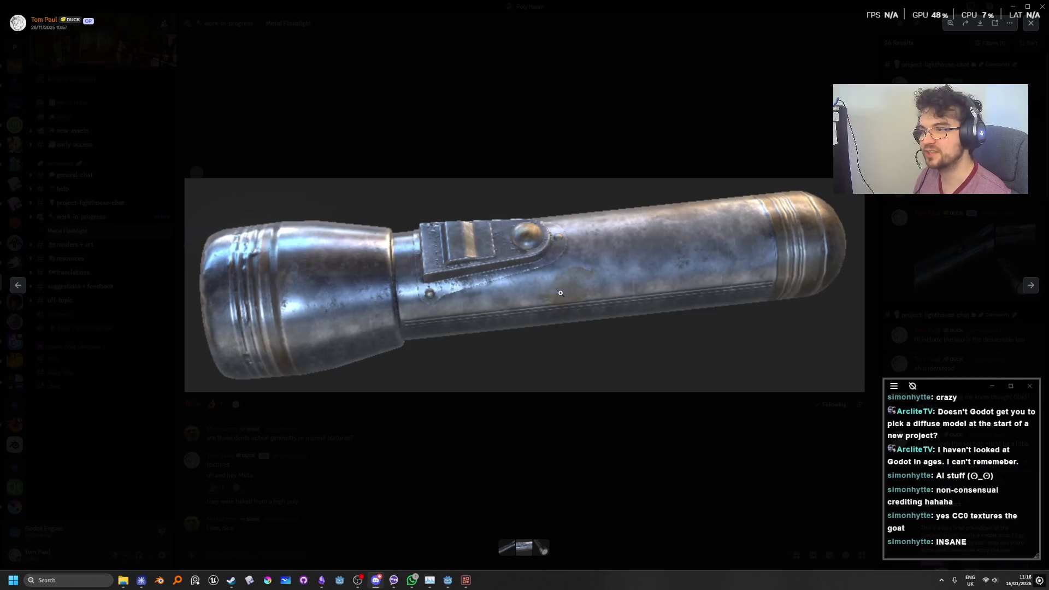
pyautogui.click(566, 431)
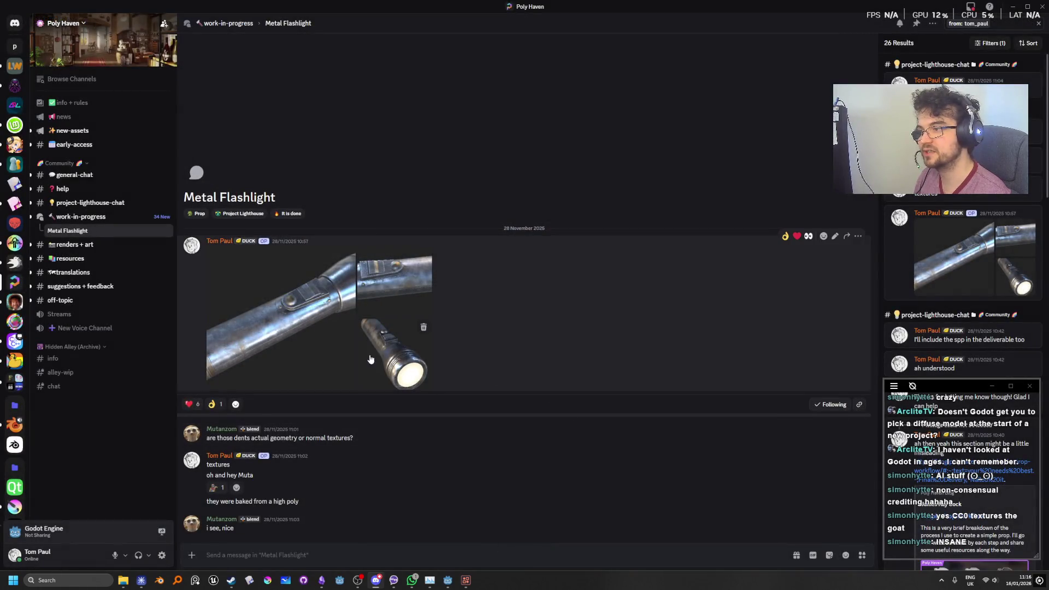
pyautogui.click(371, 358)
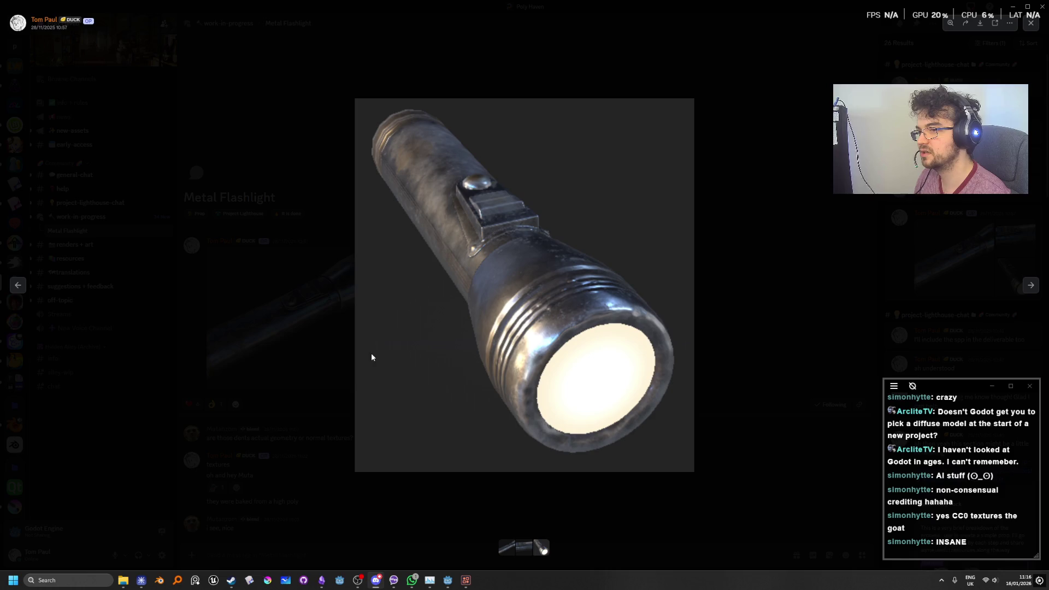
pyautogui.click(737, 236)
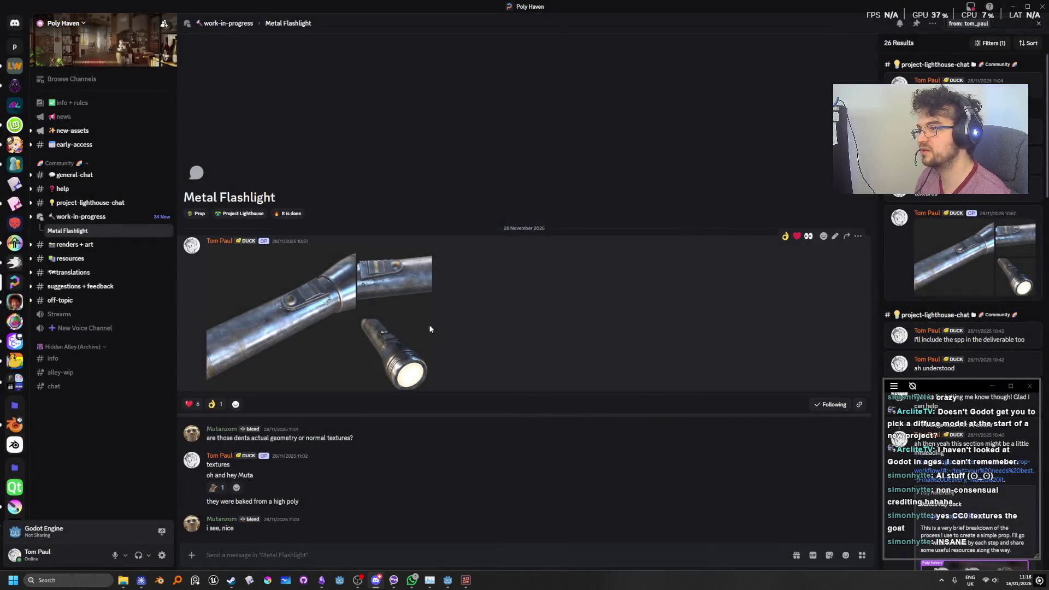
pyautogui.click(309, 316)
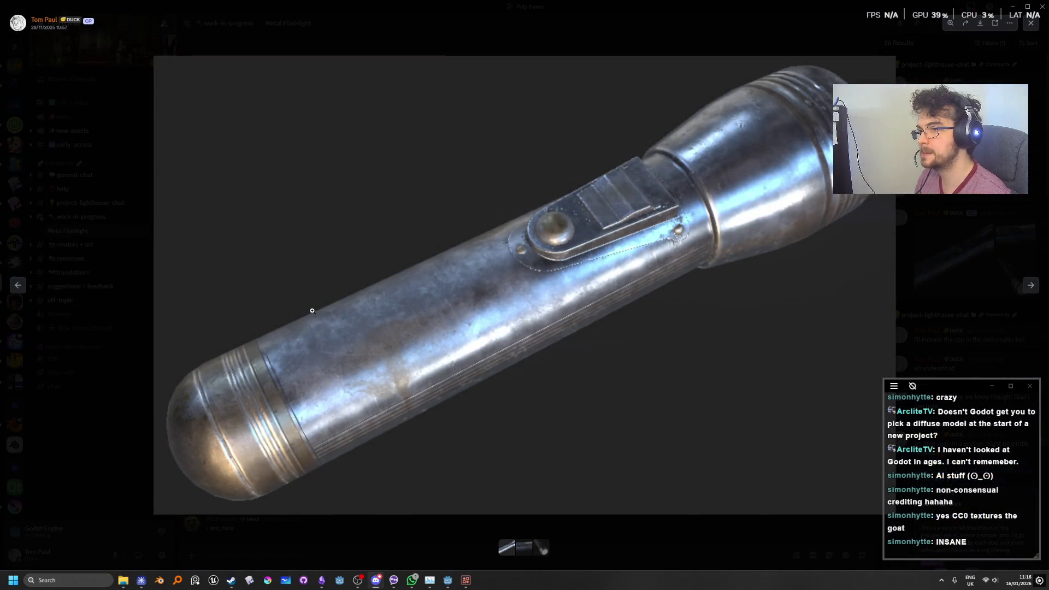
pyautogui.click(954, 227)
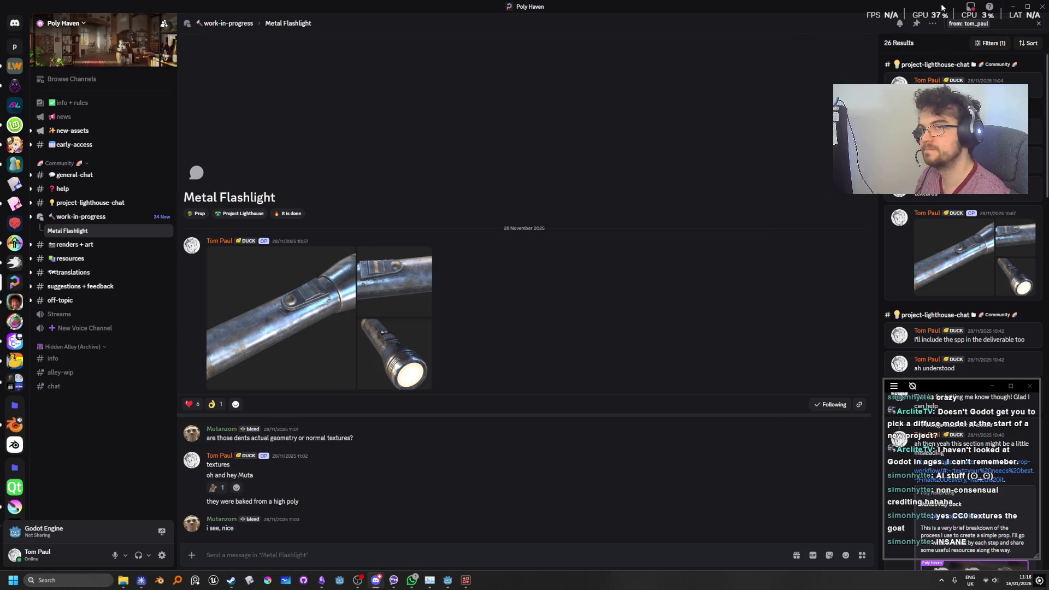
# Step: Minimize Discord and delete -Vector2(player_direction.x, player_direction.z) from move_by_velocity on line 17
pyautogui.click(1013, 6)
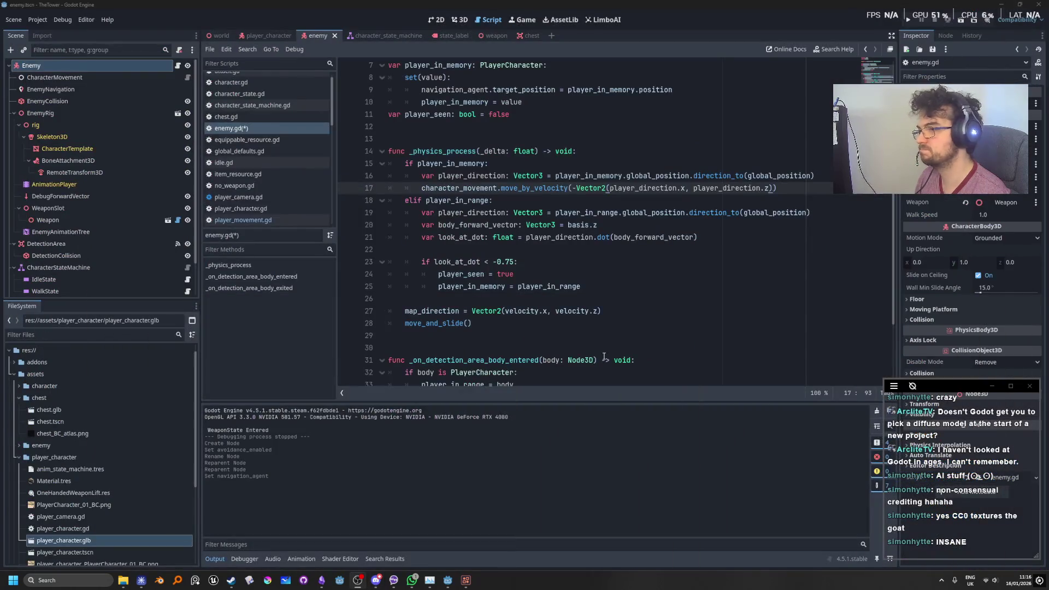
pyautogui.click(593, 300)
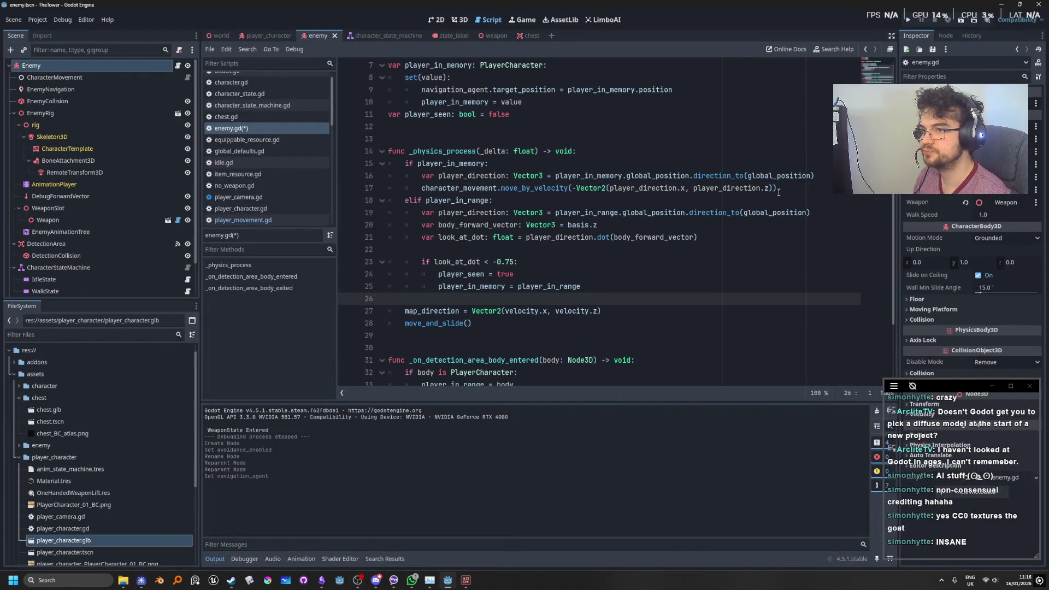
pyautogui.moveTo(773, 187); pyautogui.dragTo(572, 188)
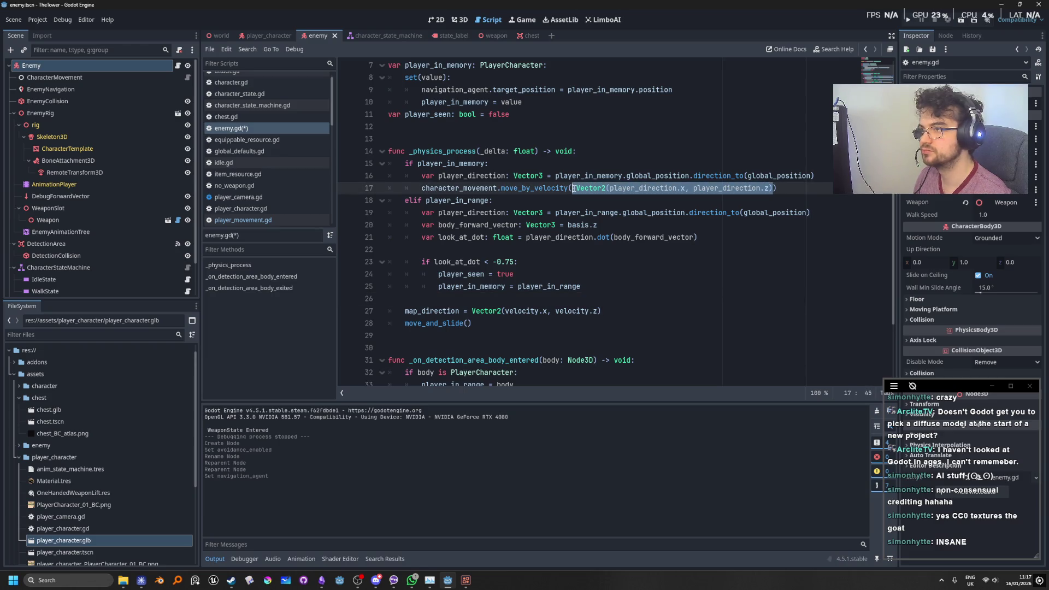
pyautogui.moveTo(766, 187)
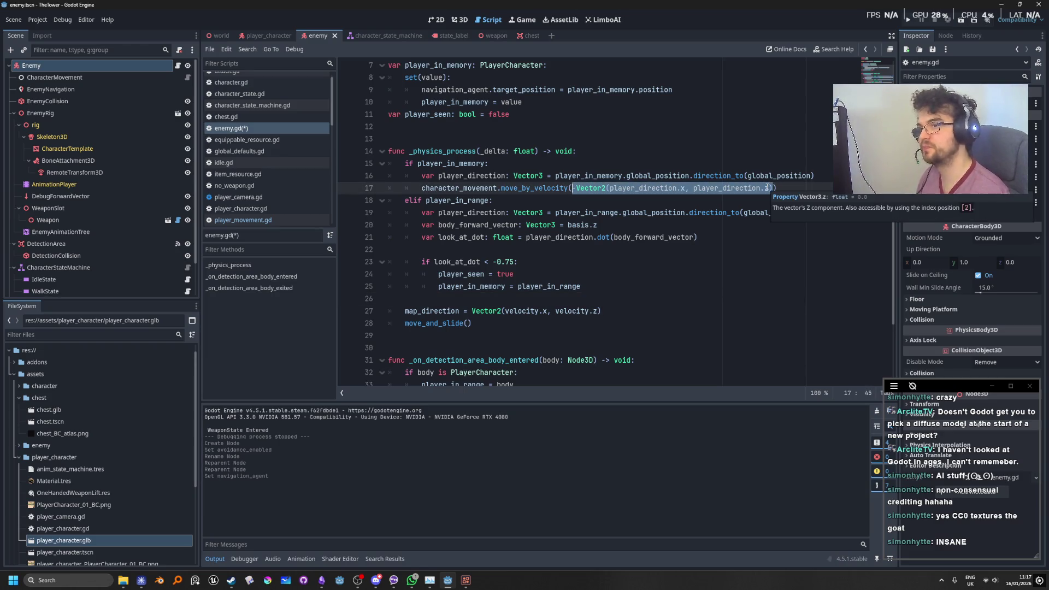
pyautogui.press('BackSpace')
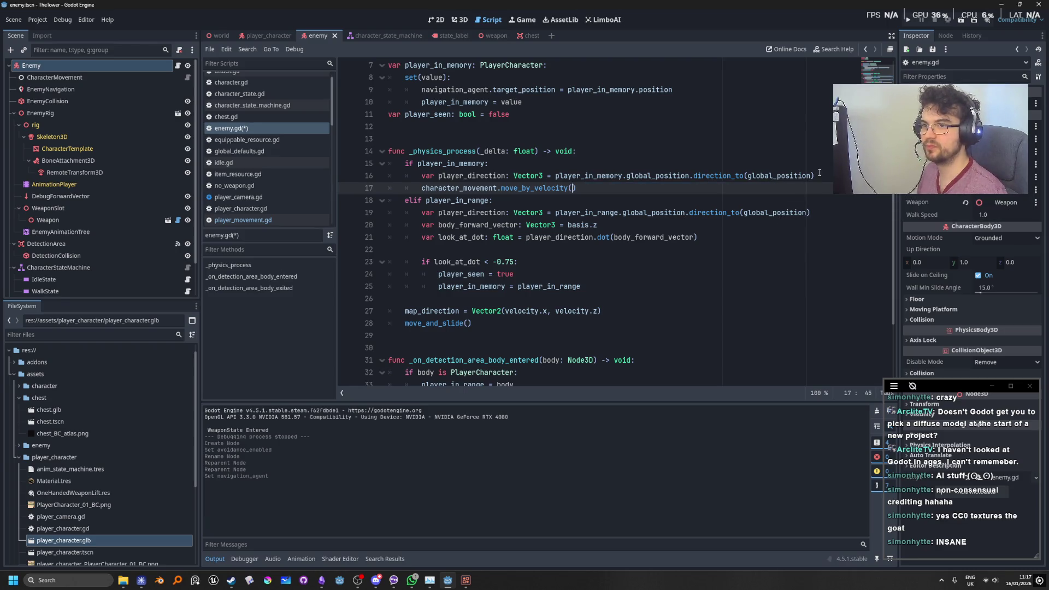